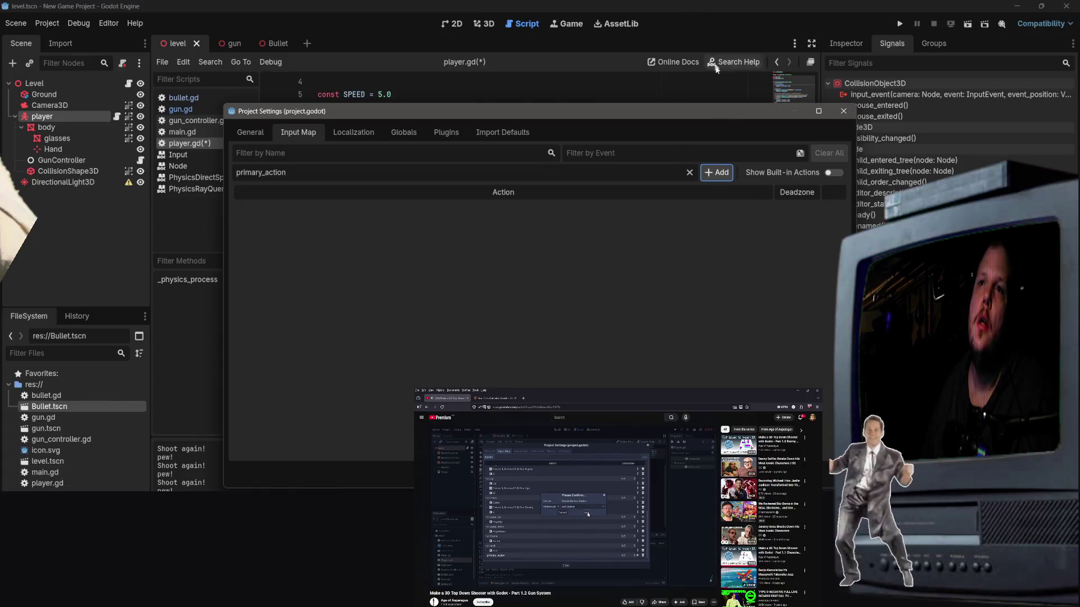
Step: Add a primary_action input action bound to the Left Mouse Button and close Project Settings
click(717, 173)
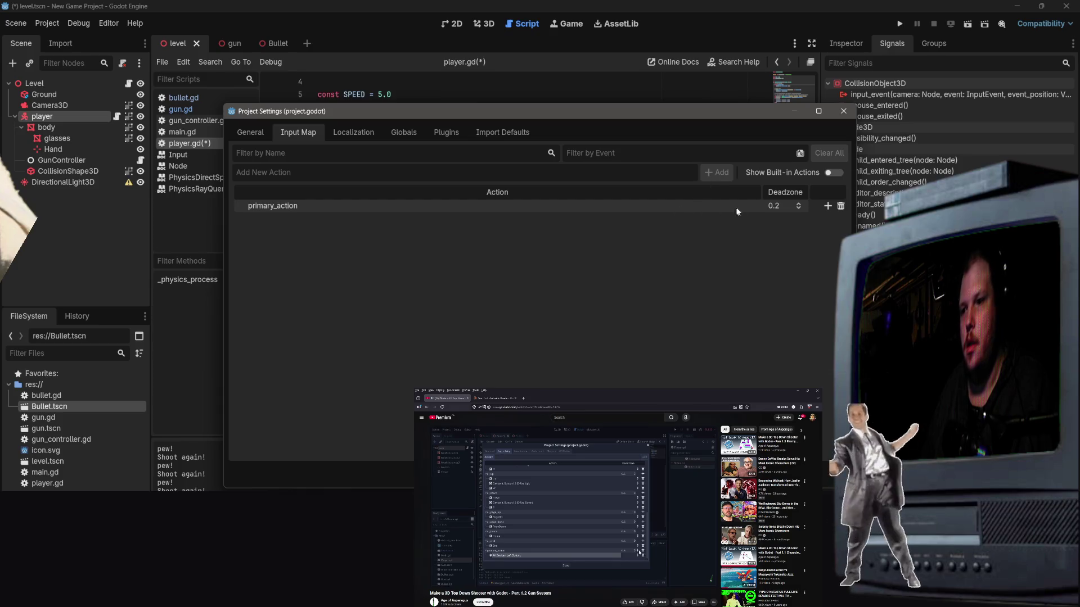
click(827, 205)
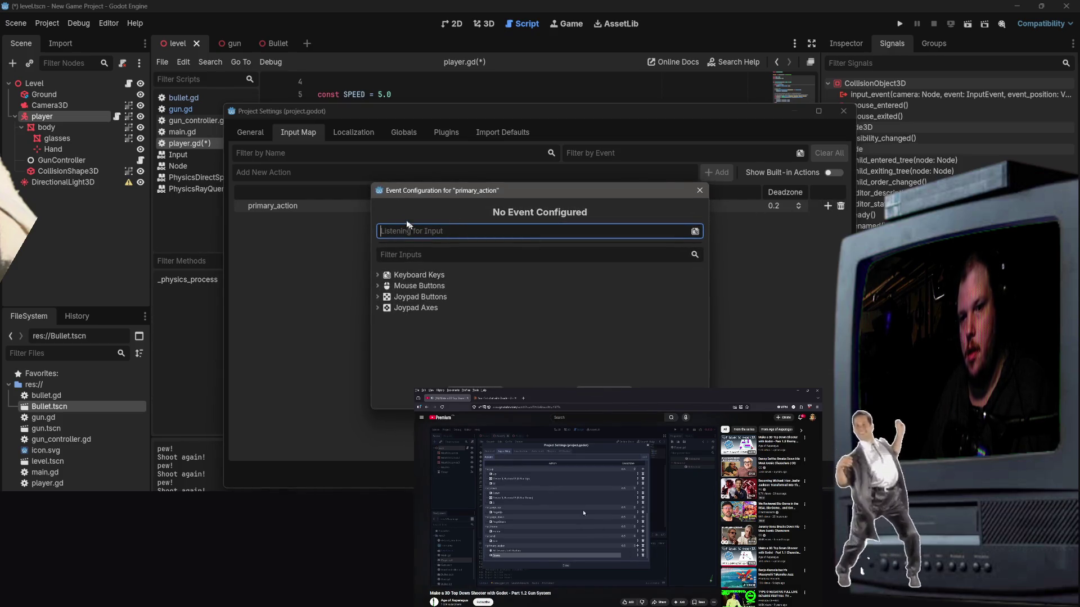
key(BackSpace)
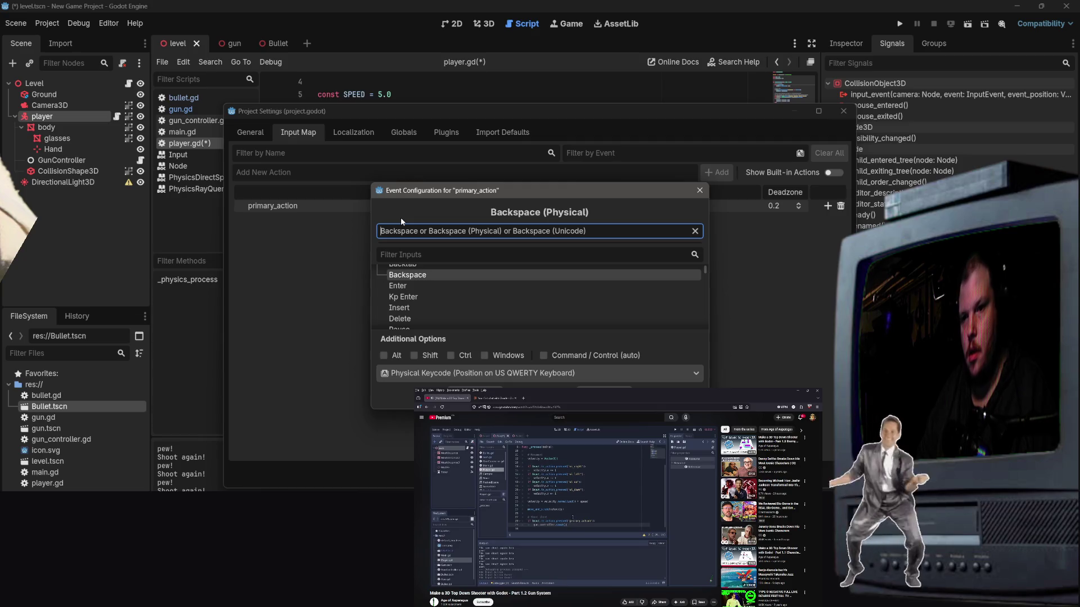
click(400, 231)
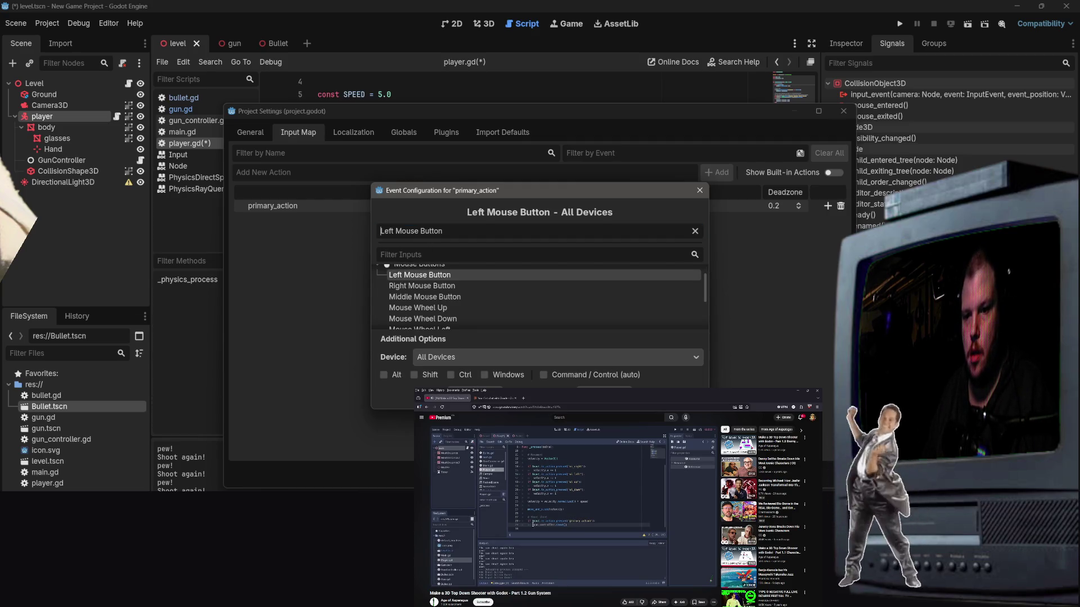
click(509, 396)
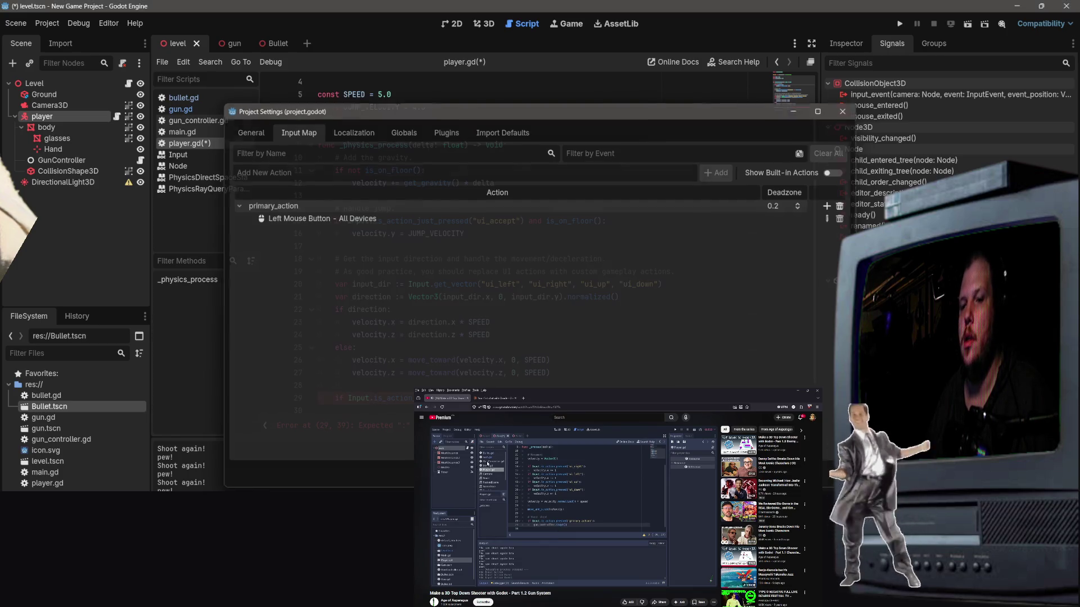
key(Escape)
scroll(562, 215, down, 1)
Step: Fill in 'primary_action' as the action name in line 29's is_action_just_pressed check
scroll(561, 216, up, 2)
scroll(562, 216, down, 2)
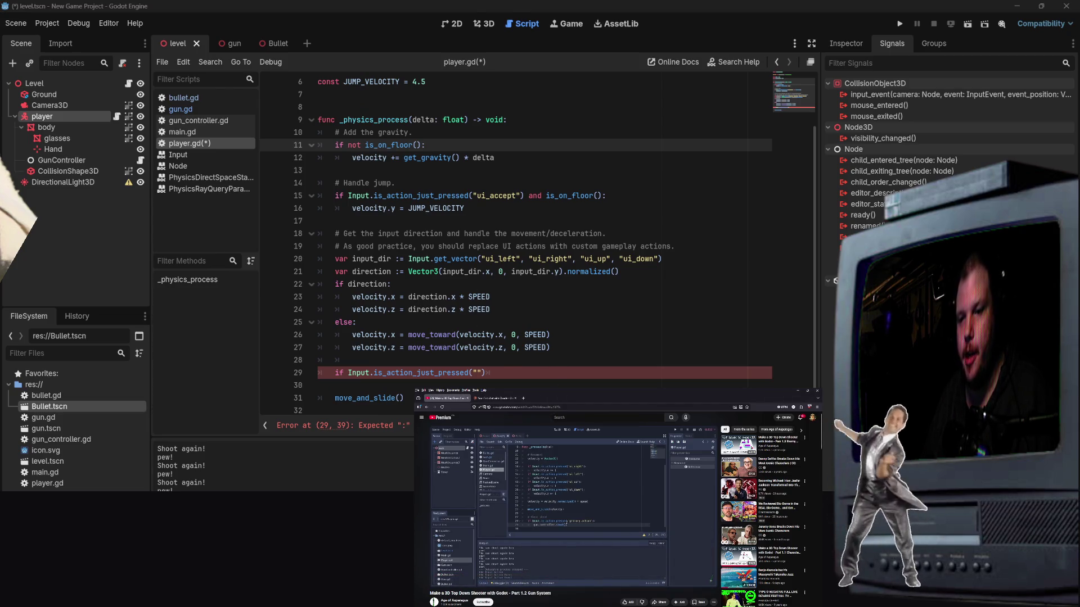
click(477, 373)
text(prima)
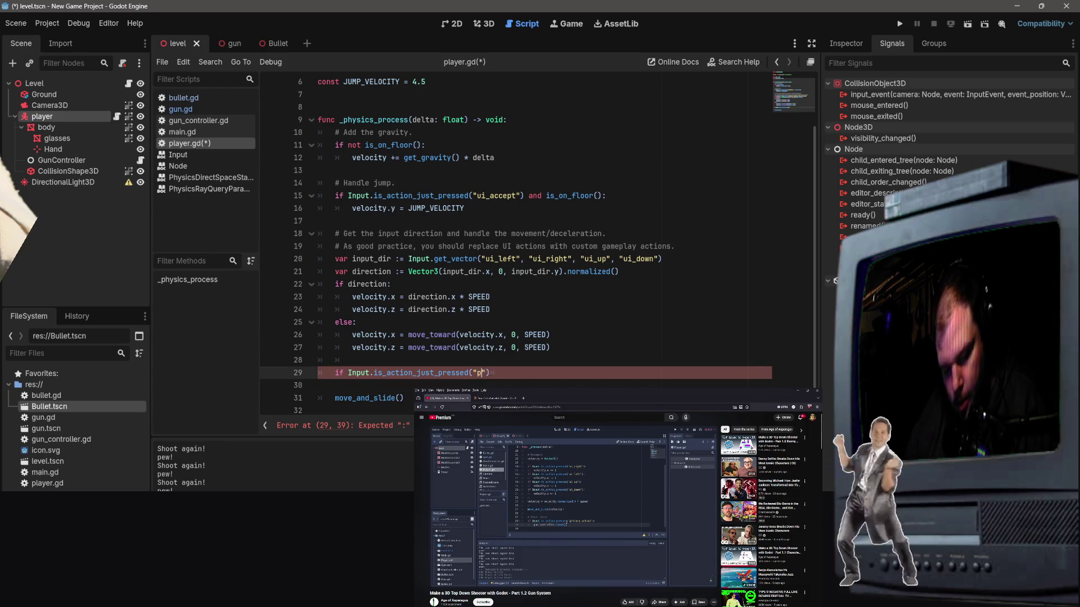
text(ry_acvt)
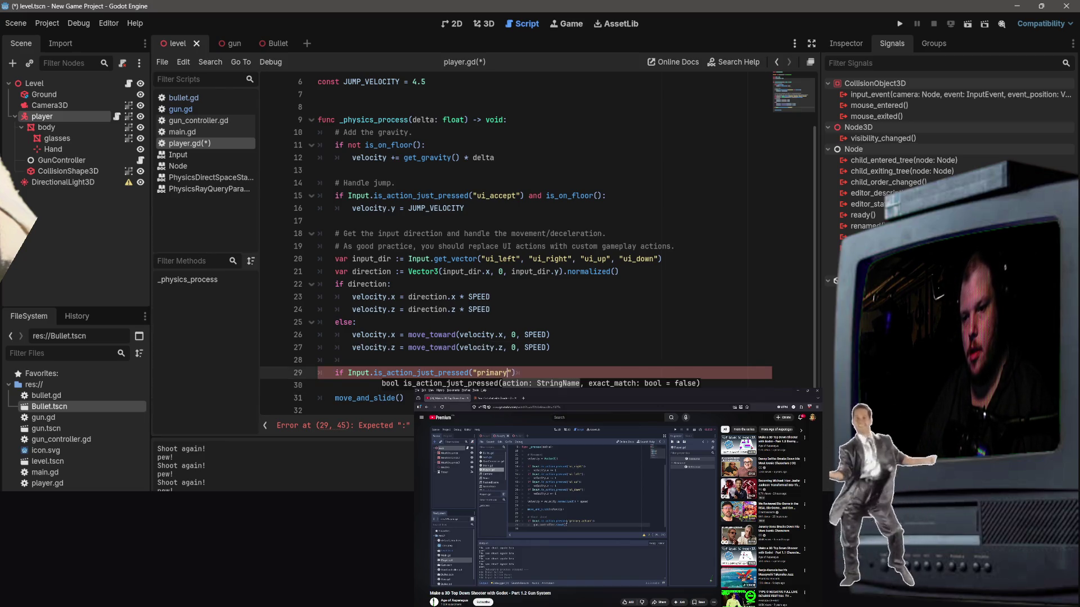
key(BackSpace)
key(BackSpace)
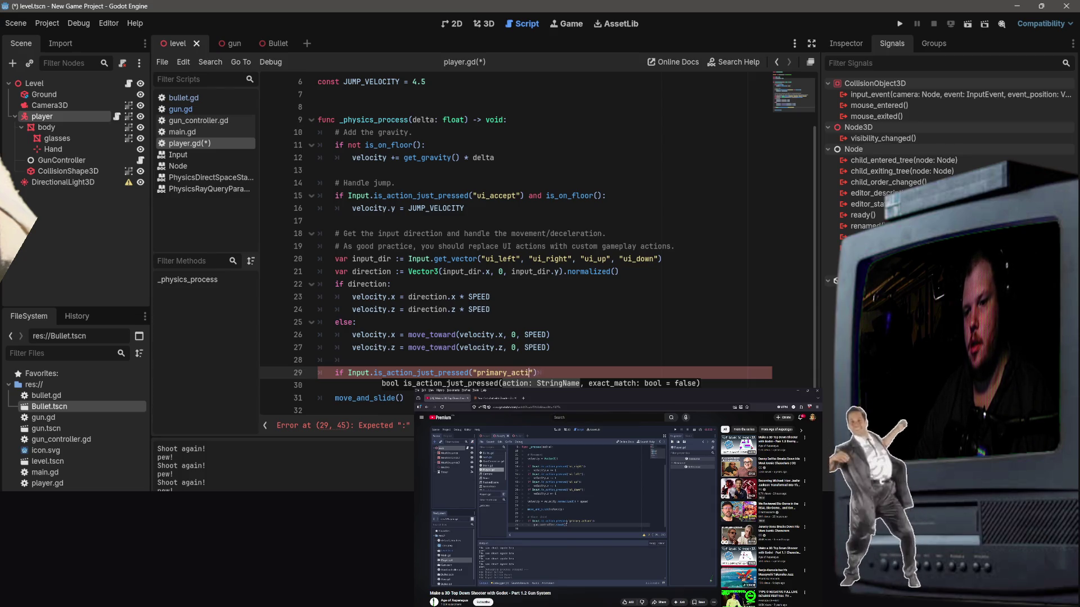
text(tion)
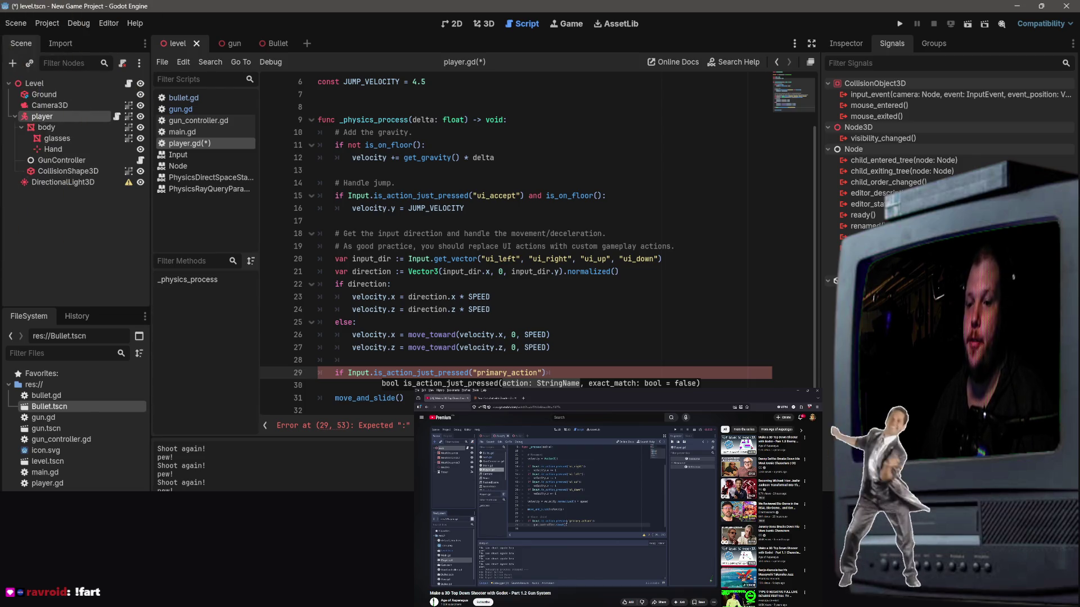
Step: Add the missing colon and an indented gun_controller.shoot() call beneath line 29, then save
click(631, 329)
click(571, 374)
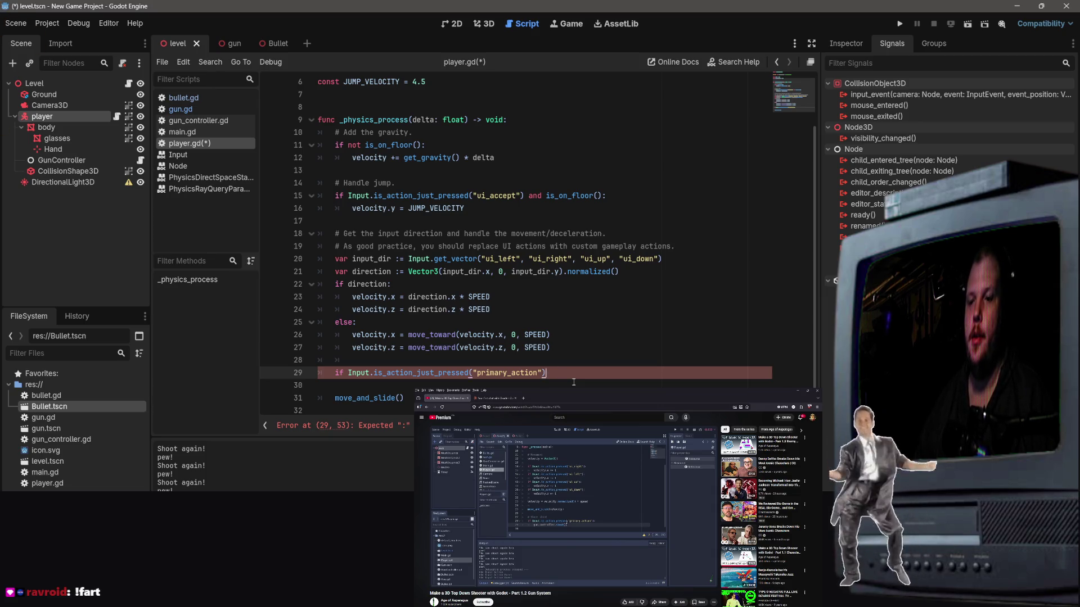
key(Return)
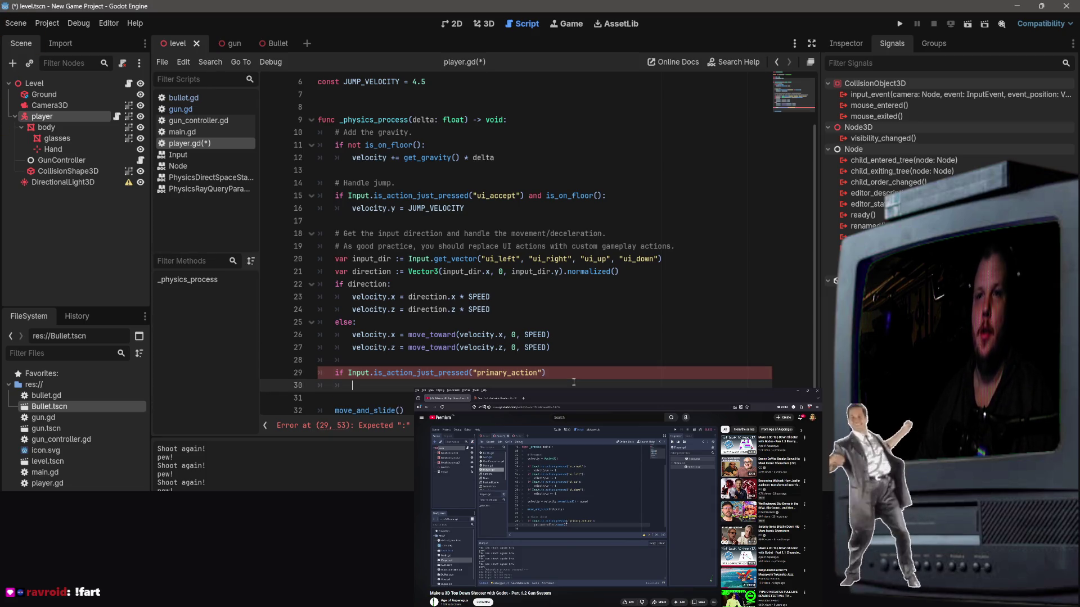
text(gun_controller.)
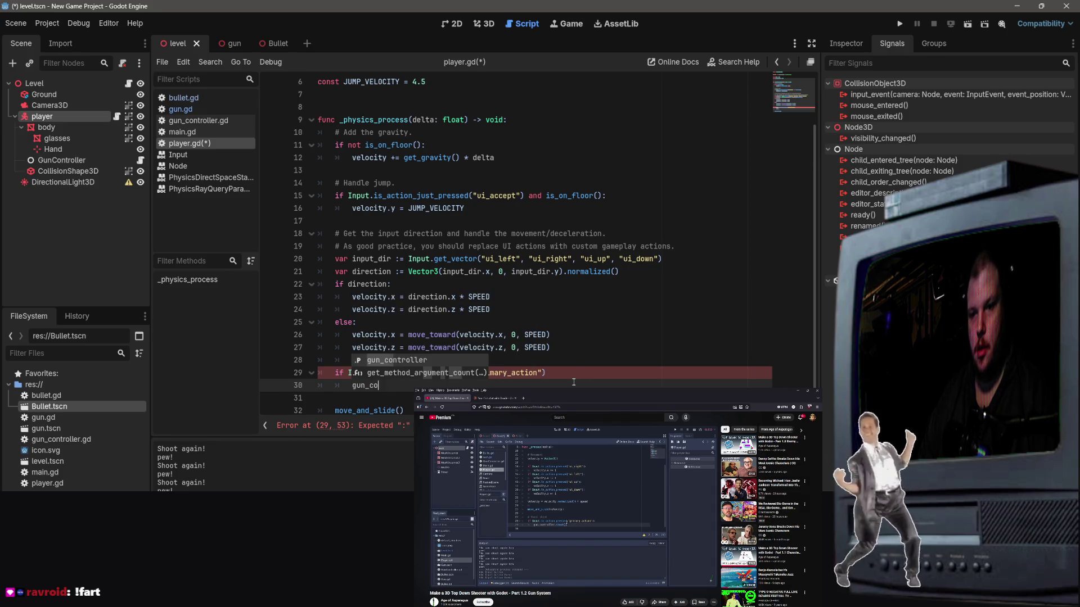
text(shoot())
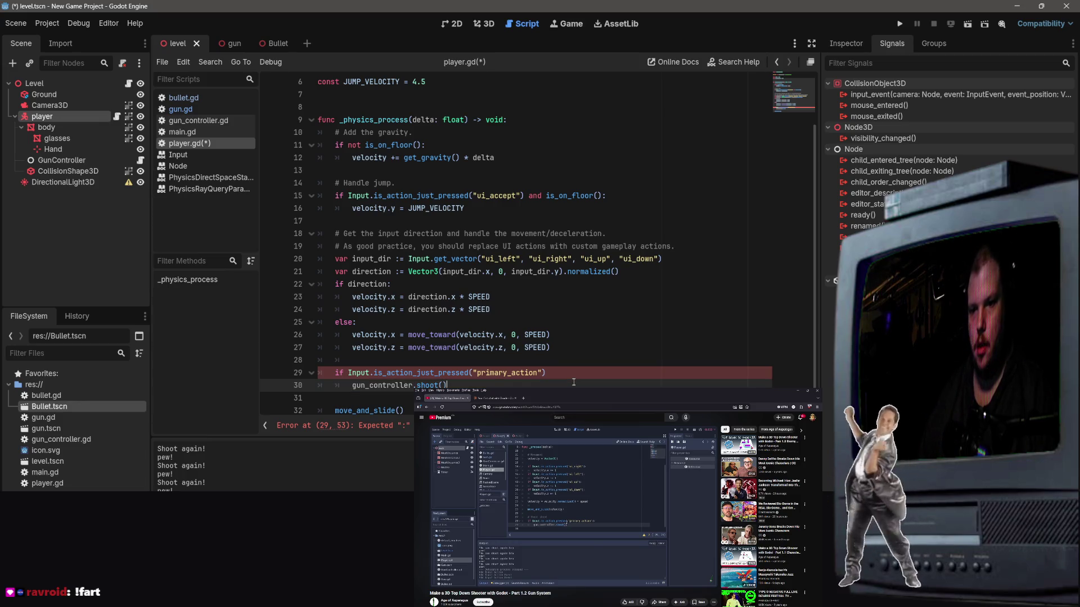
key(Up)
key(End)
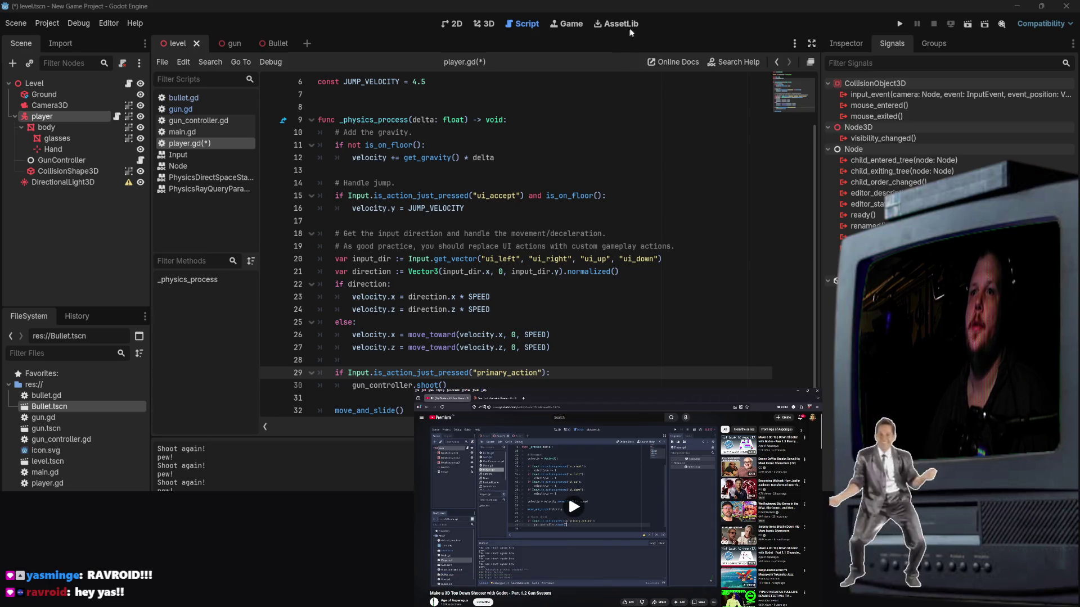
click(632, 206)
scroll(633, 206, down, 1)
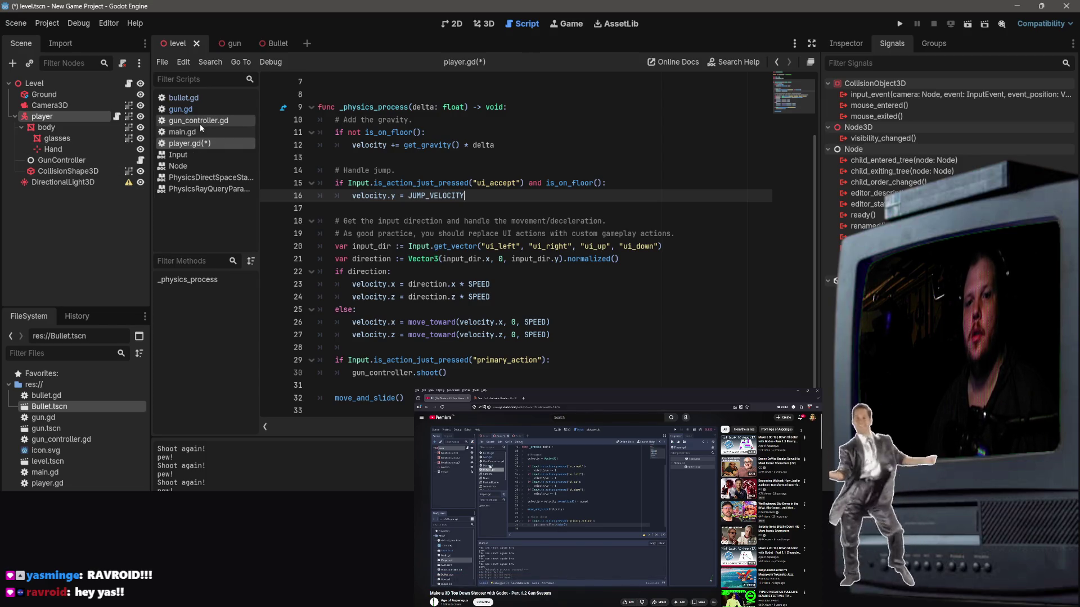
key(ctrl+s)
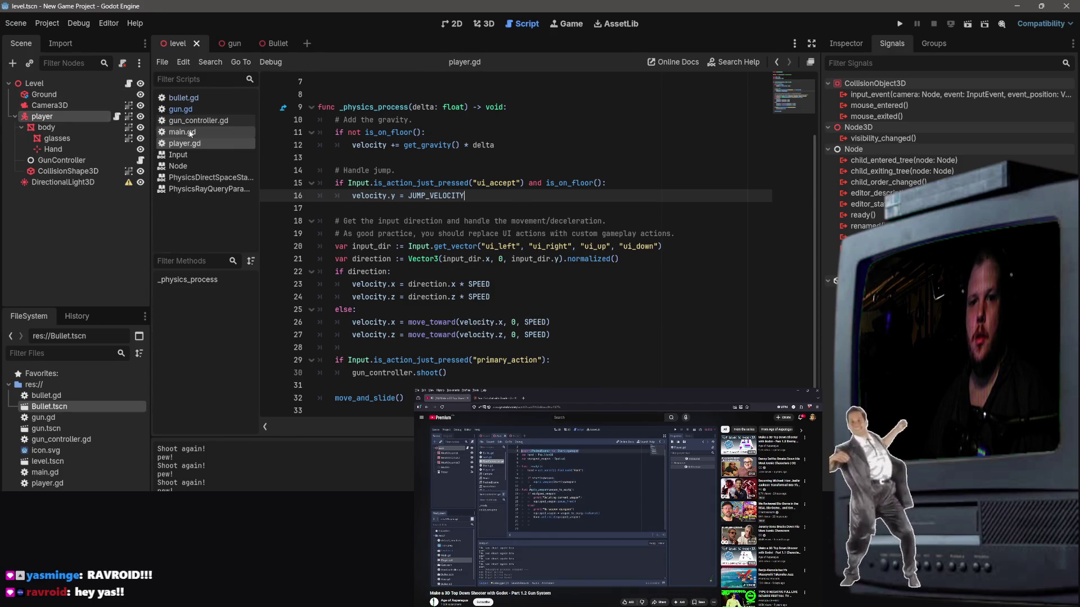
Step: In gun_controller.gd, declare a new func shoot() below the equip_weapon function
click(197, 121)
scroll(502, 356, down, 1)
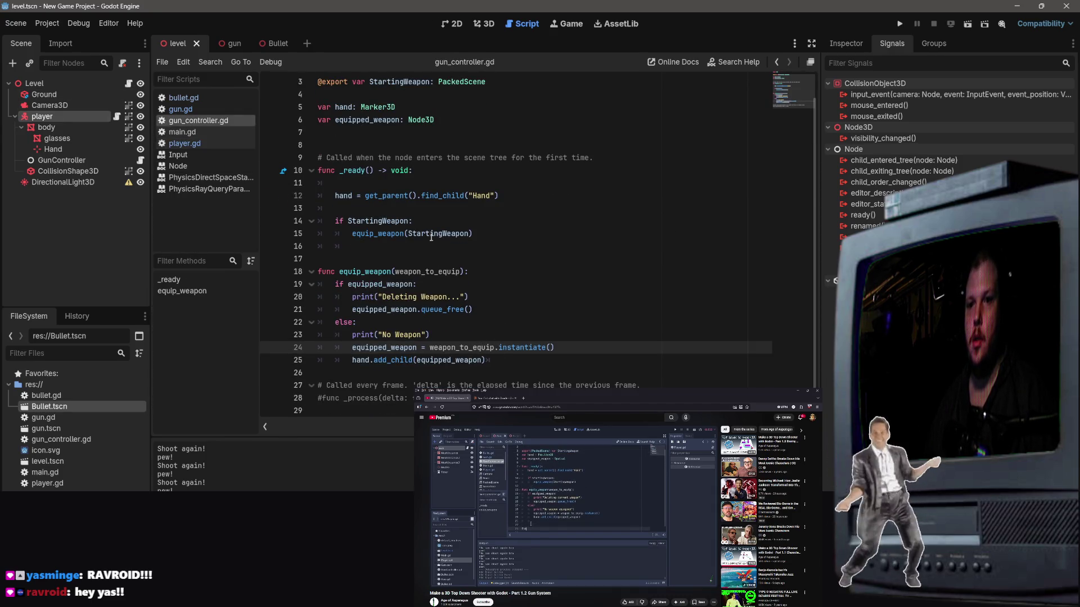
mouse_move(432, 237)
click(512, 359)
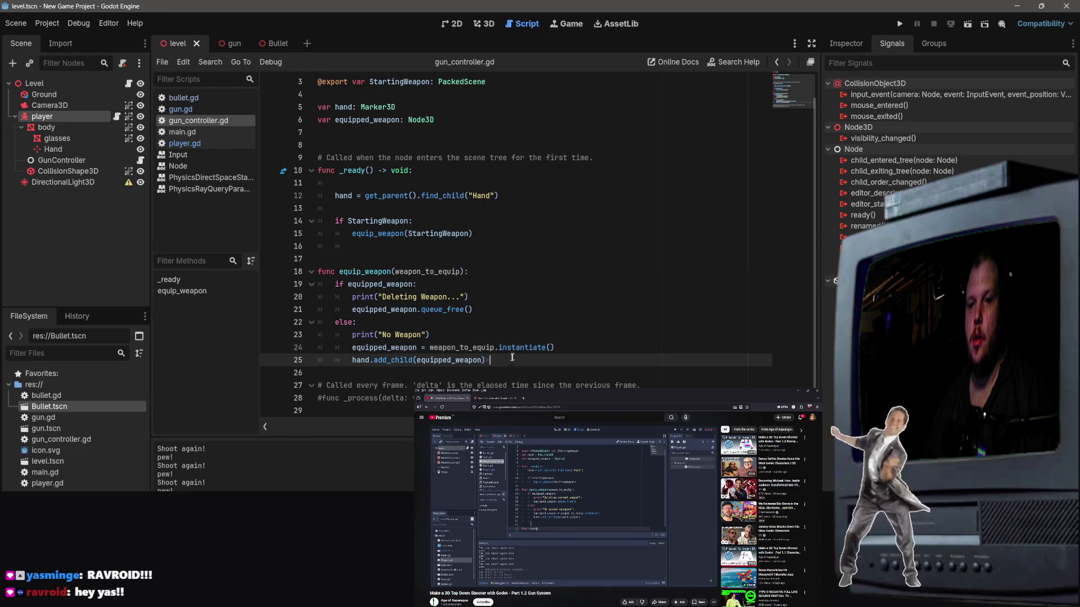
key(Return)
key(Return)
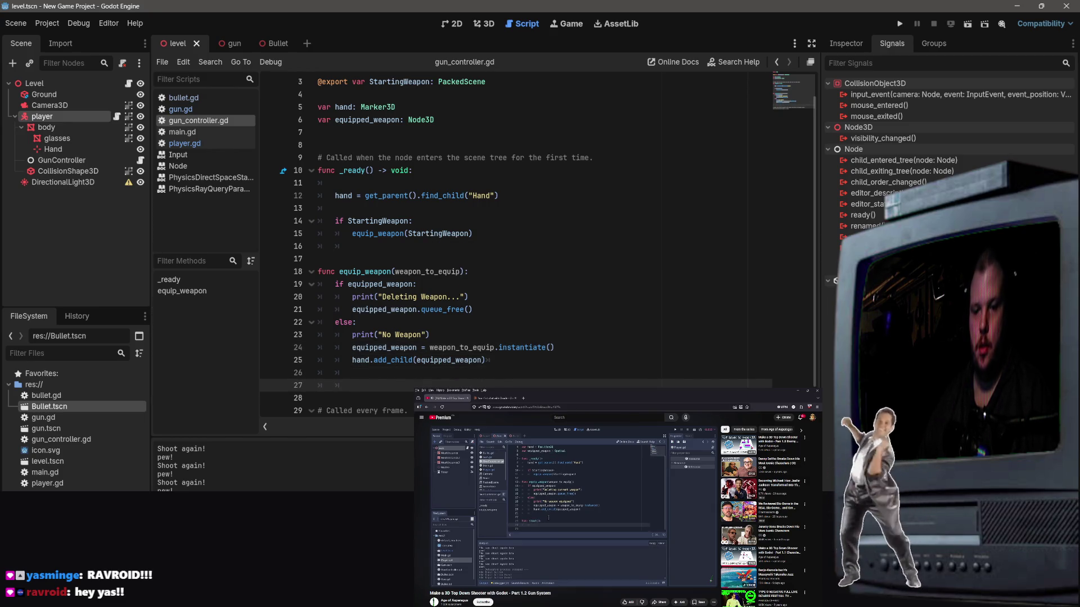
text(func shoot()
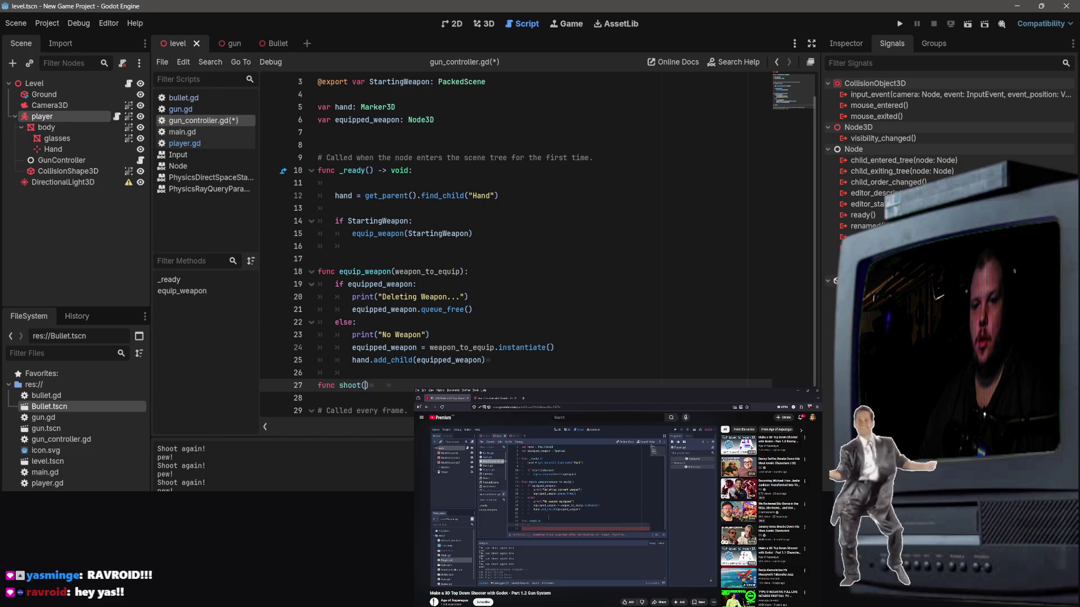
key(Return)
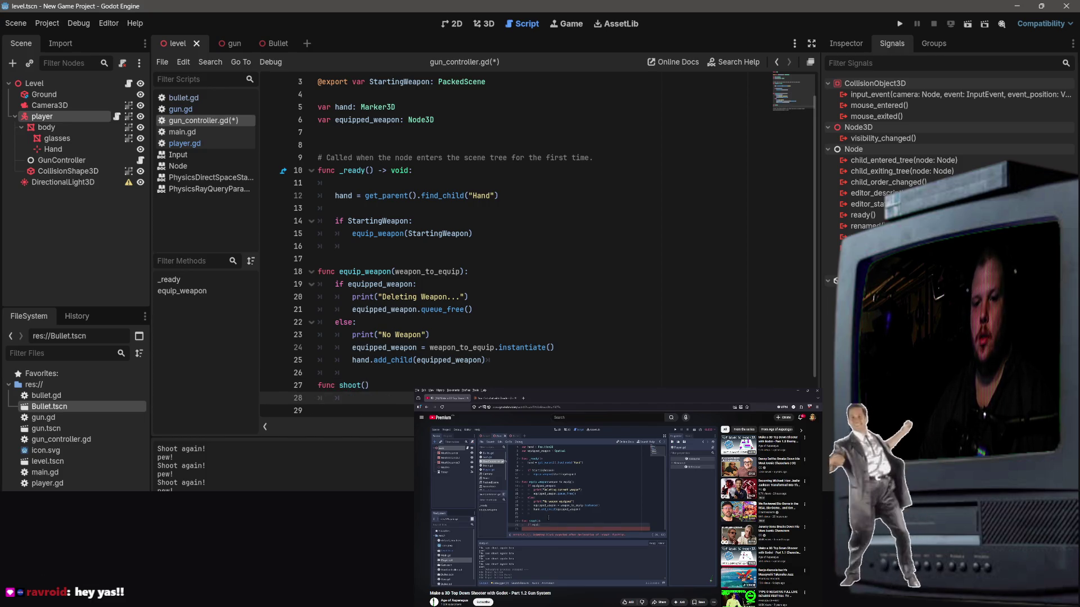
Step: Give shoot() an if equipped_weapon: block that calls equipped_weapon.shoot()
key(Tab)
text(equi)
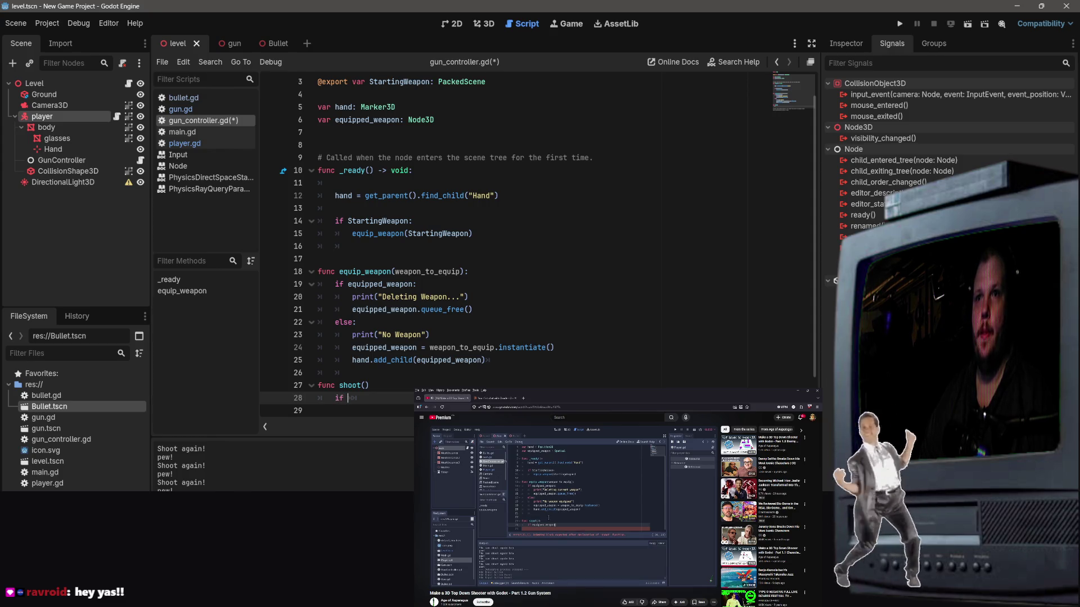
text(pped_weapon)
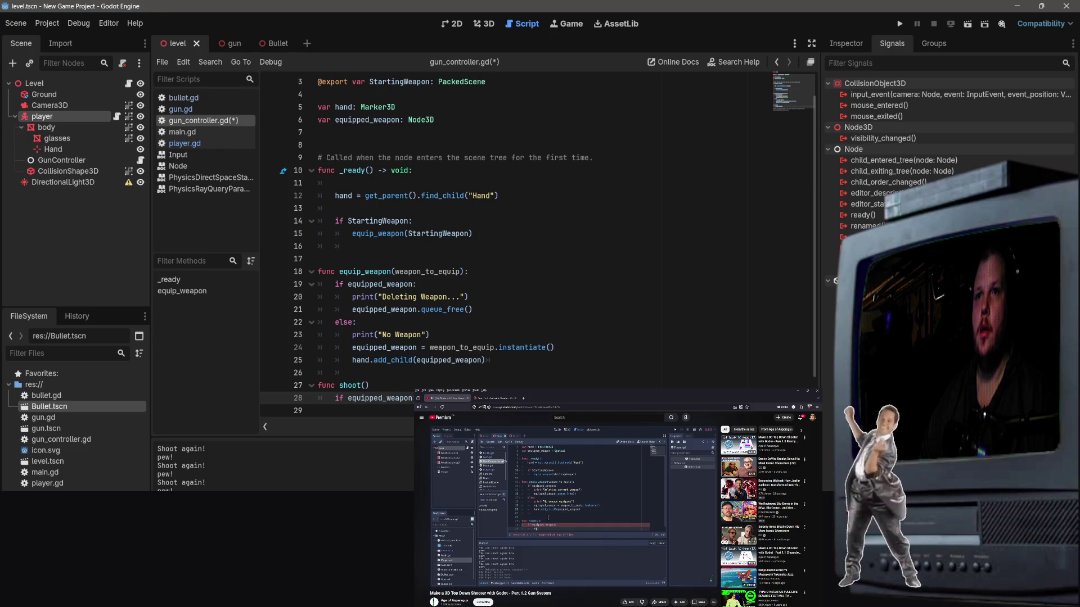
key(Return)
text(equi)
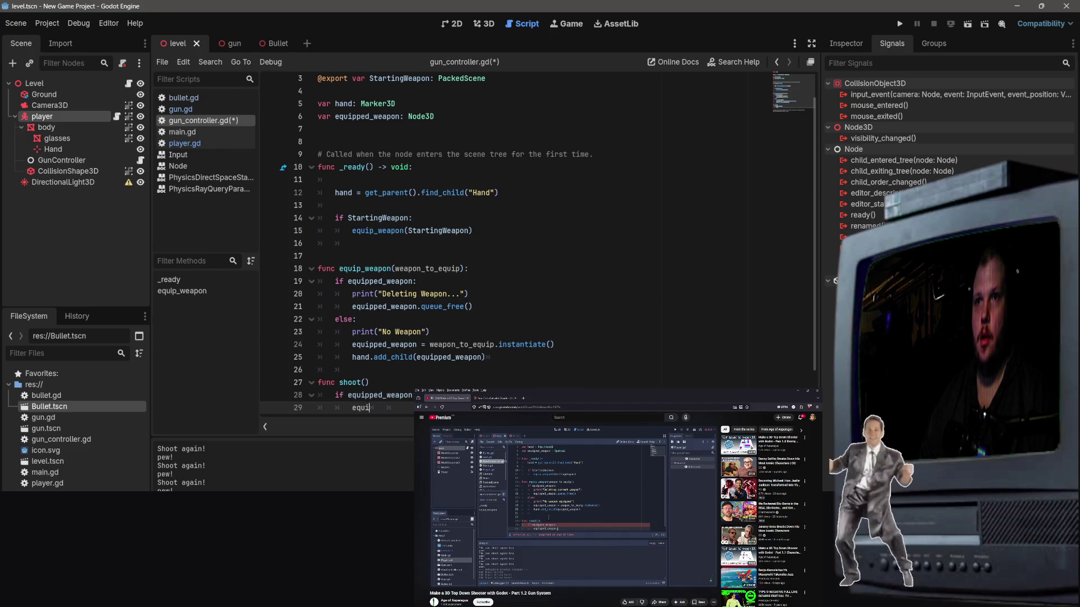
text(pped)
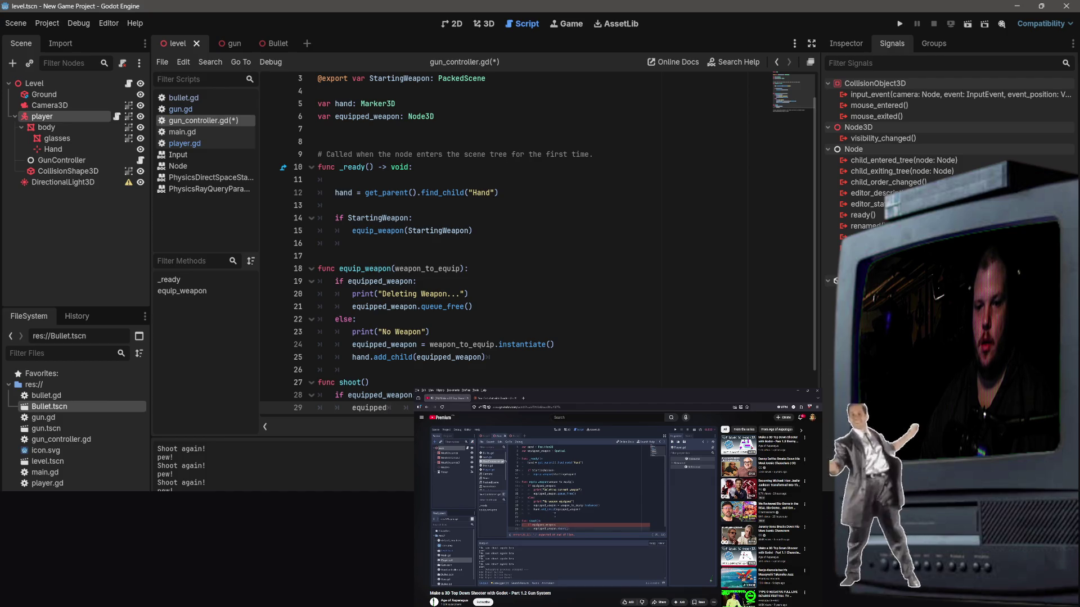
text(_weapo)
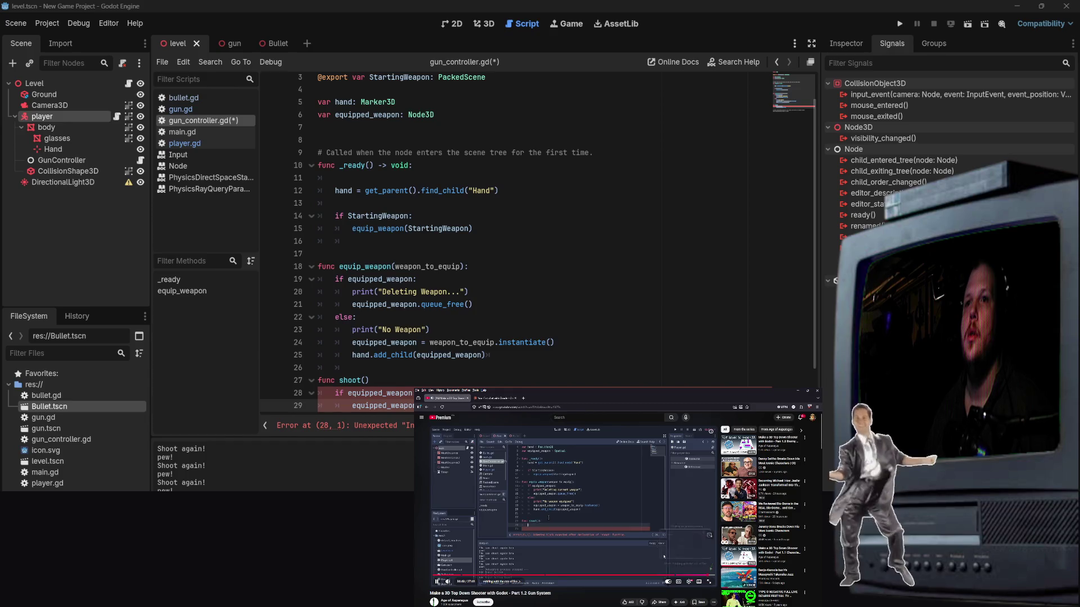
scroll(538, 243, down, 1)
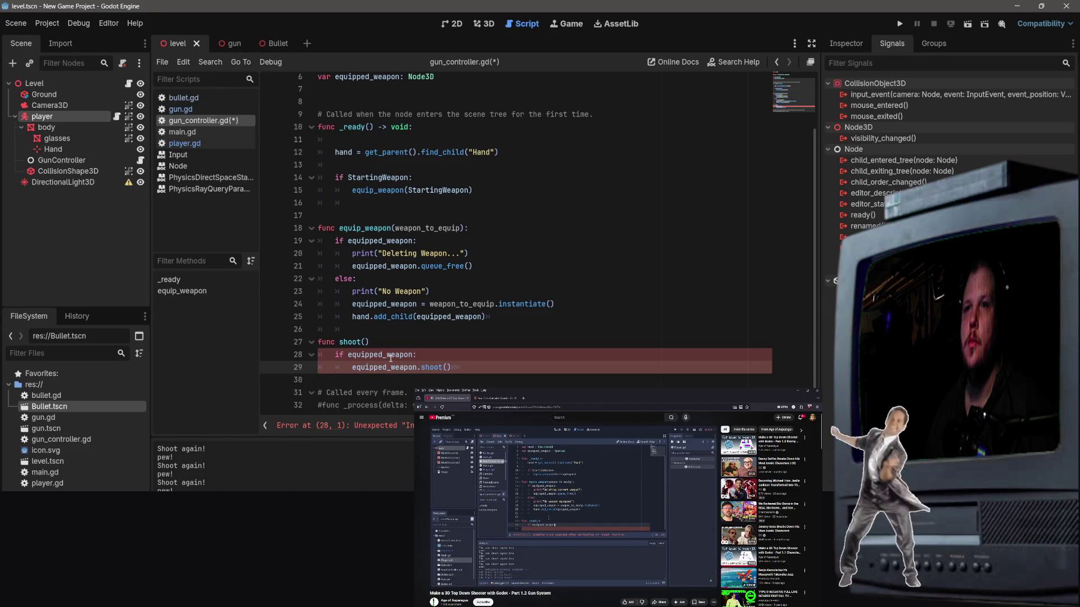
Step: Unindent the two shoot() body lines, then indent them together under func shoot()
click(423, 353)
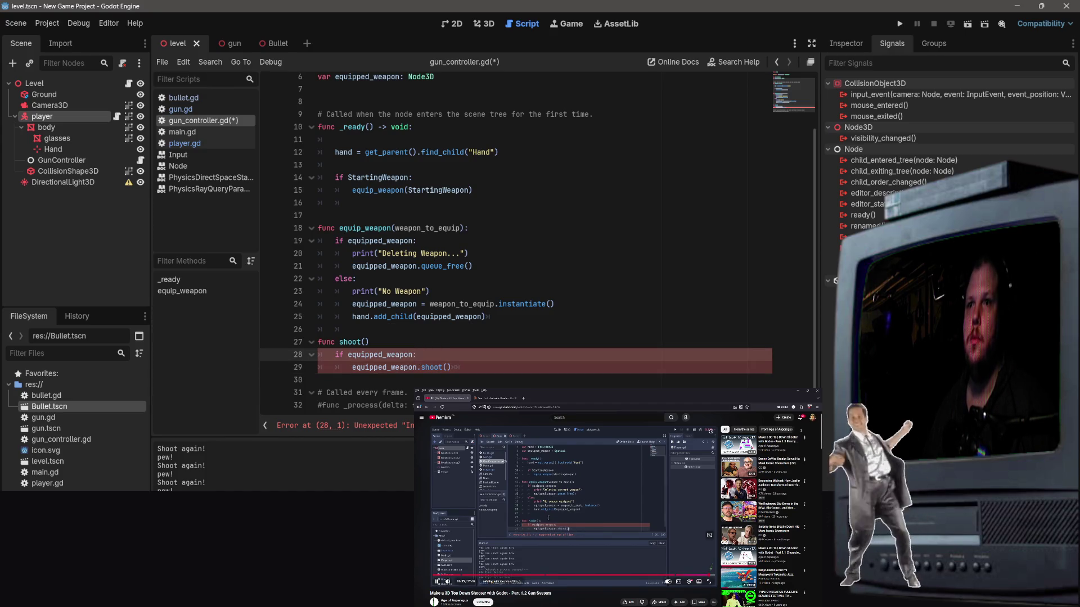
scroll(470, 500, down, 1)
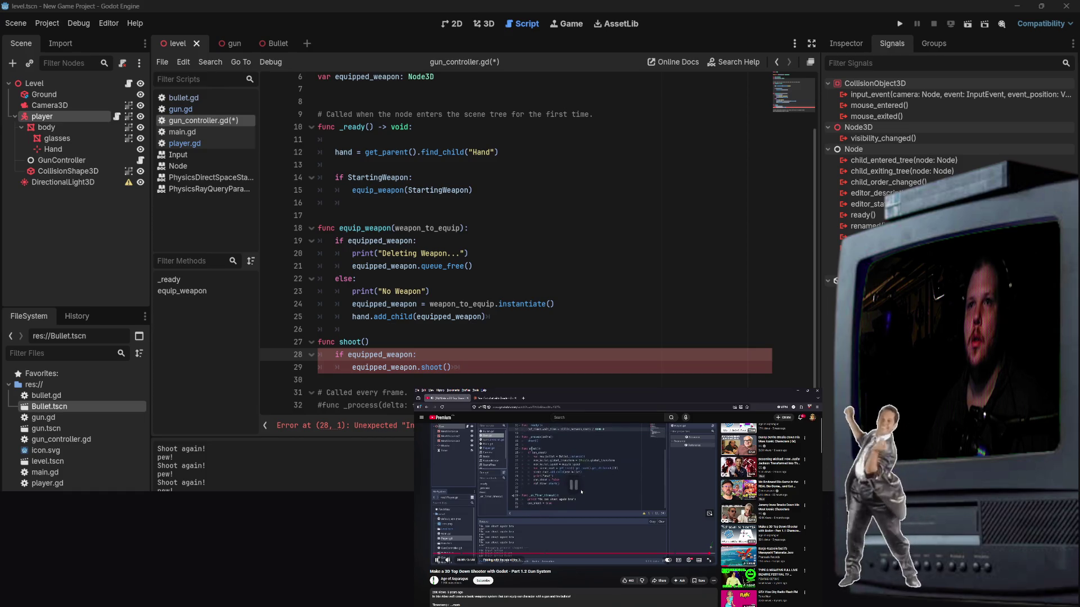
click(369, 342)
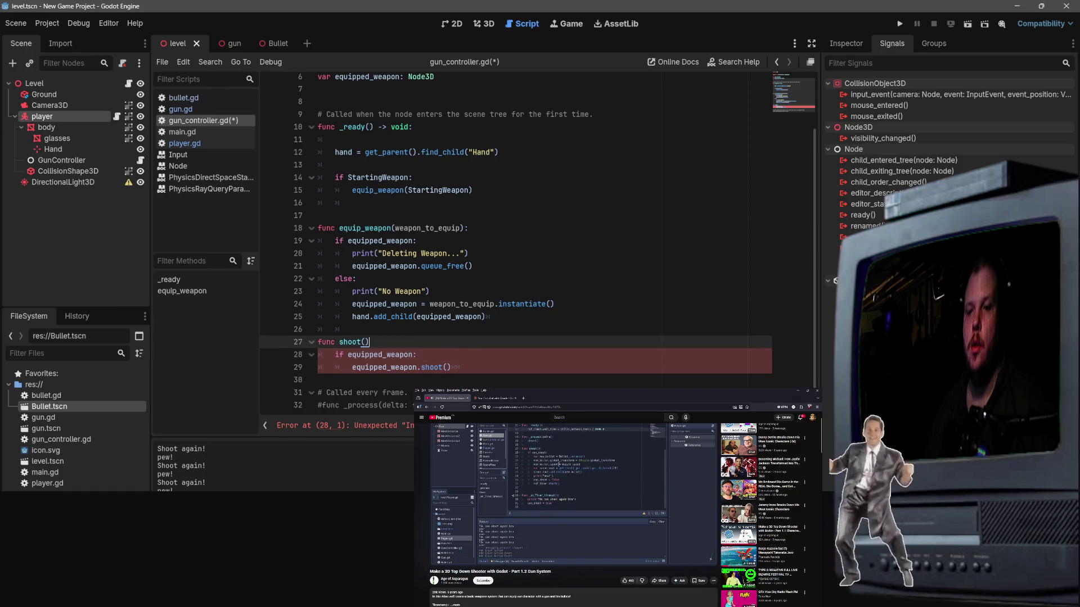
key(Down)
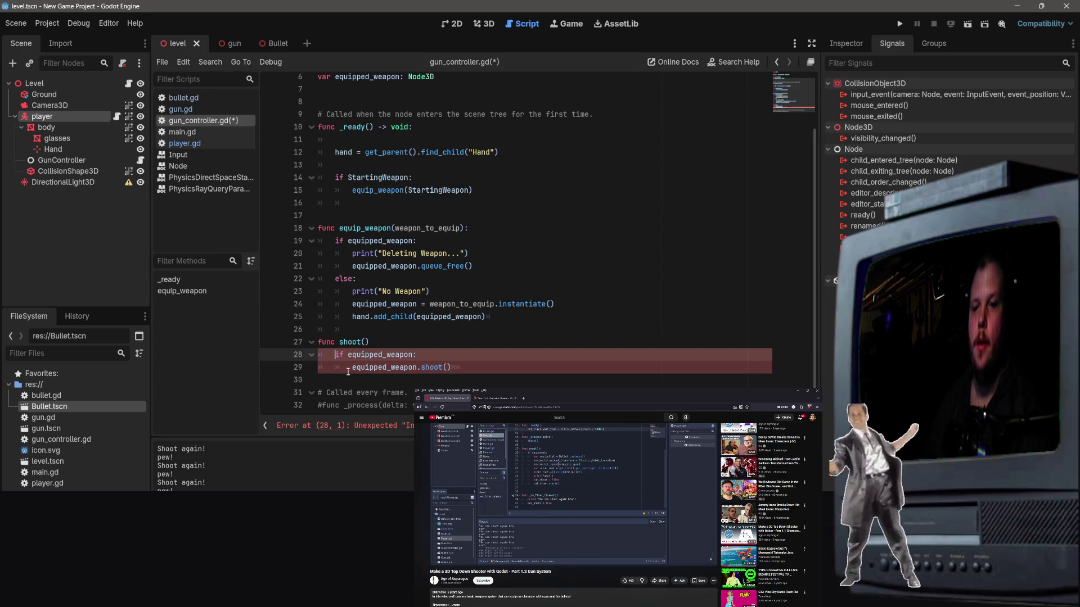
click(352, 367)
key(BackSpace)
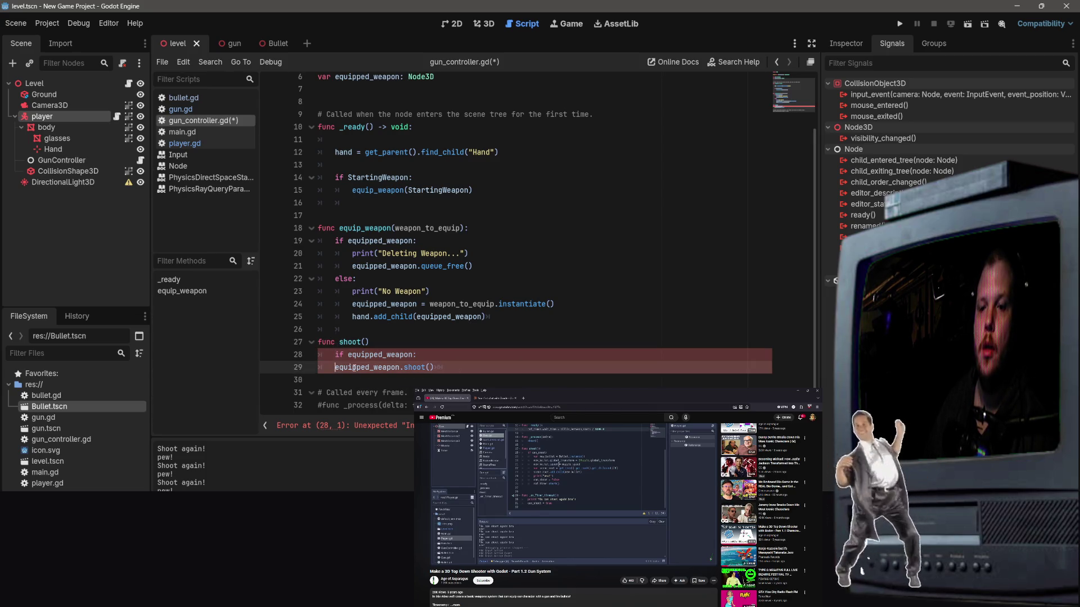
click(332, 356)
key(BackSpace)
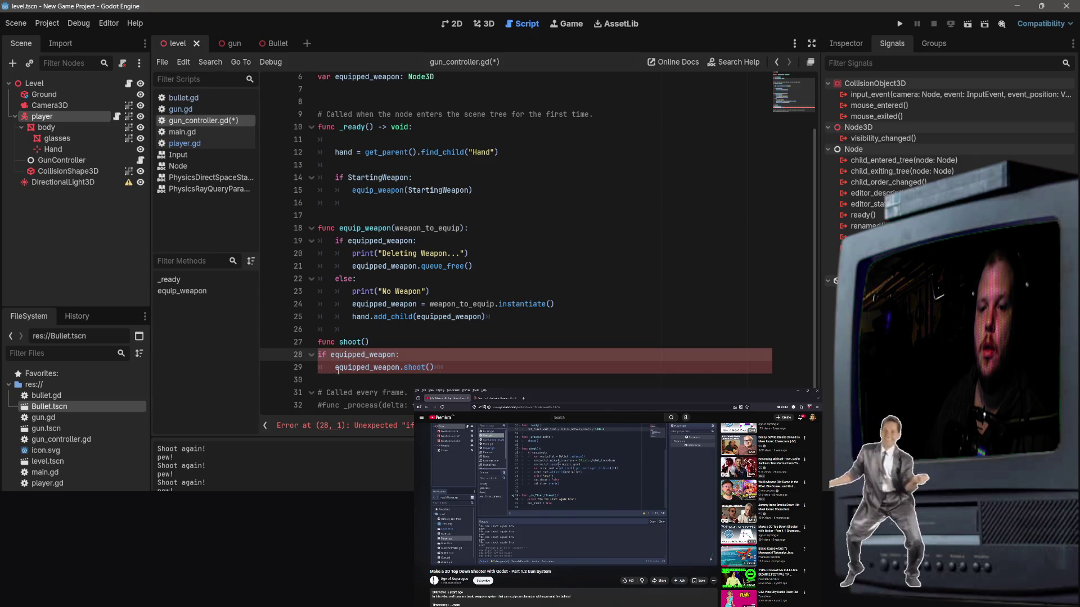
click(336, 367)
key(BackSpace)
click(451, 368)
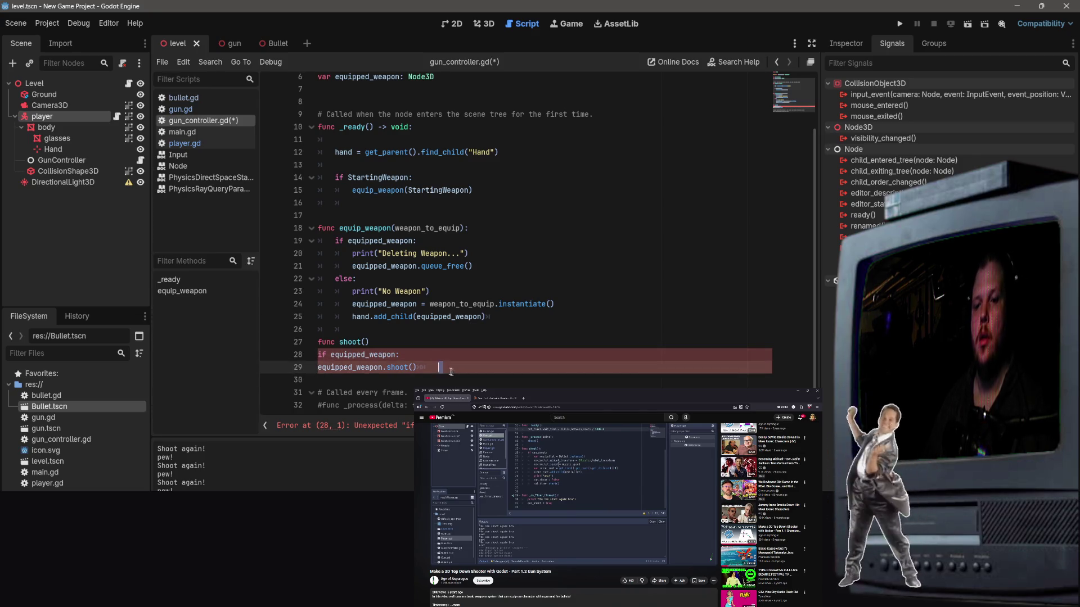
drag(452, 372, 303, 359)
key(Tab)
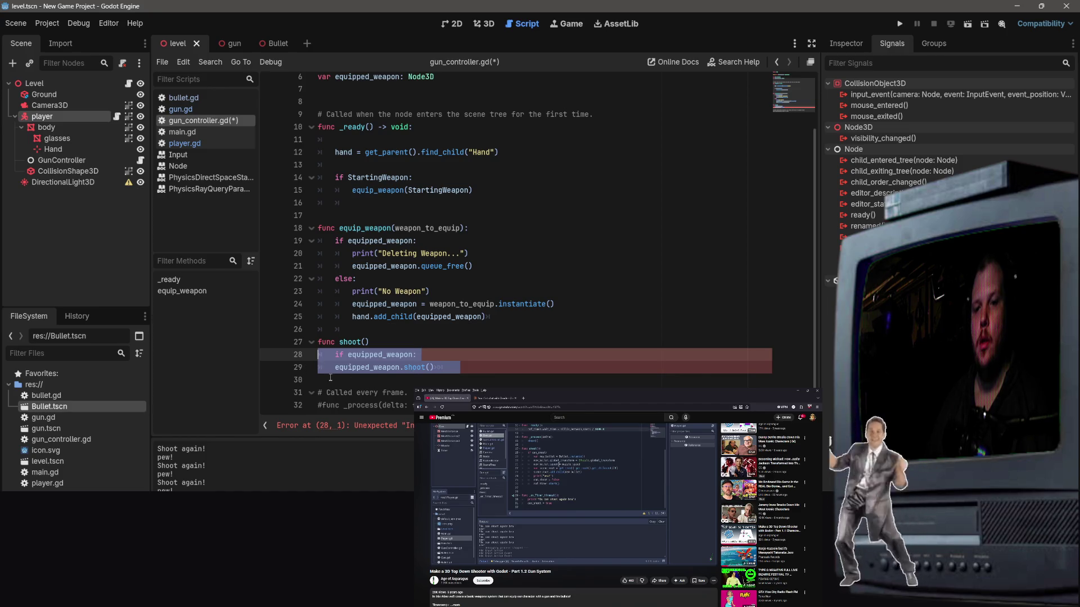
Step: Fix the indentation of the if line 28 and its nested shoot call on line 29
click(336, 368)
key(Tab)
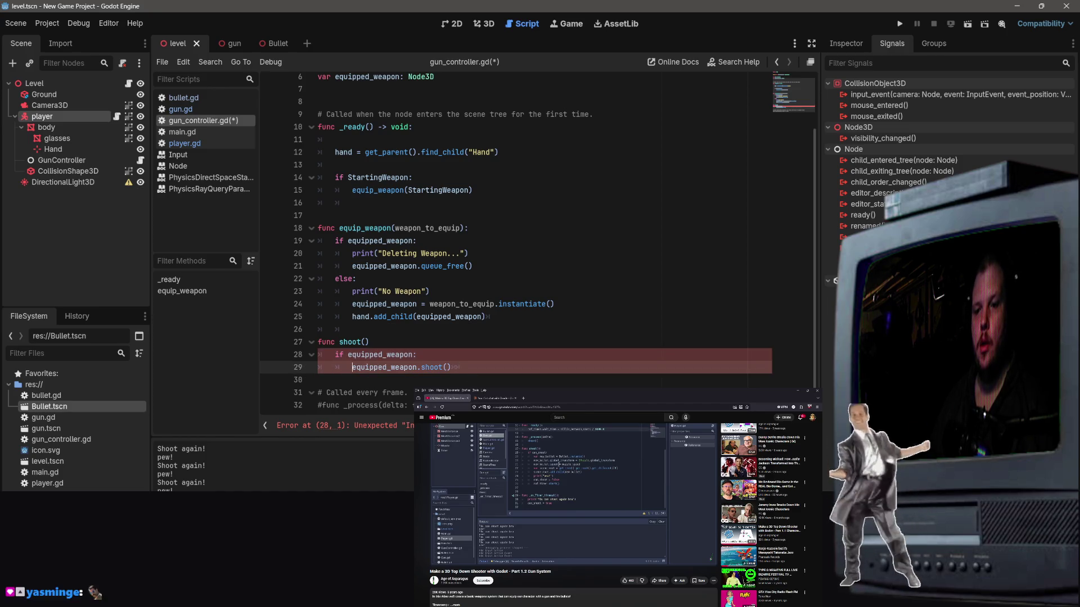
click(328, 359)
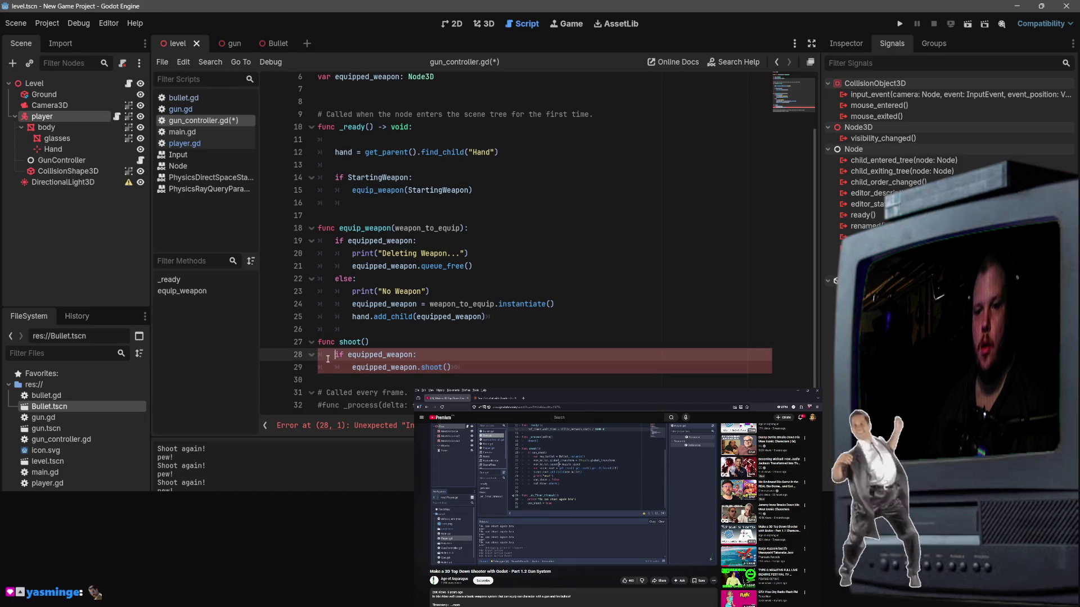
key(BackSpace)
key(Left)
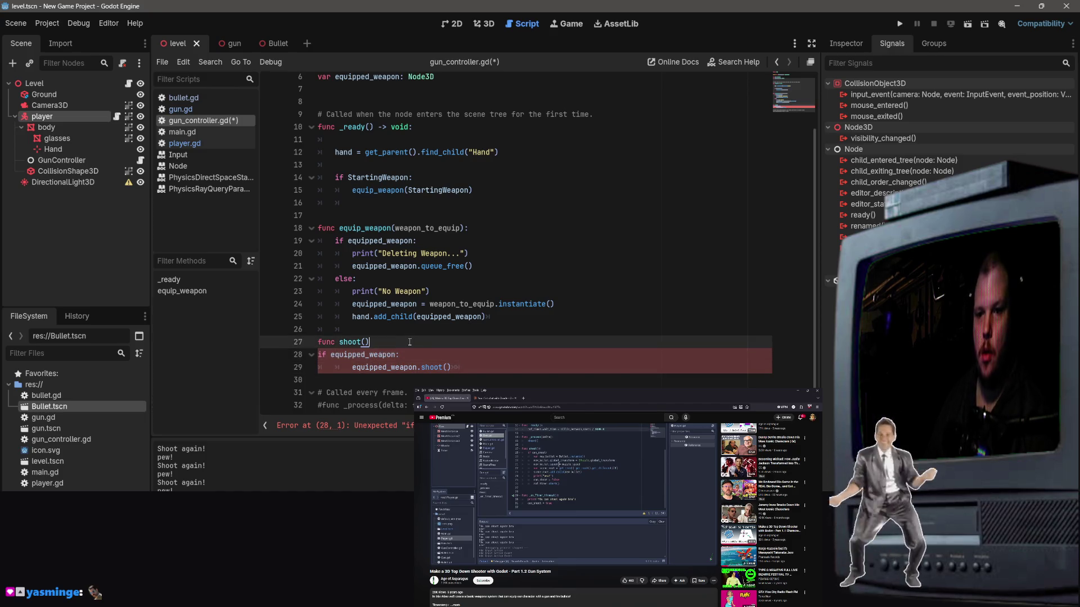
click(339, 355)
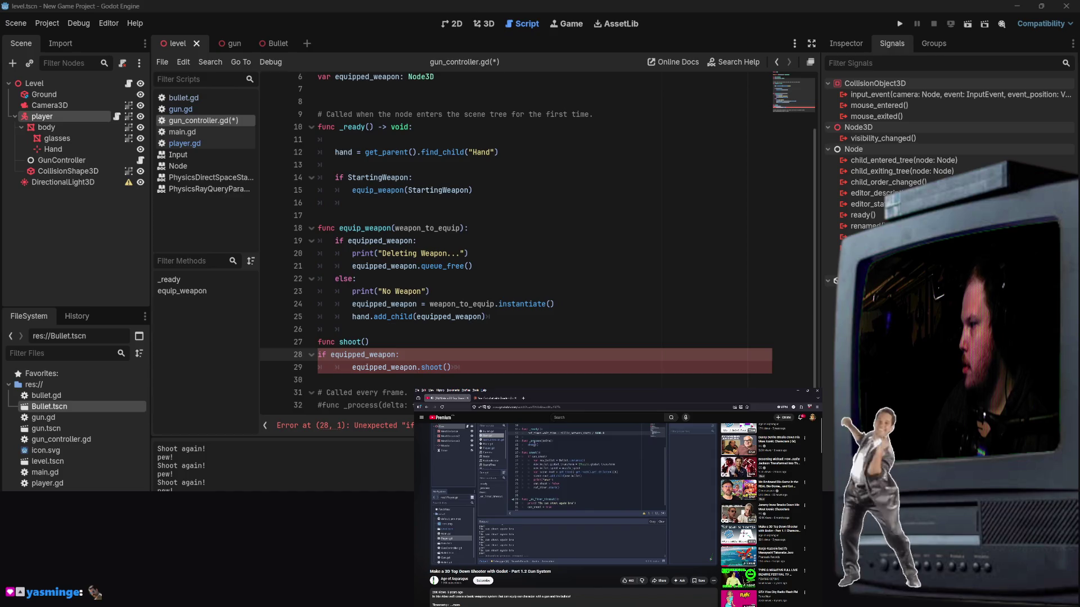
mouse_move(686, 534)
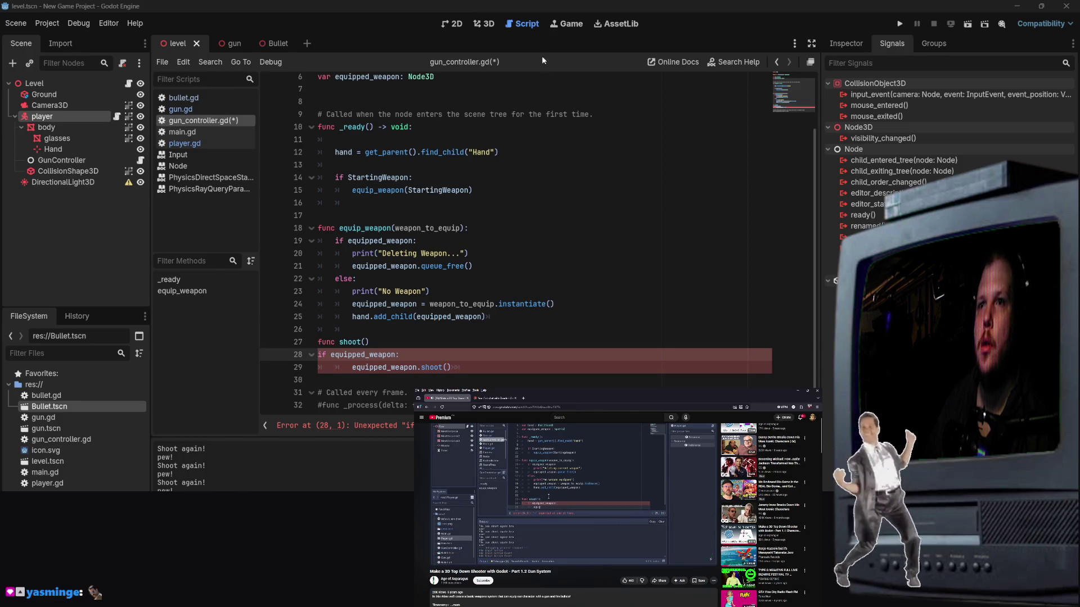
click(359, 279)
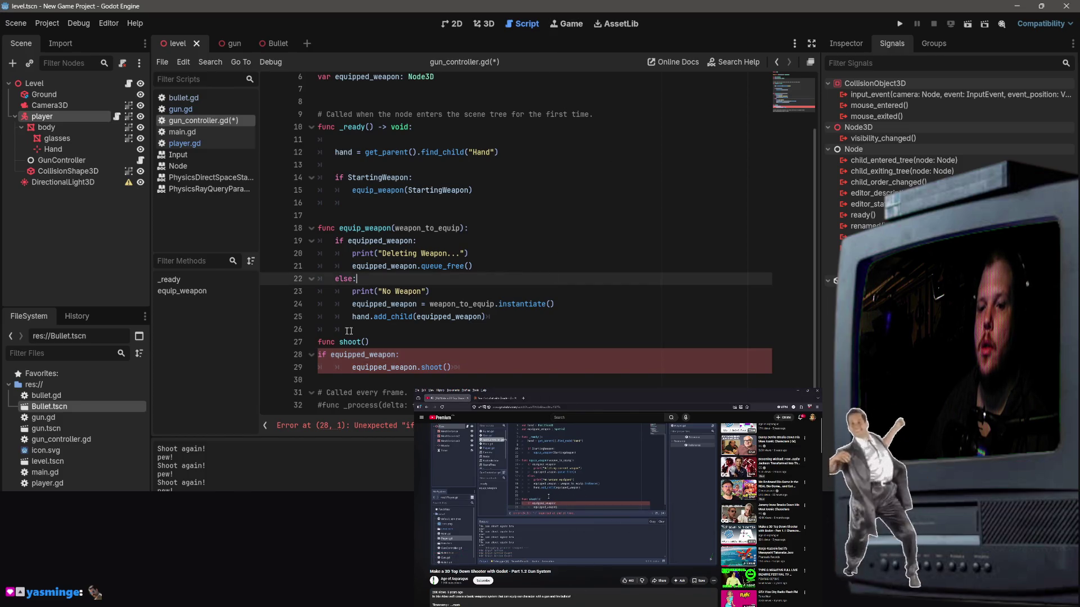
click(318, 354)
key(Tab)
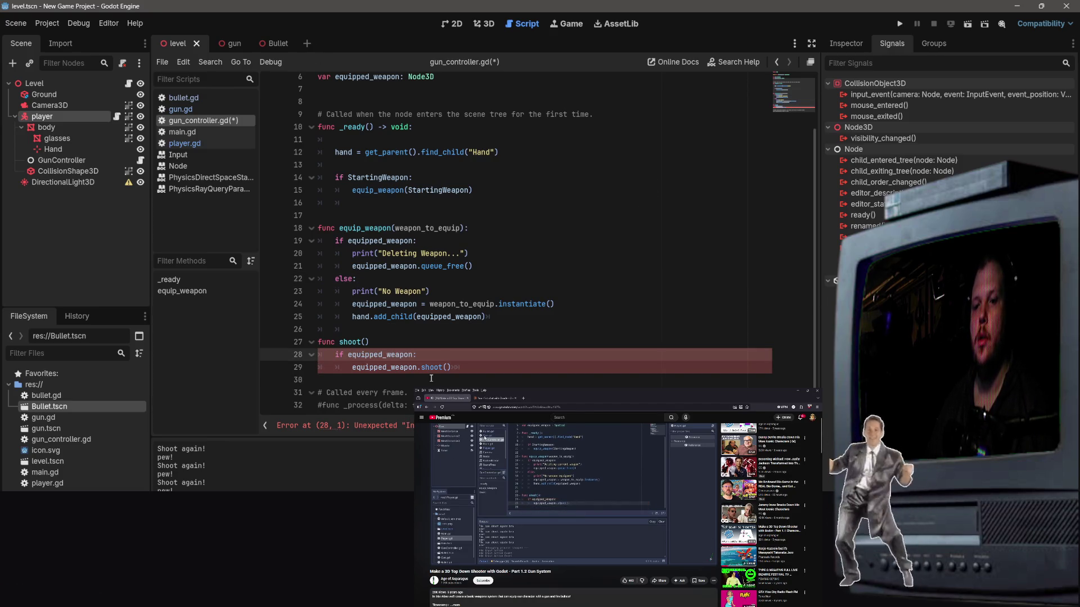
click(419, 354)
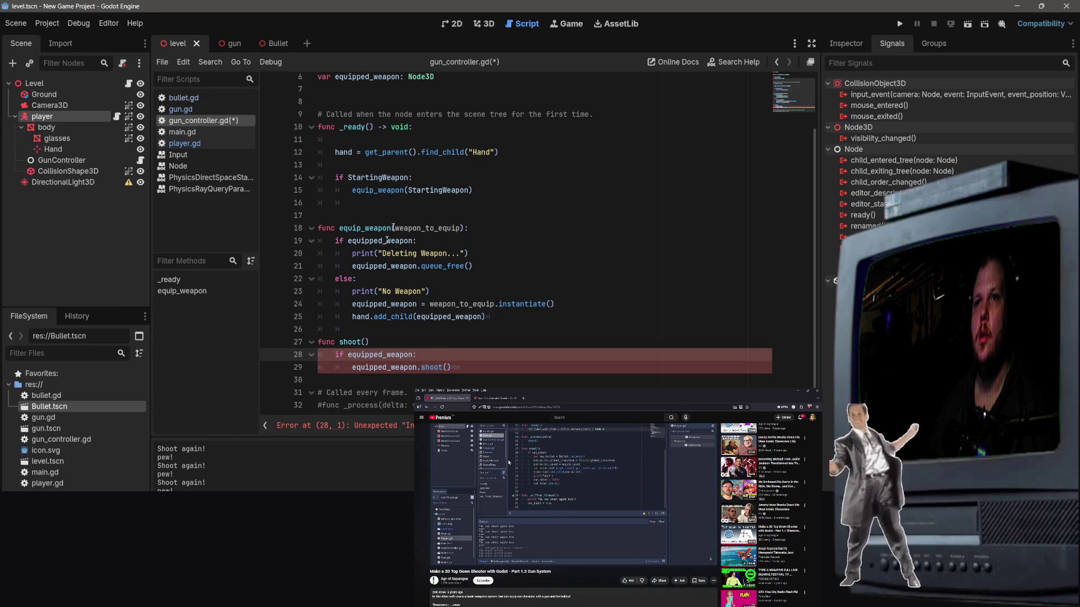
Step: Go to the line reported in the error and add the missing colon after func shoot()
click(553, 489)
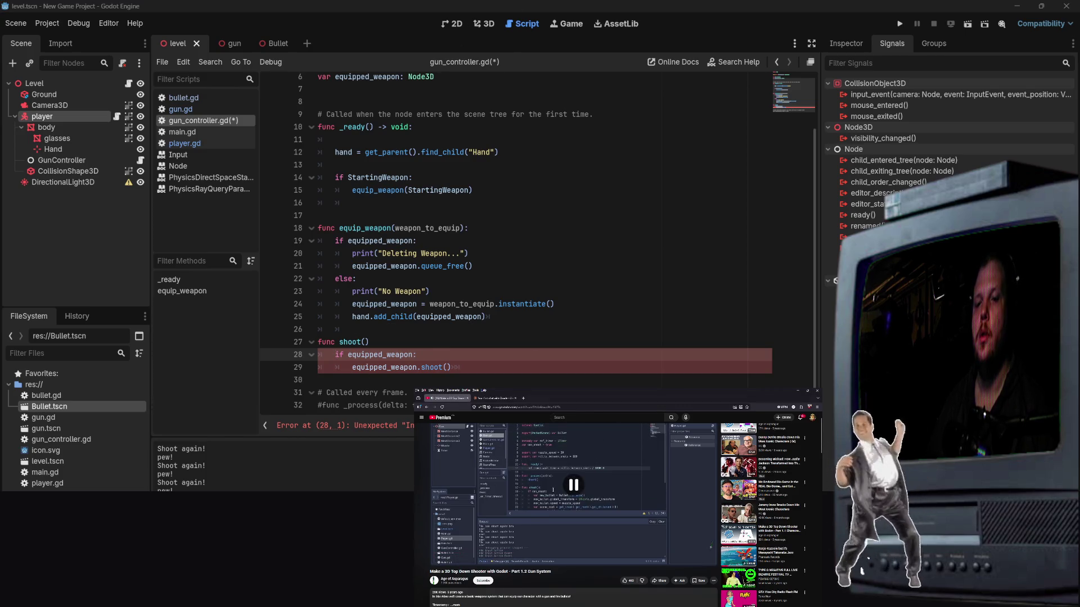
click(372, 338)
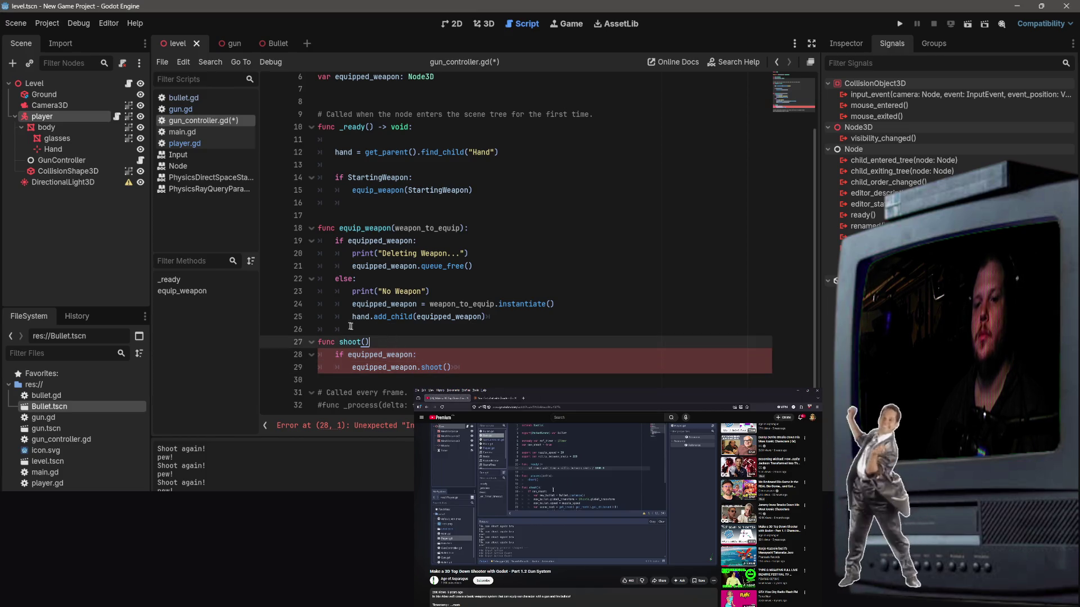
scroll(343, 312, up, 2)
scroll(336, 298, down, 2)
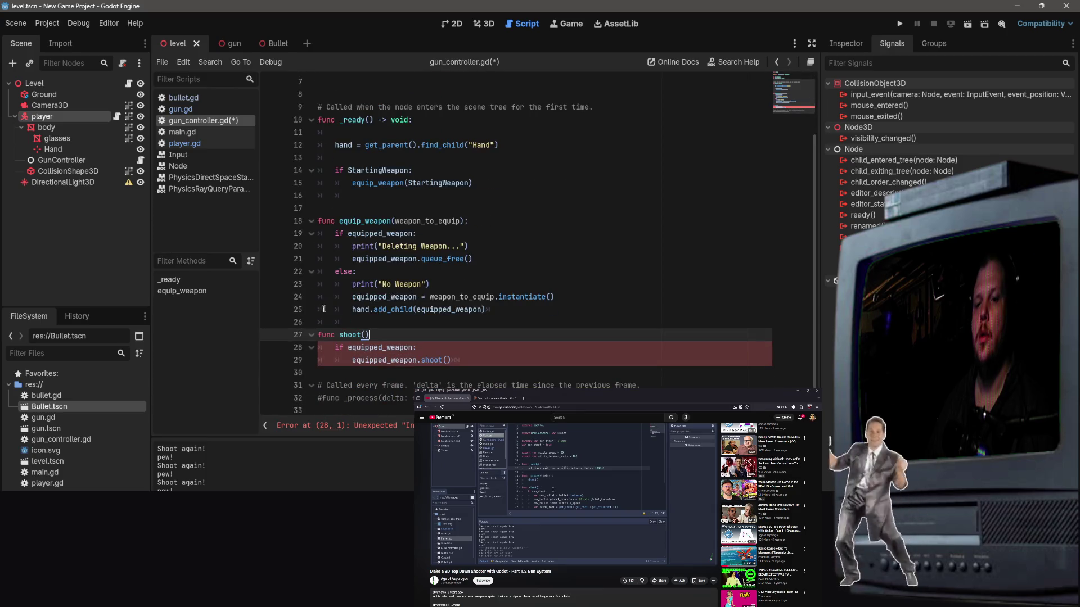
scroll(311, 340, down, 1)
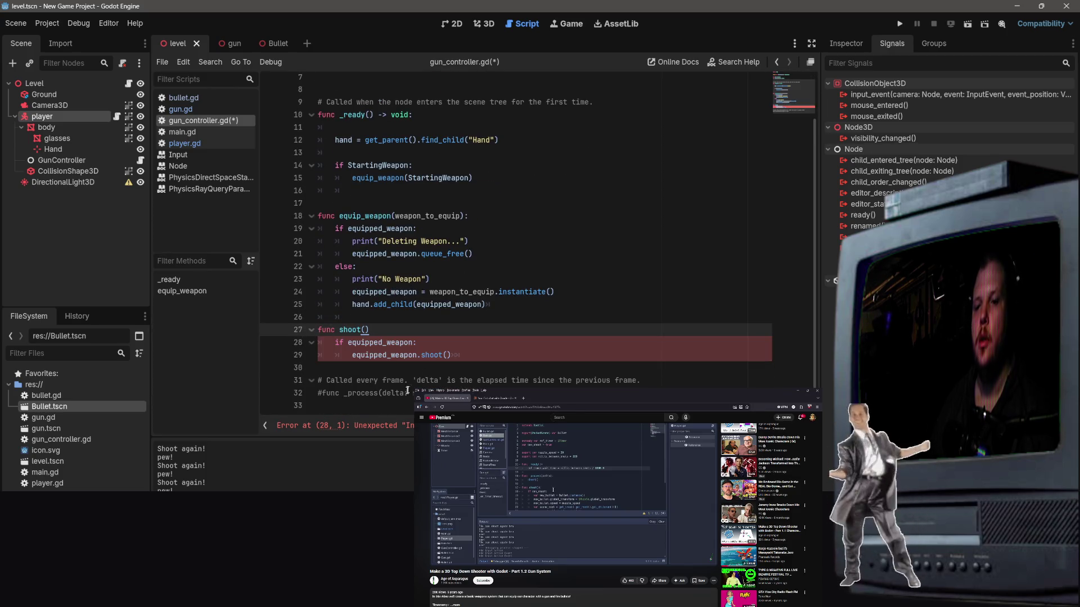
click(483, 284)
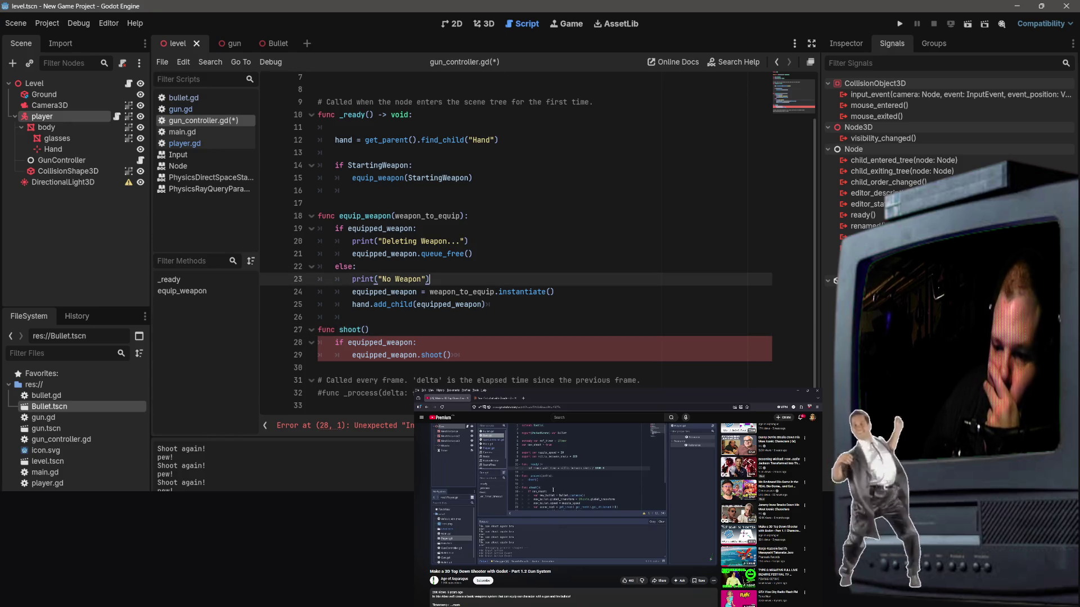
click(402, 424)
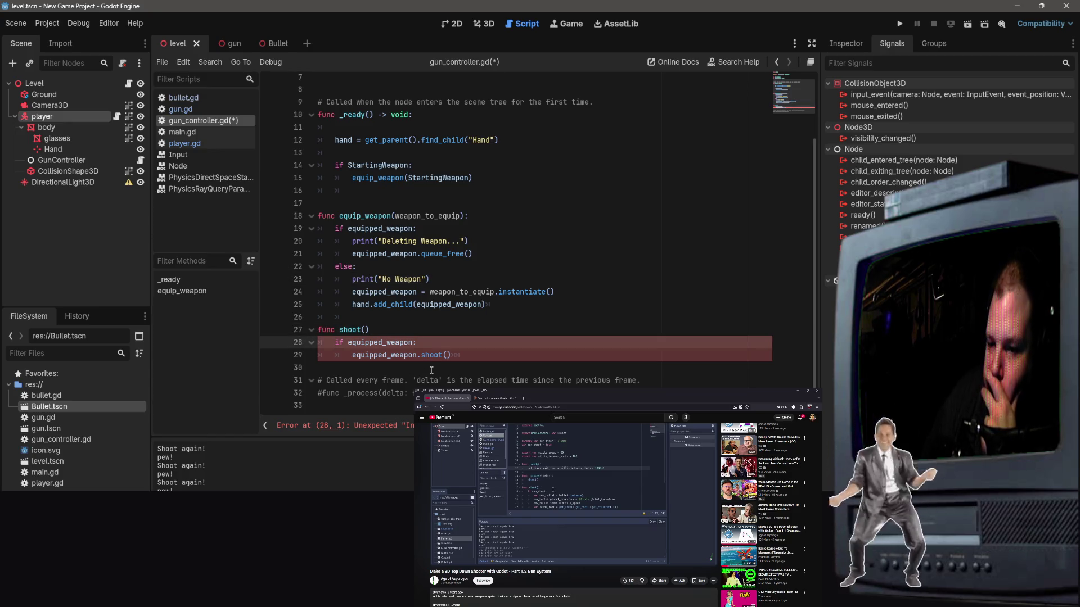
click(371, 329)
text(:)
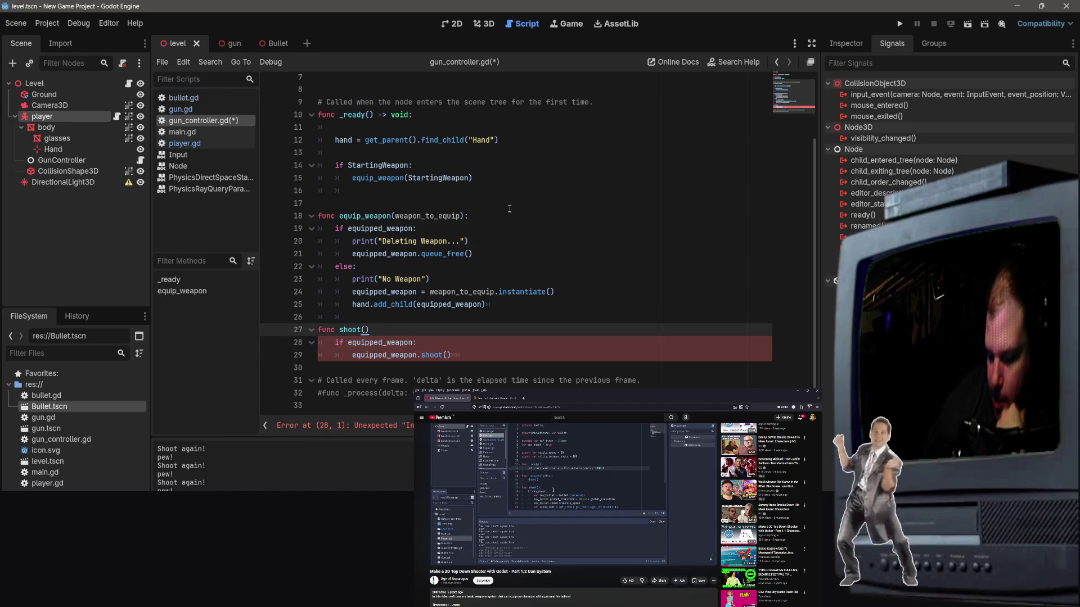
Step: Browse the gun, Bullet and level scenes and player.gd, show the Inspector, then reopen gun_controller.gd
click(472, 305)
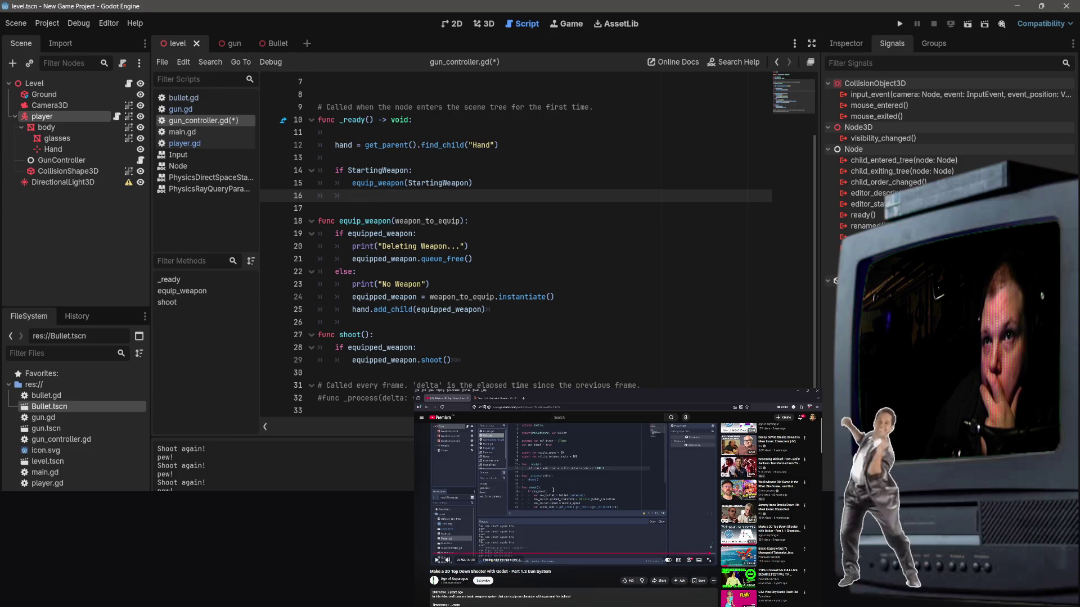
mouse_move(240, 47)
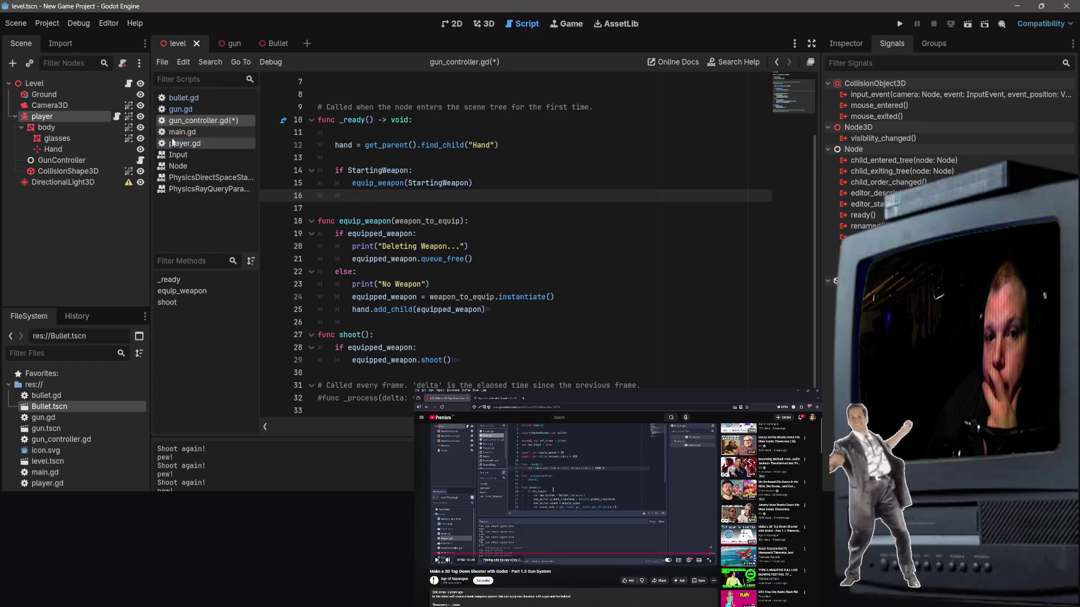
click(227, 46)
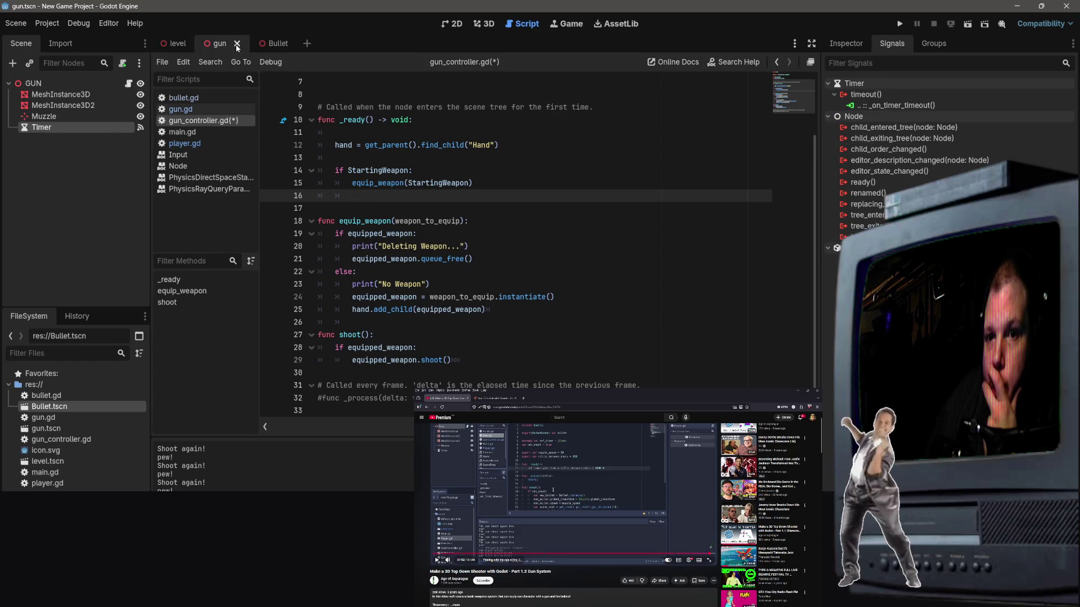
click(175, 43)
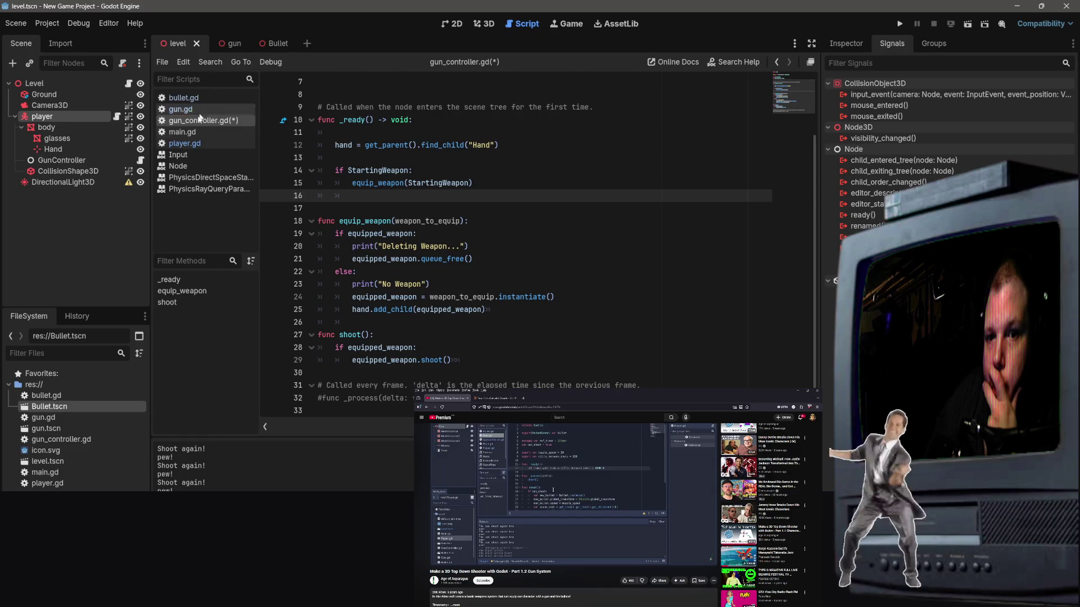
click(184, 144)
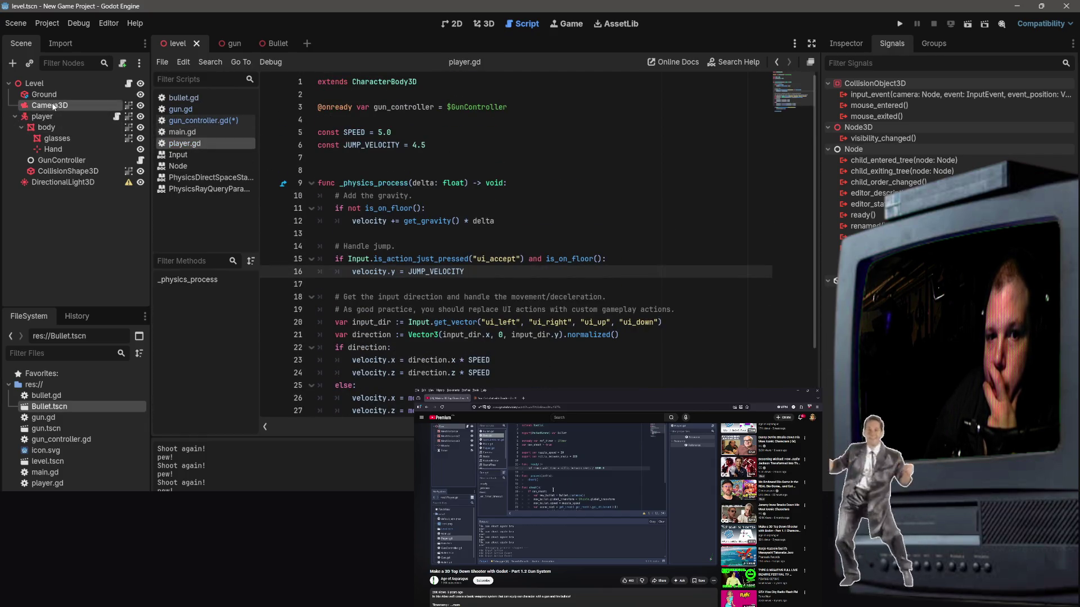
click(46, 128)
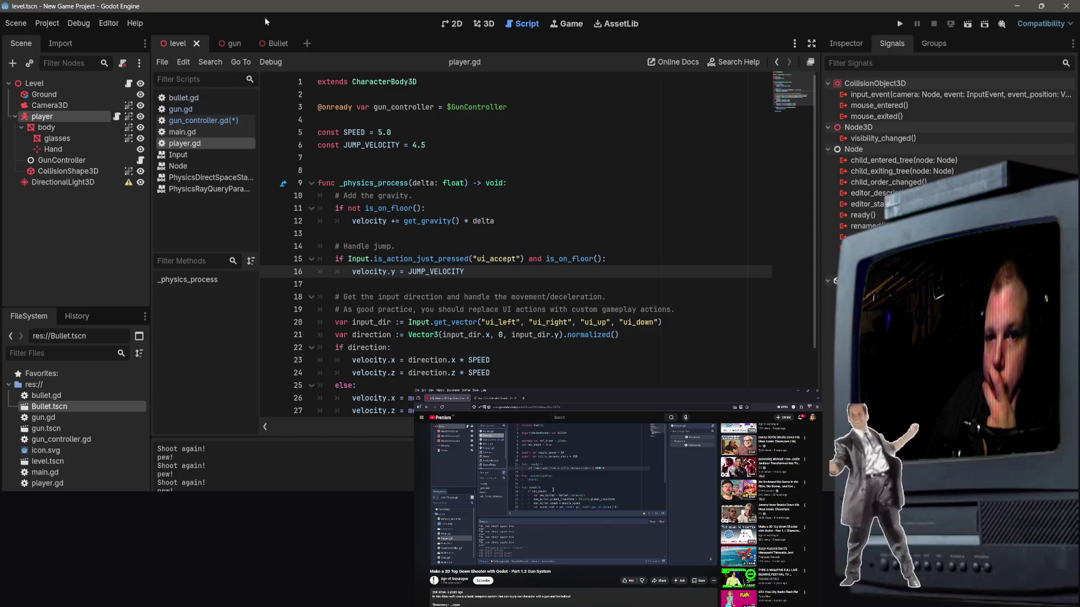
click(228, 44)
click(271, 45)
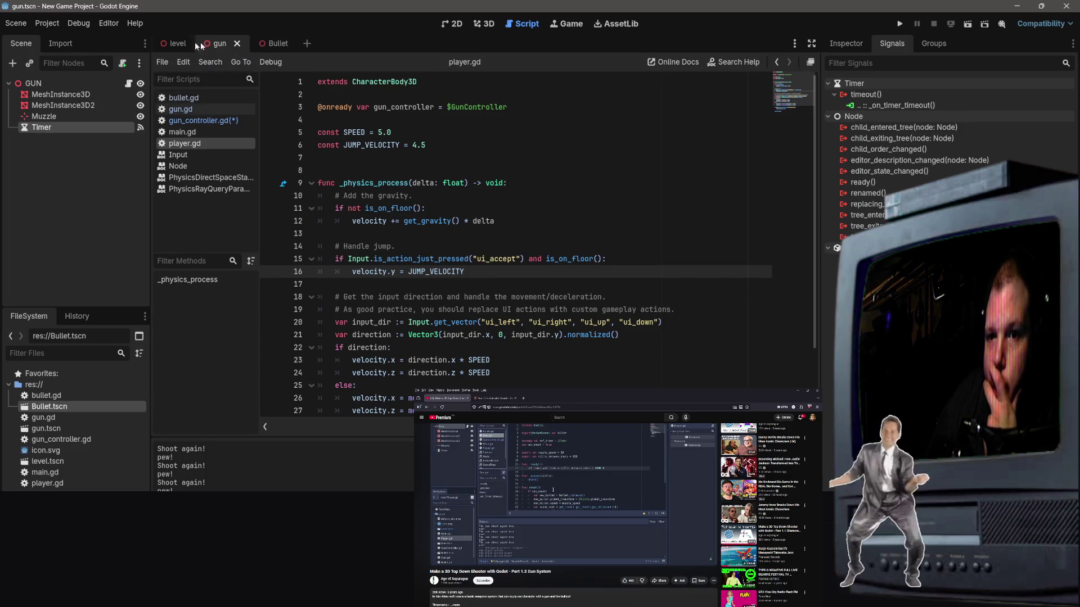
click(167, 41)
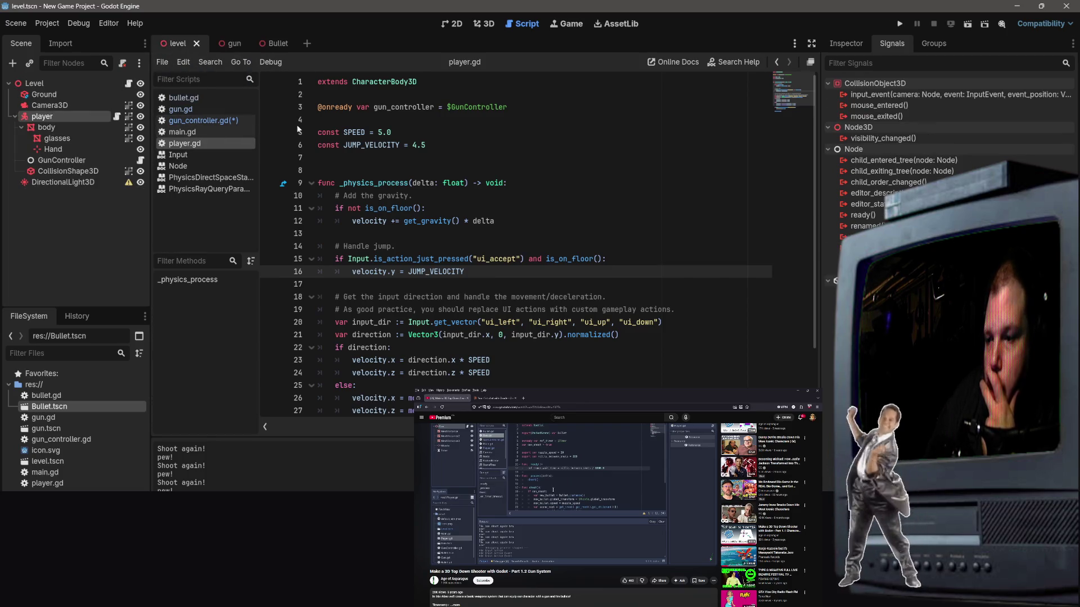
click(845, 50)
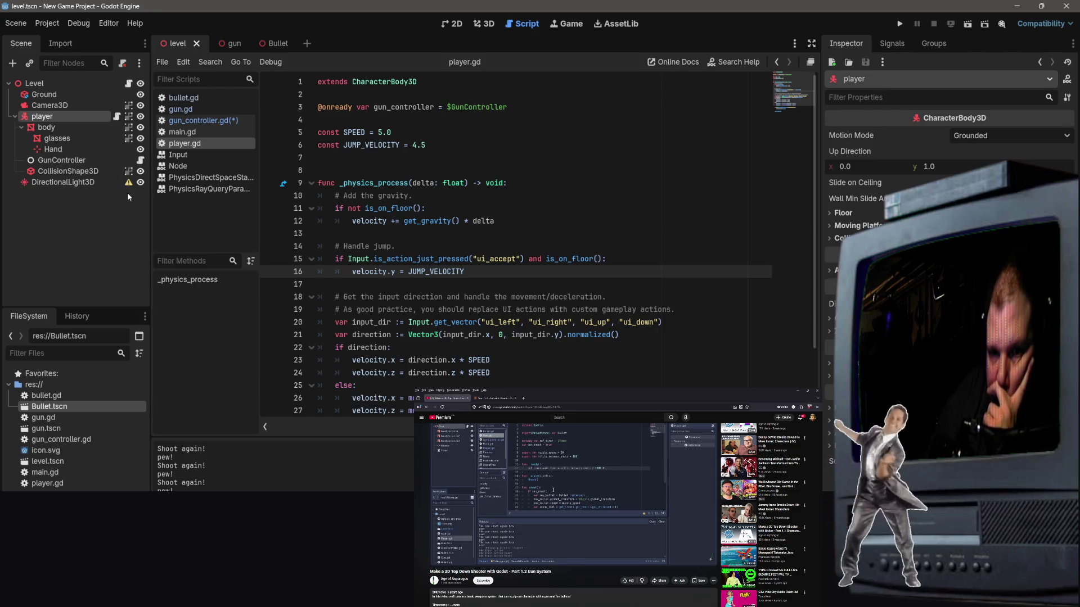
click(225, 120)
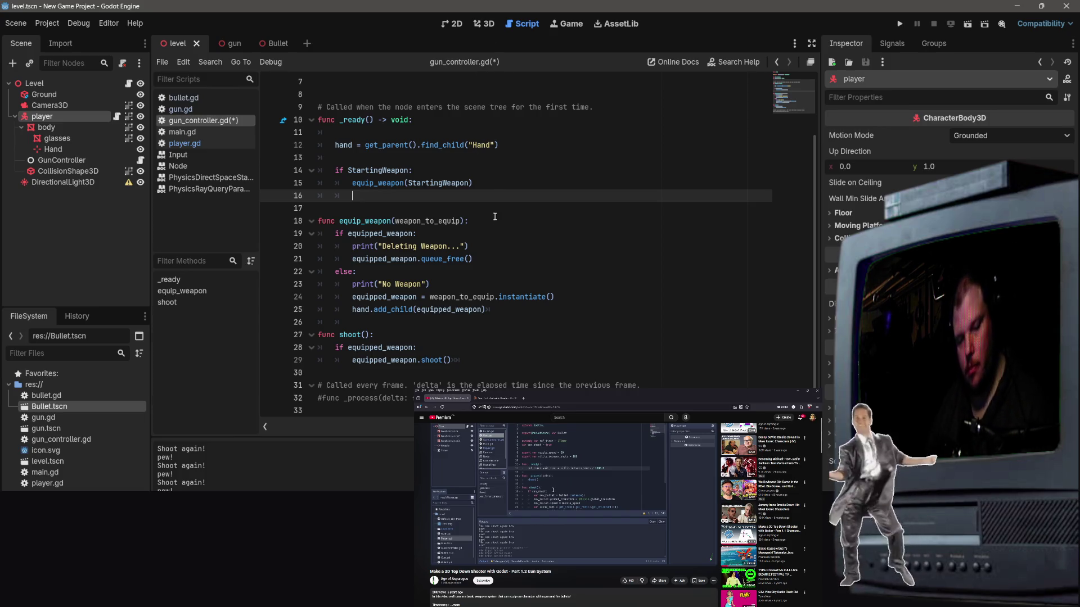
key(ctrl+s)
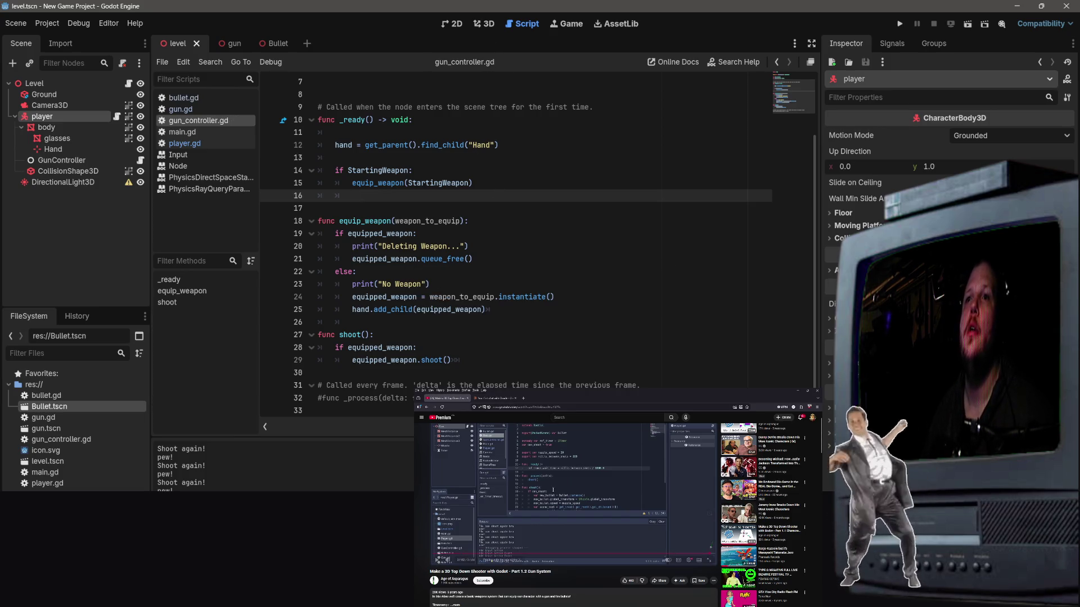
scroll(614, 515, up, 1)
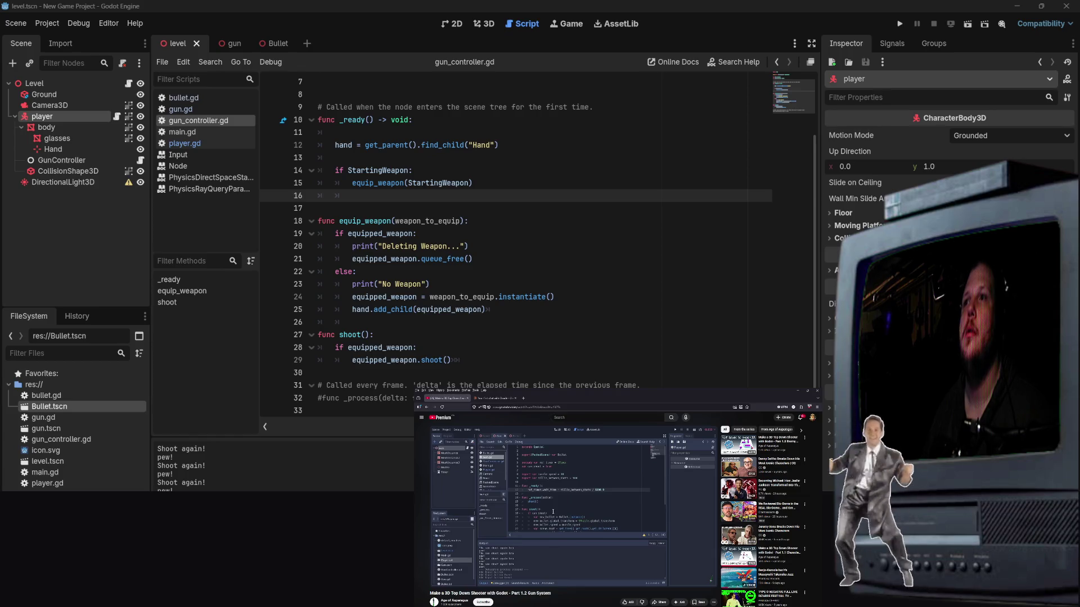
click(579, 547)
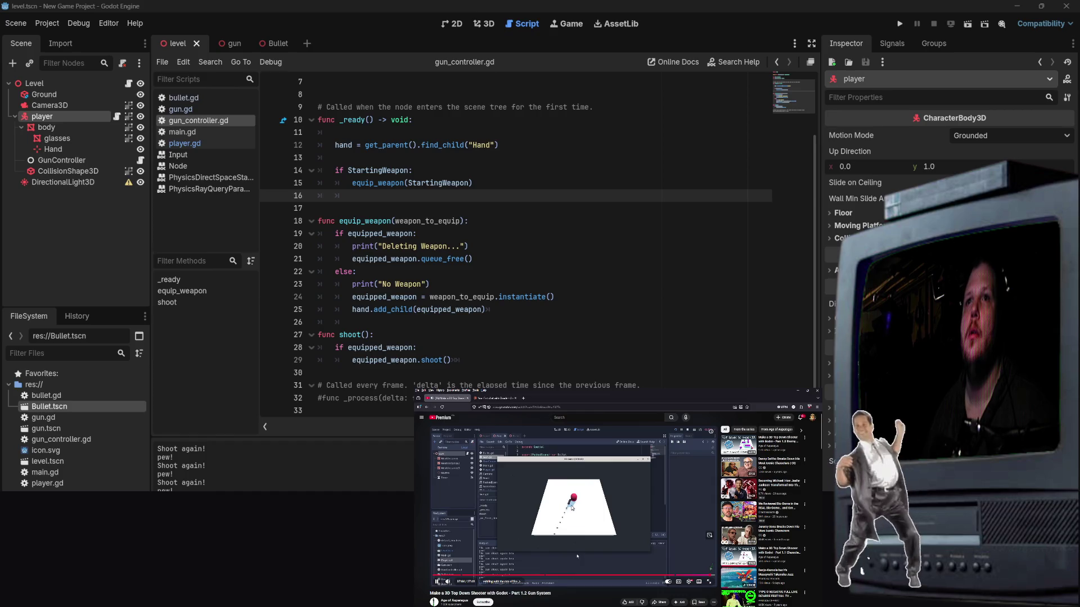
click(181, 110)
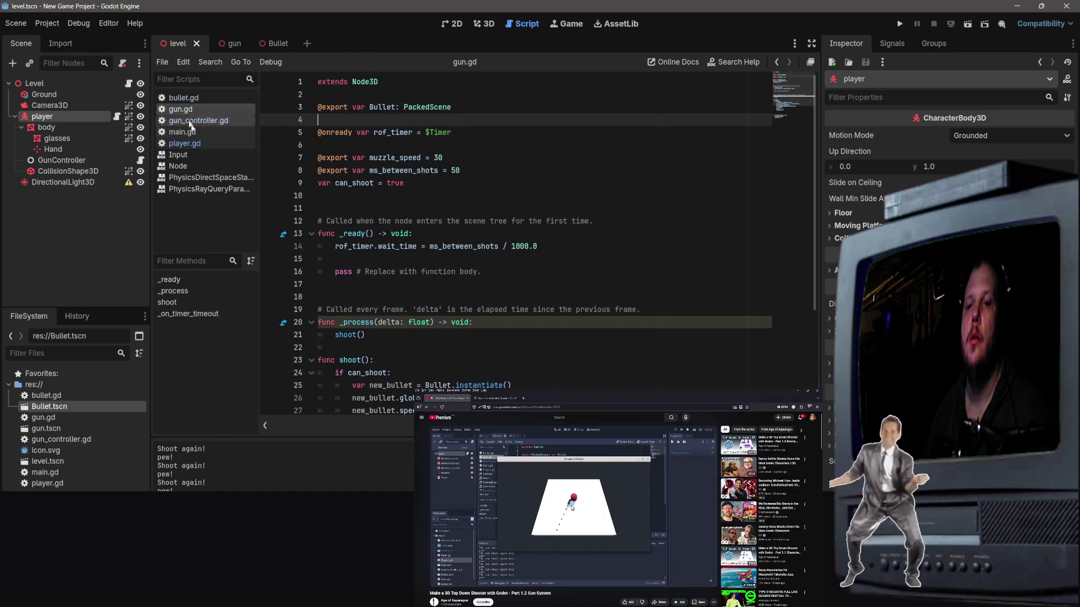
Step: Replace the shoot() call in gun.gd's _process with pass, then run the level scene
scroll(368, 274, down, 4)
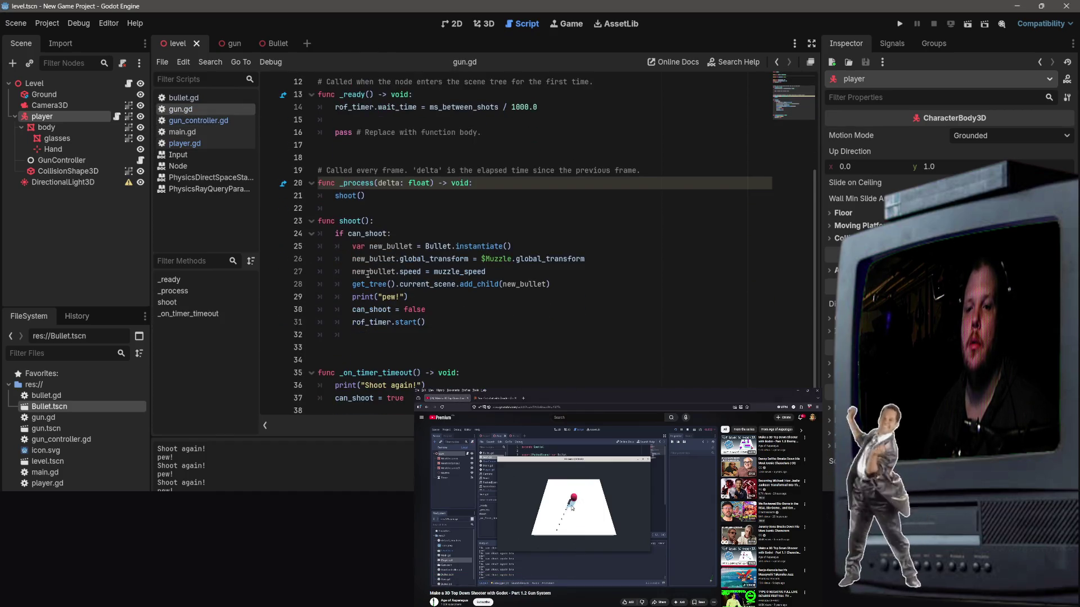
scroll(368, 273, up, 4)
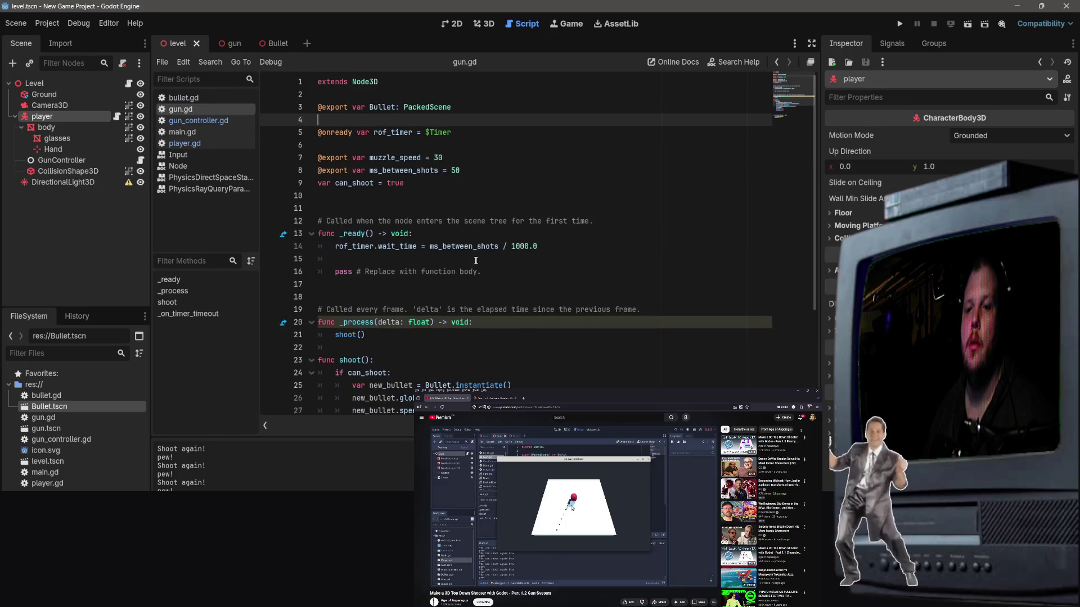
drag(422, 332, 261, 335)
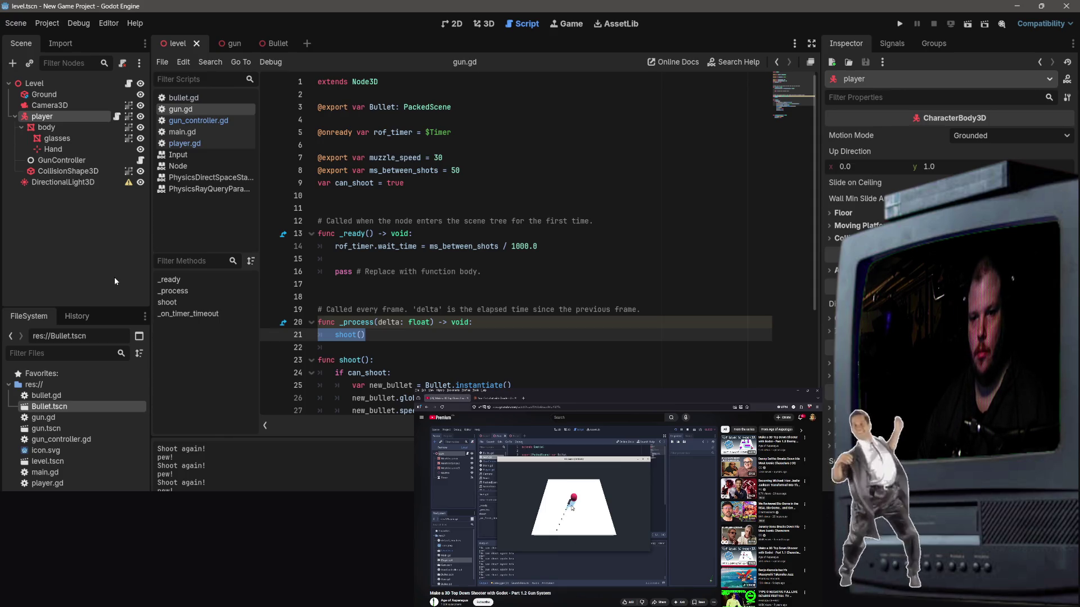
key(Tab)
key(BackSpace)
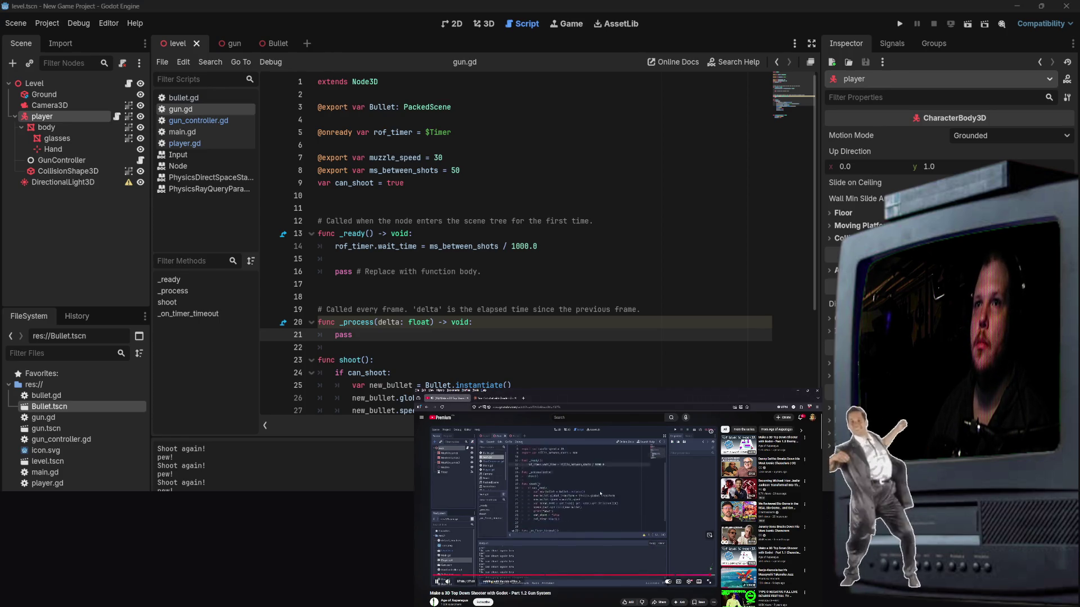
click(969, 24)
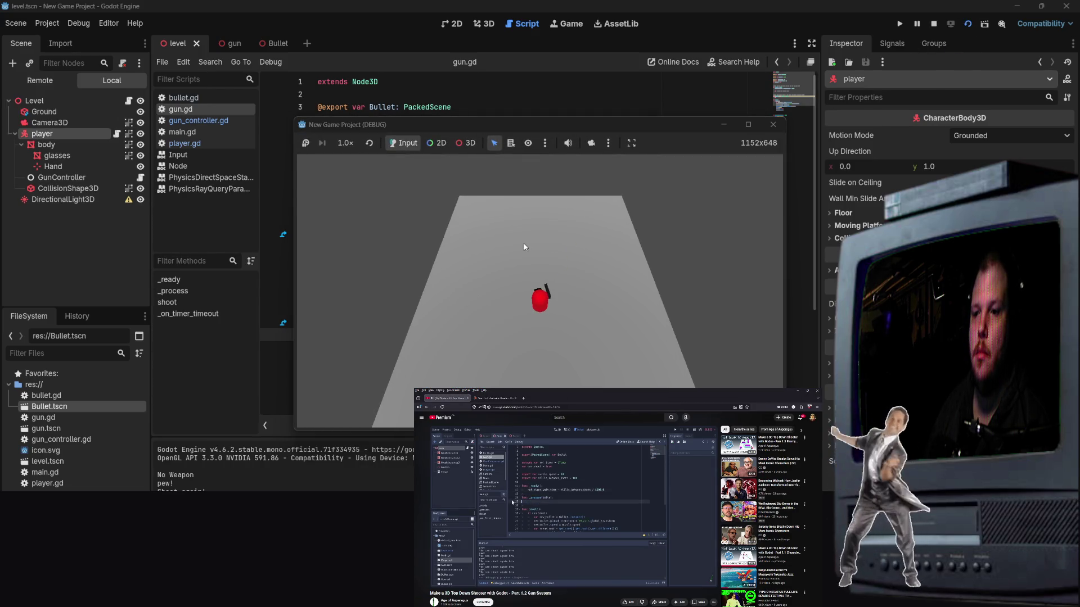
drag(523, 246, 572, 260)
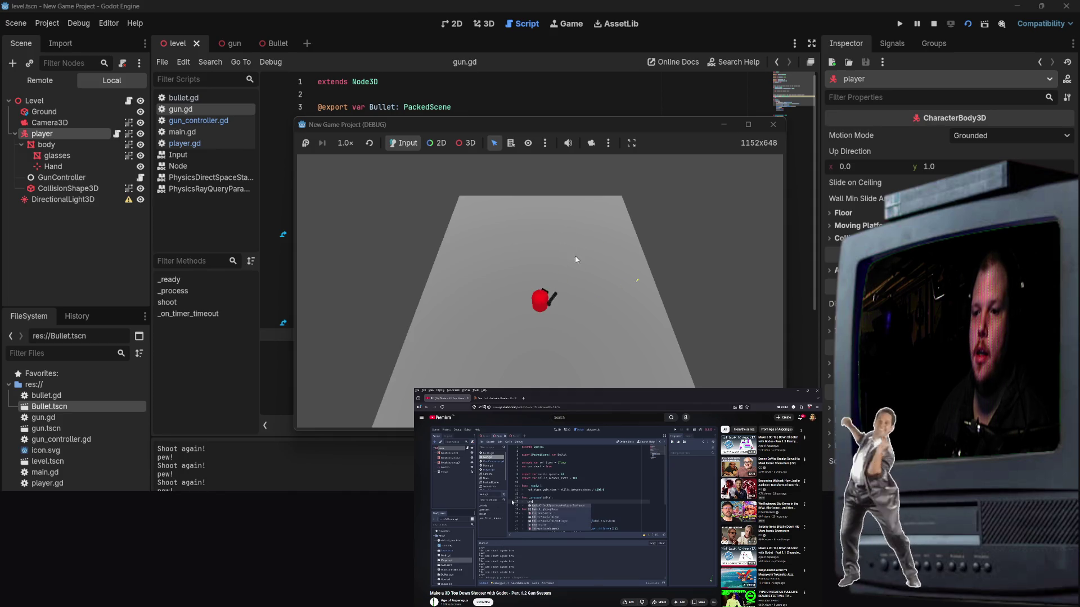
key(w)
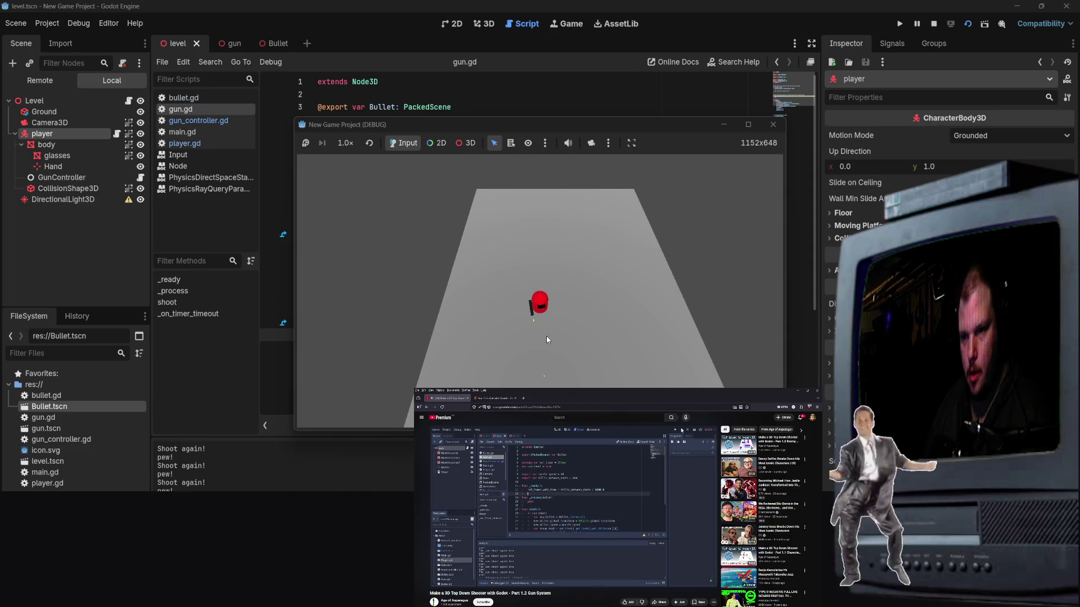
key(w)
key(w)
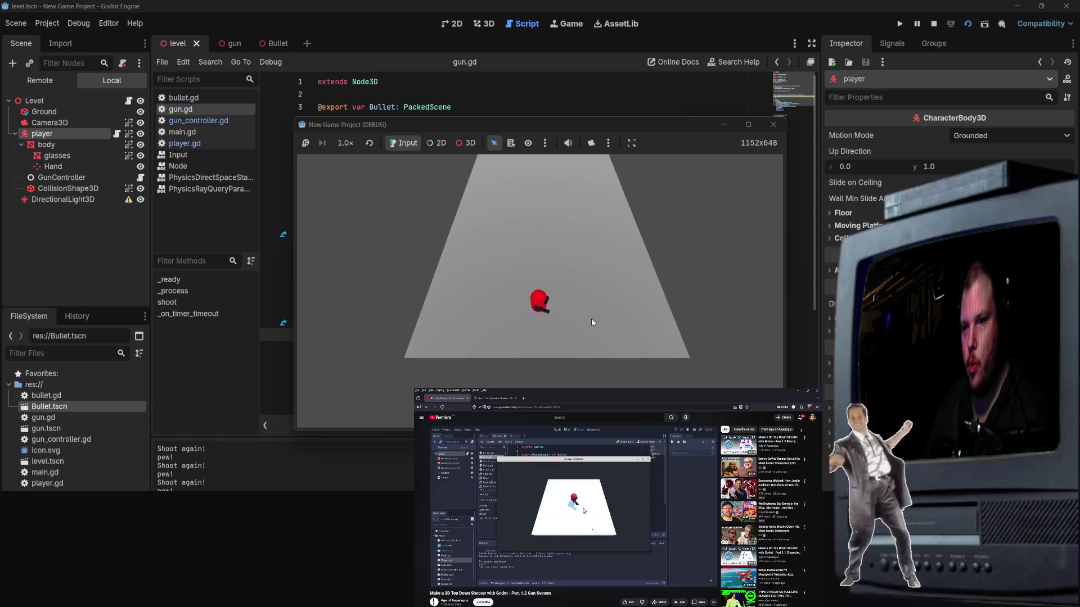
key(w)
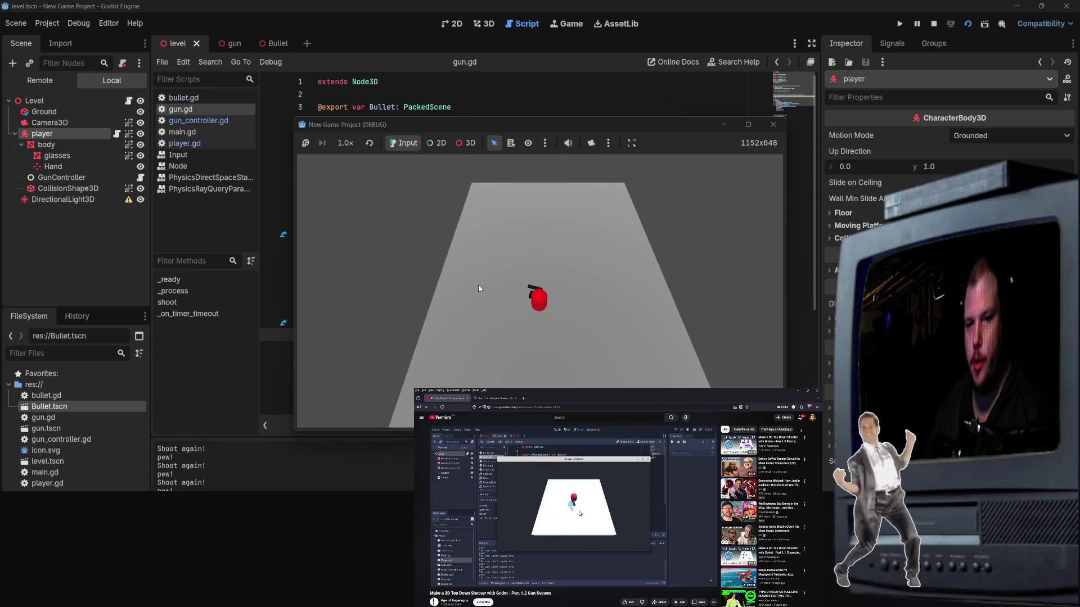
key(s)
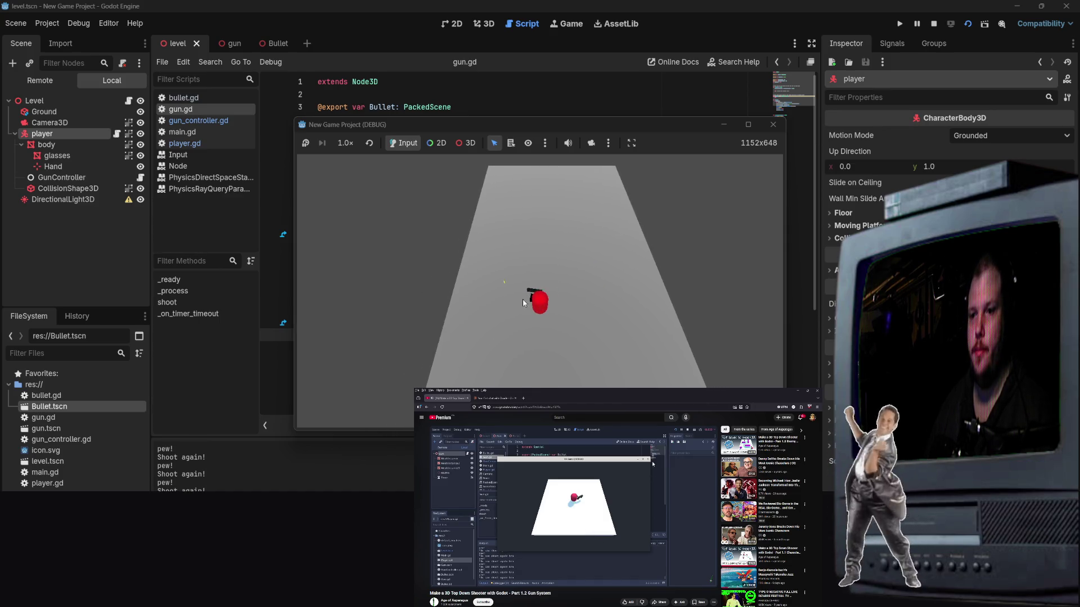
key(w)
key(w)
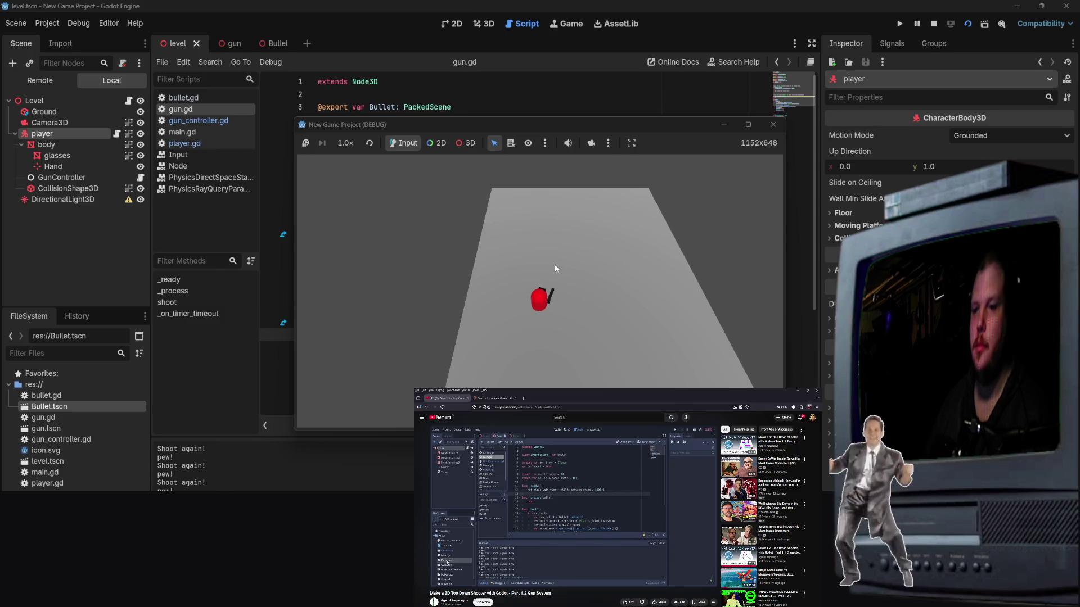
key(s)
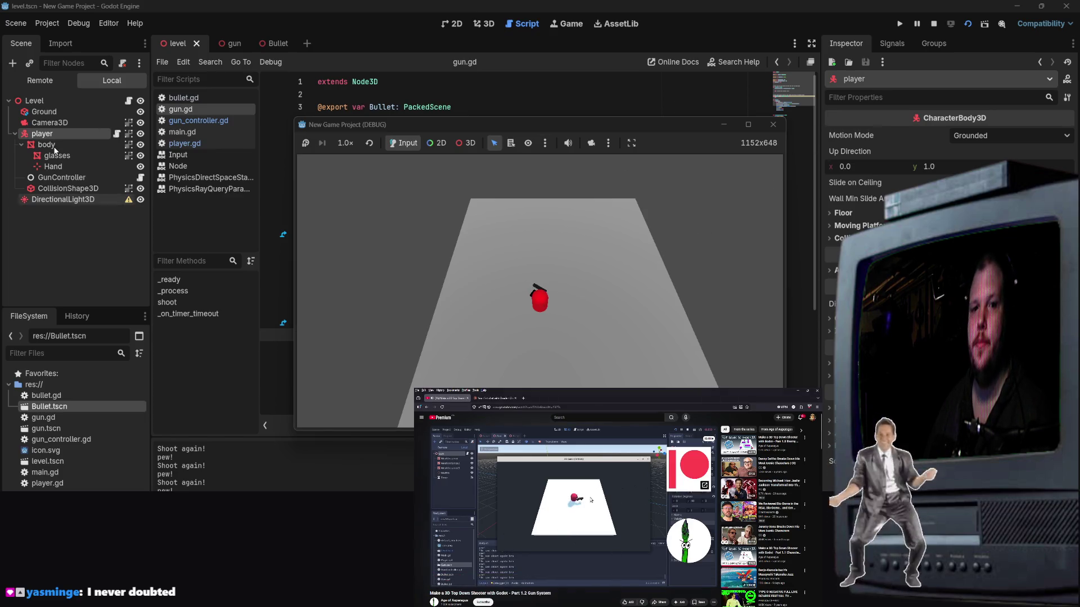
click(766, 125)
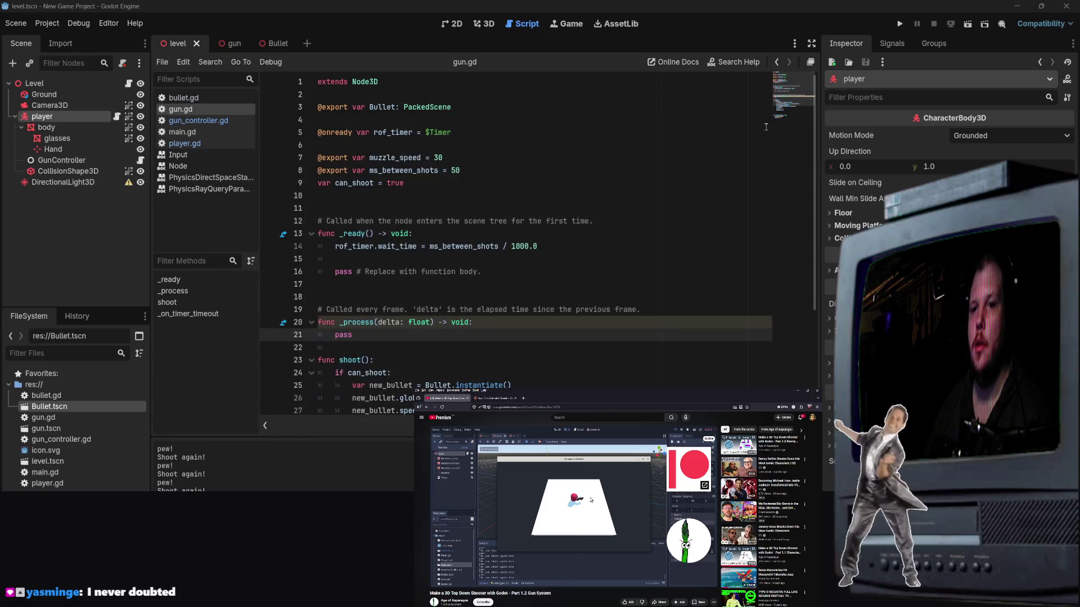
click(189, 119)
click(188, 111)
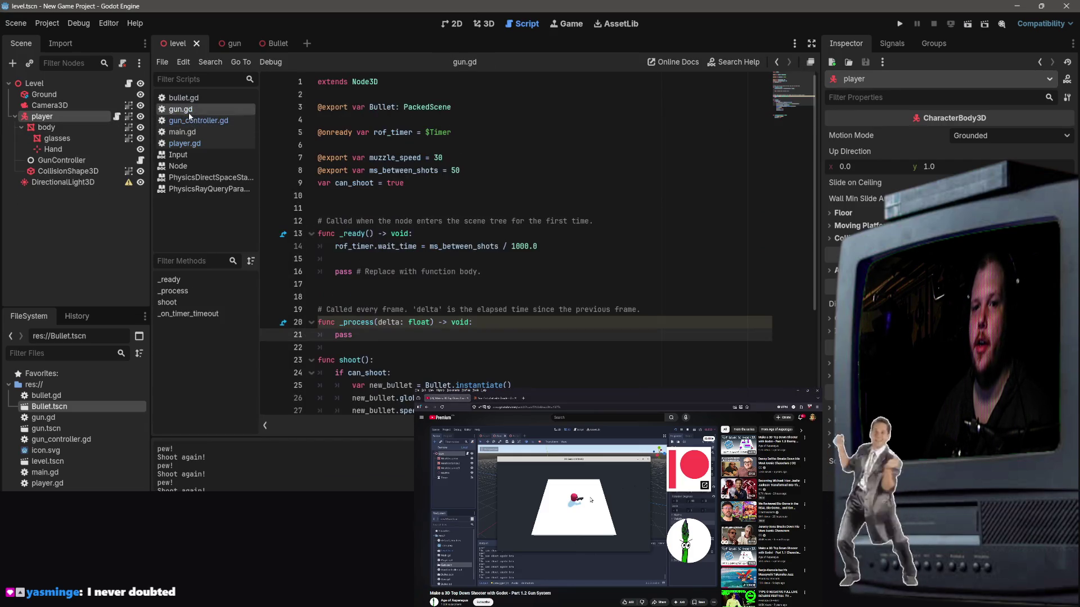
click(229, 43)
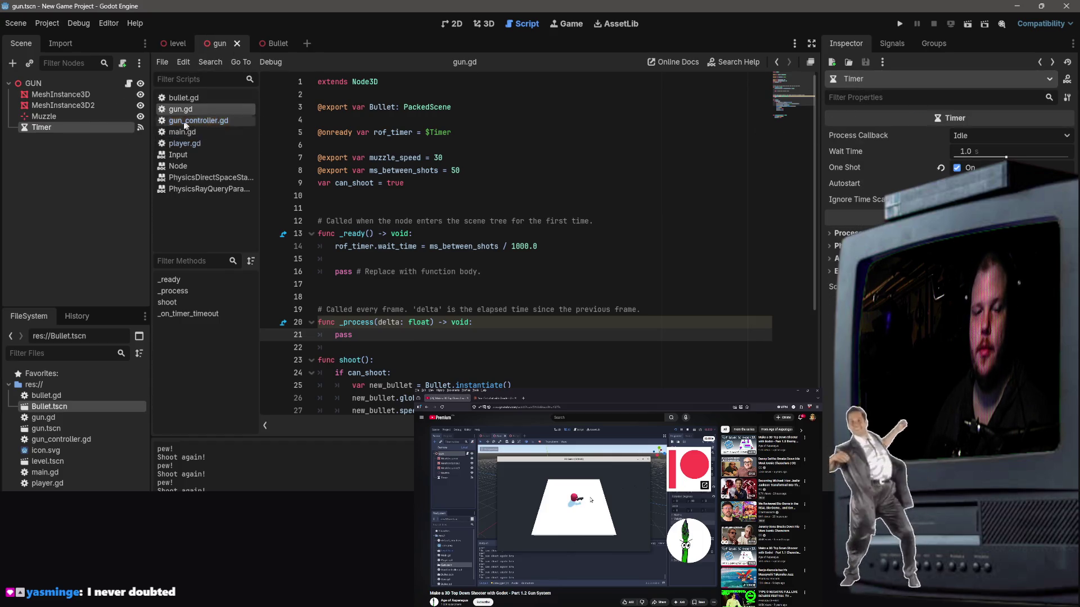
click(56, 414)
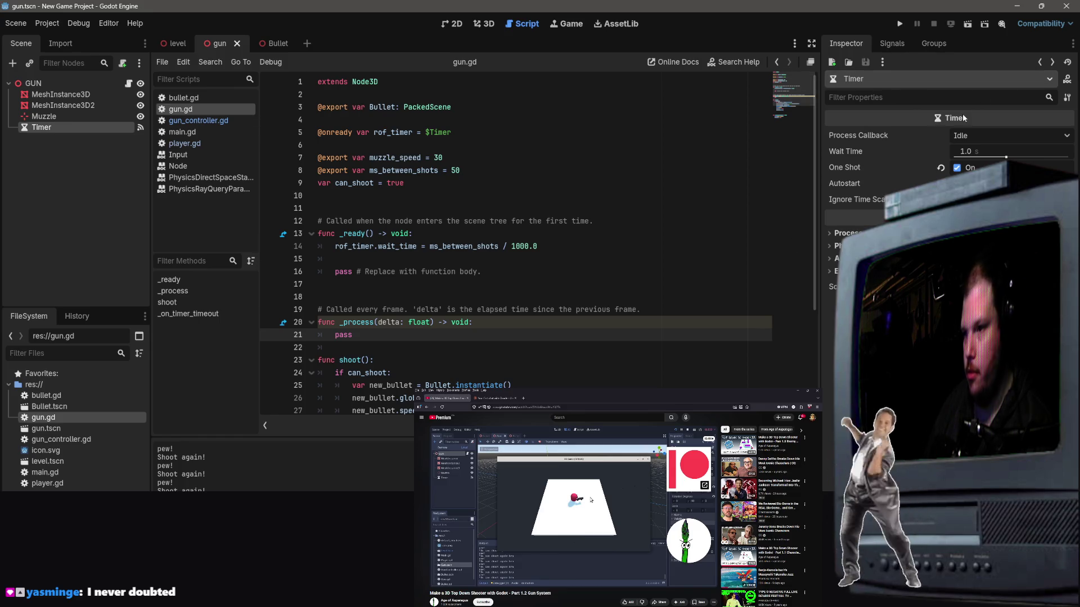
click(55, 85)
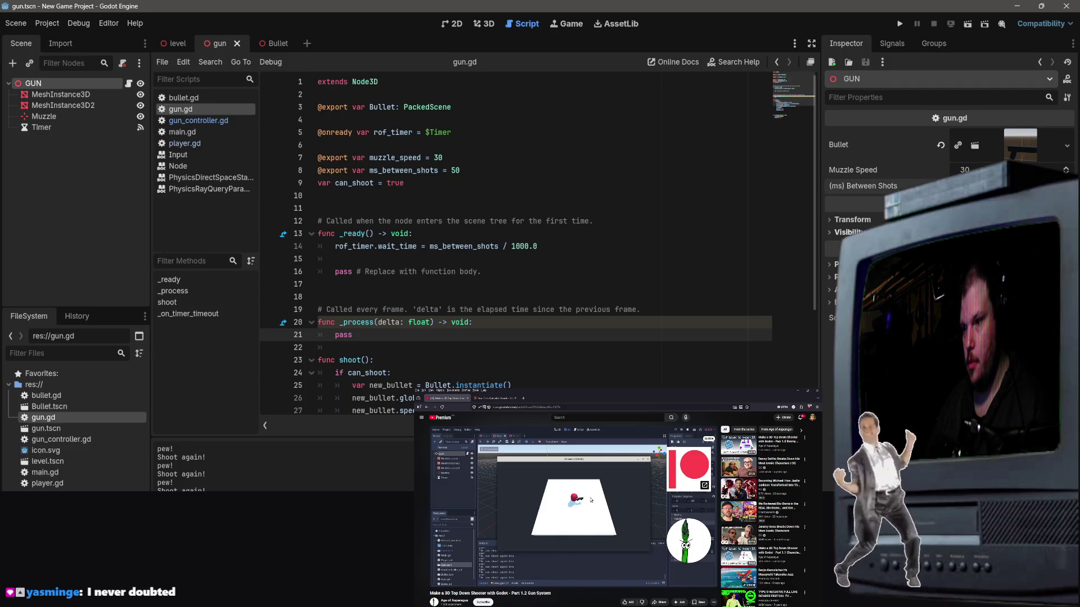
click(568, 221)
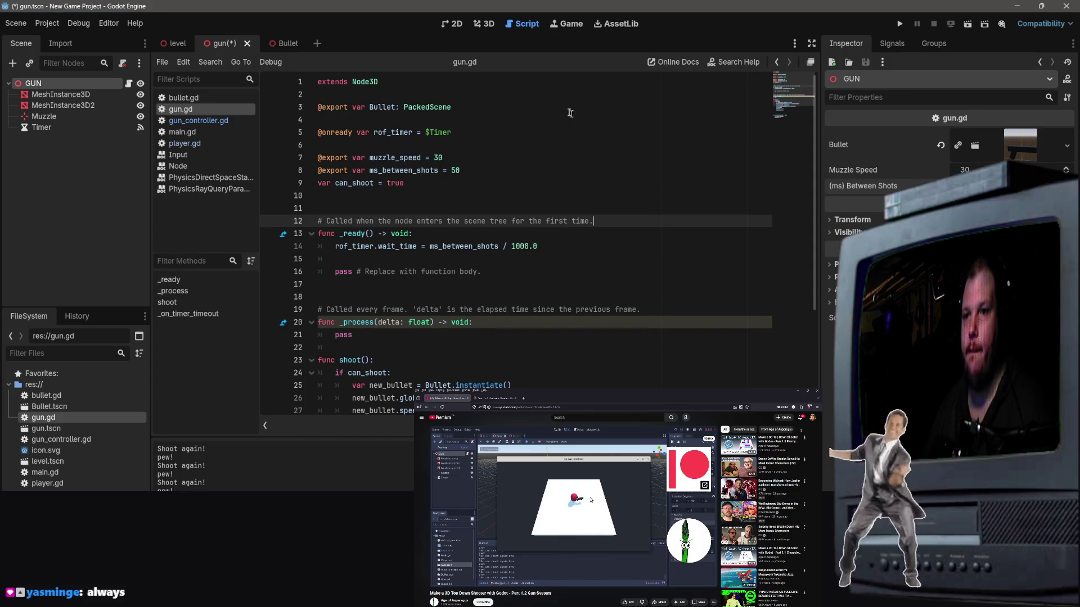
click(963, 26)
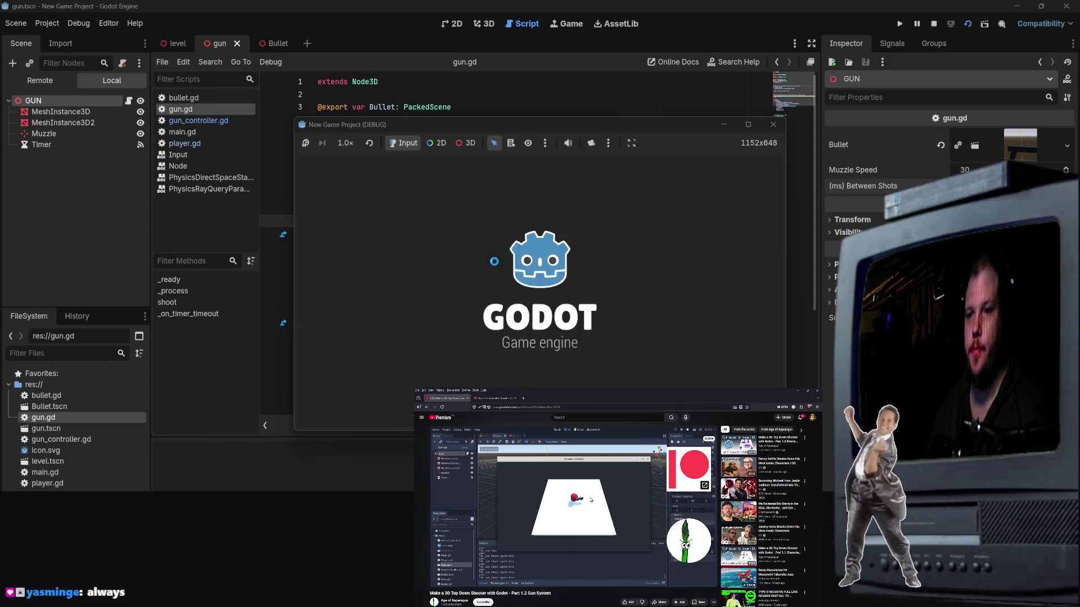
click(773, 123)
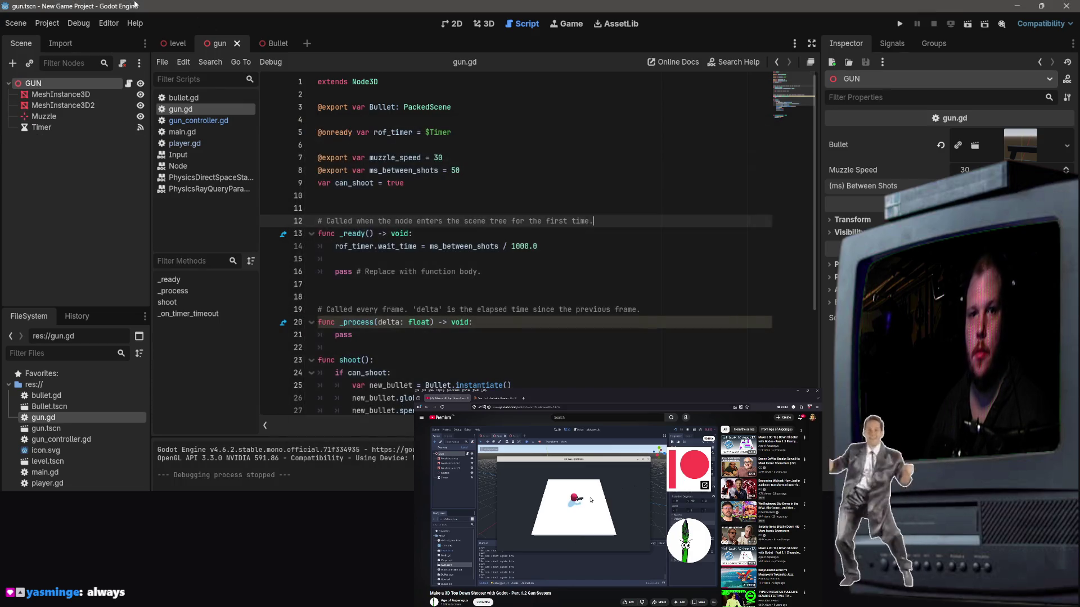
click(178, 44)
click(967, 24)
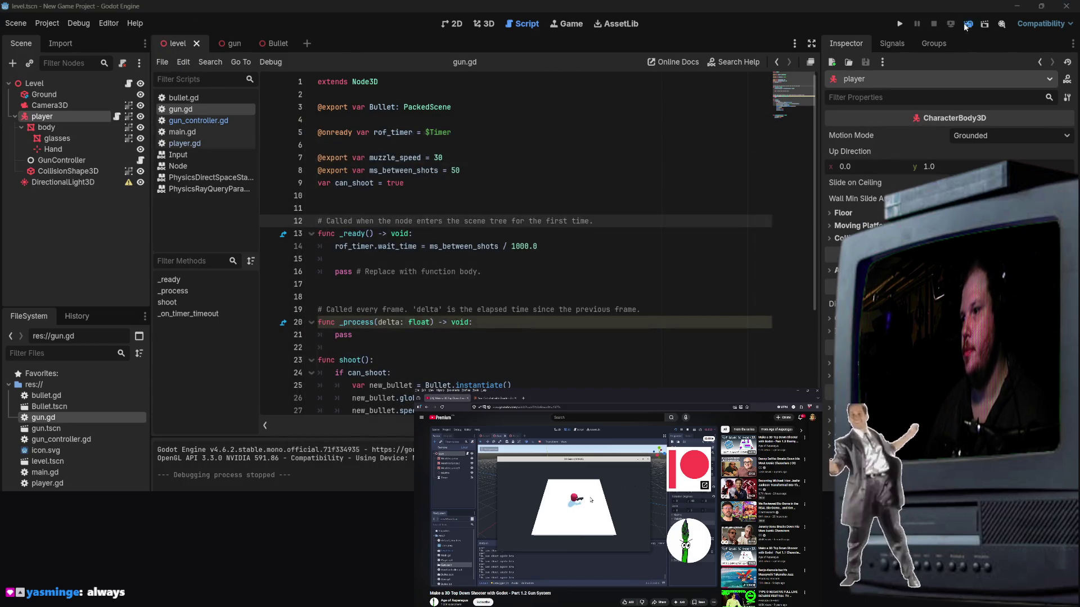
key(w)
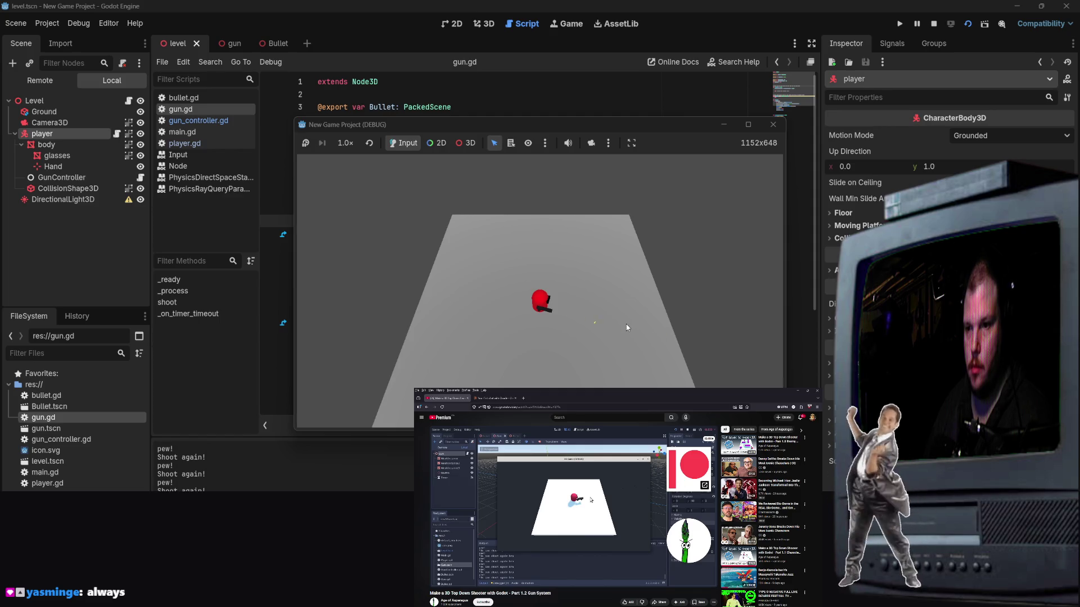
key(d)
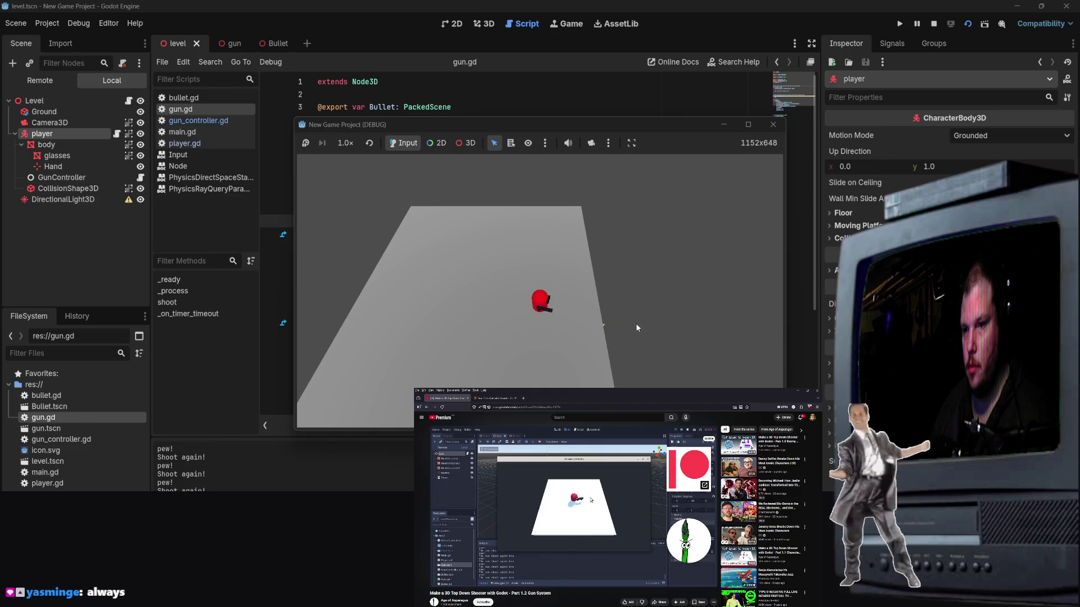
key(w)
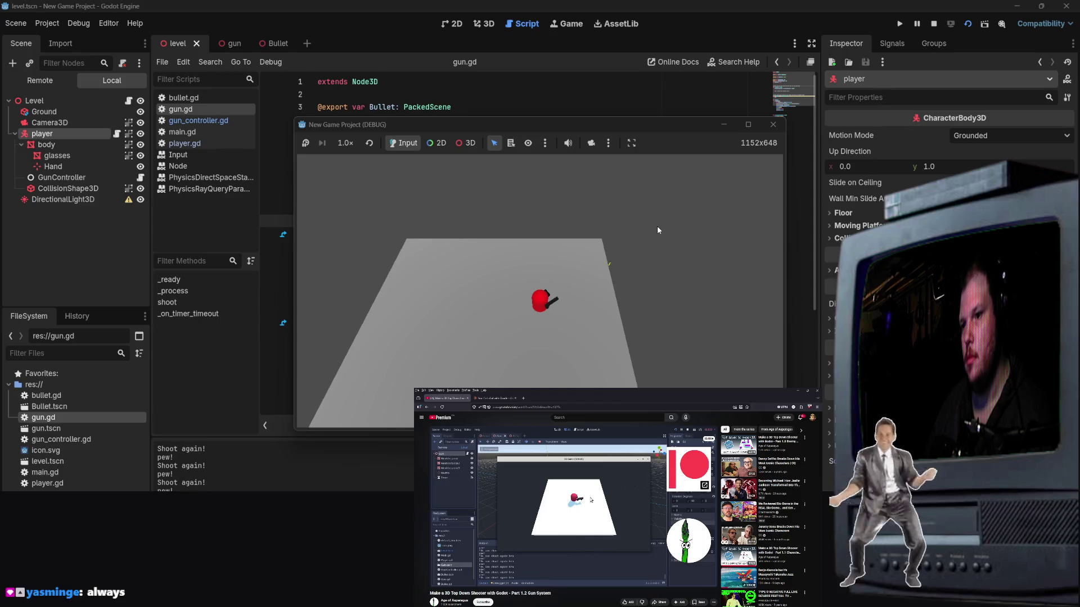
key(s)
key(a)
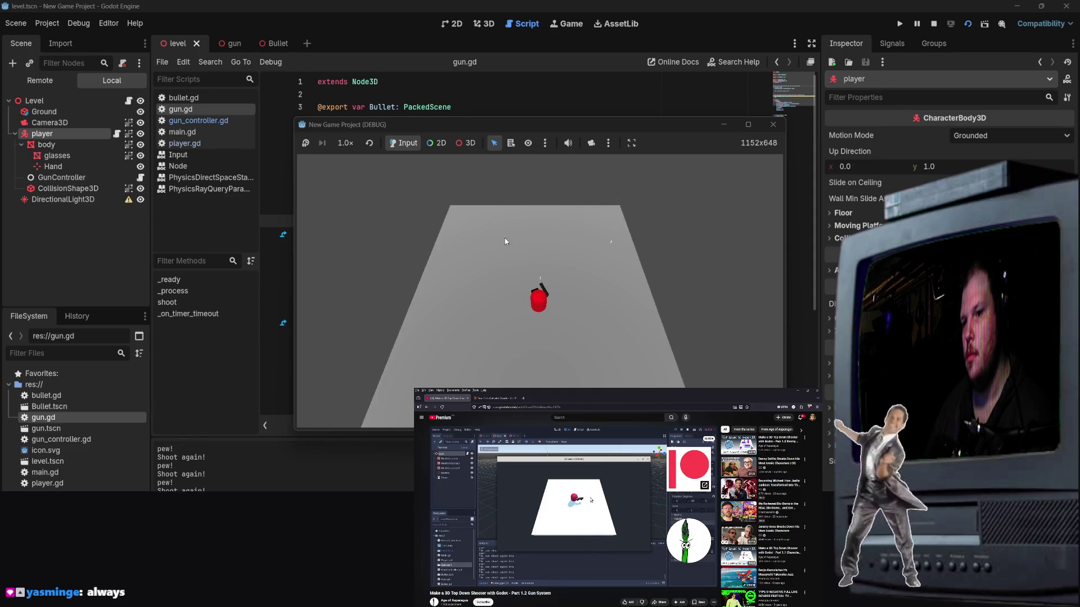
key(s)
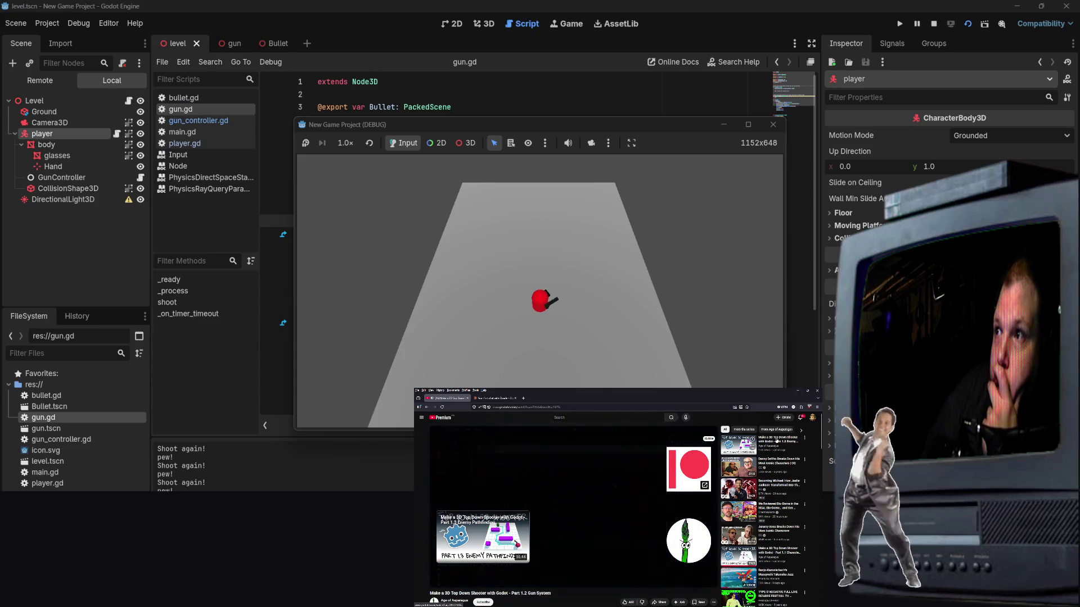
click(777, 442)
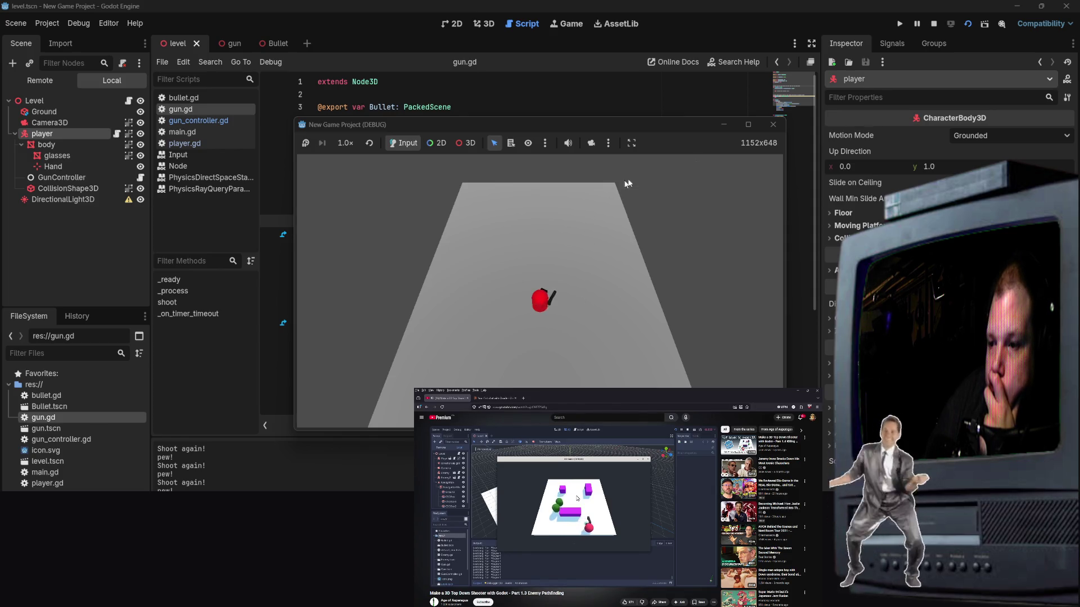
click(774, 125)
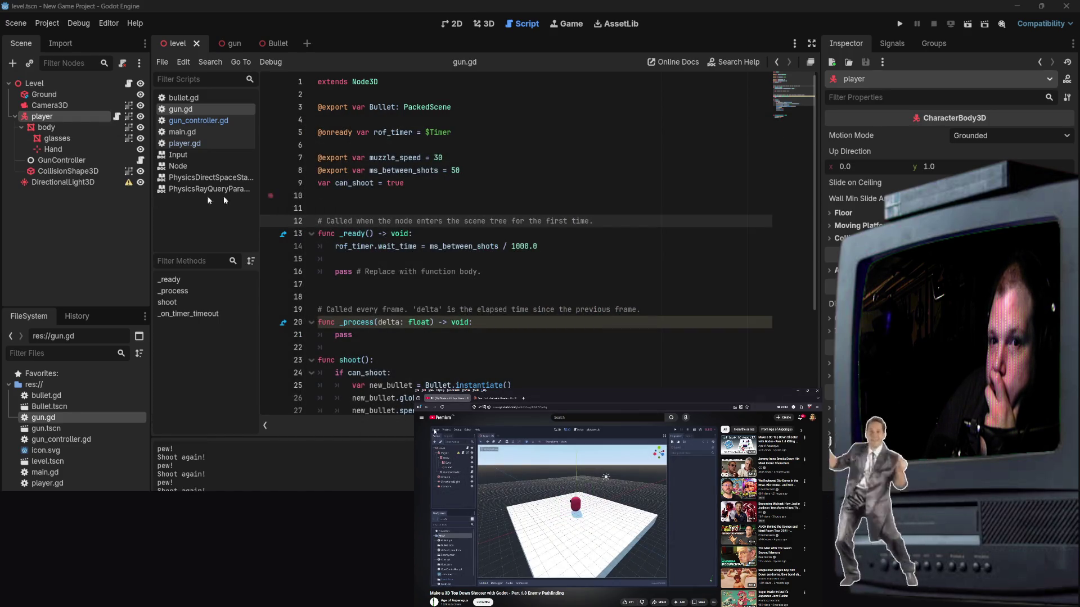
Step: Create a new scene with a CharacterBody3D root, found by searching 'Charac' under Other Node
click(16, 23)
click(31, 41)
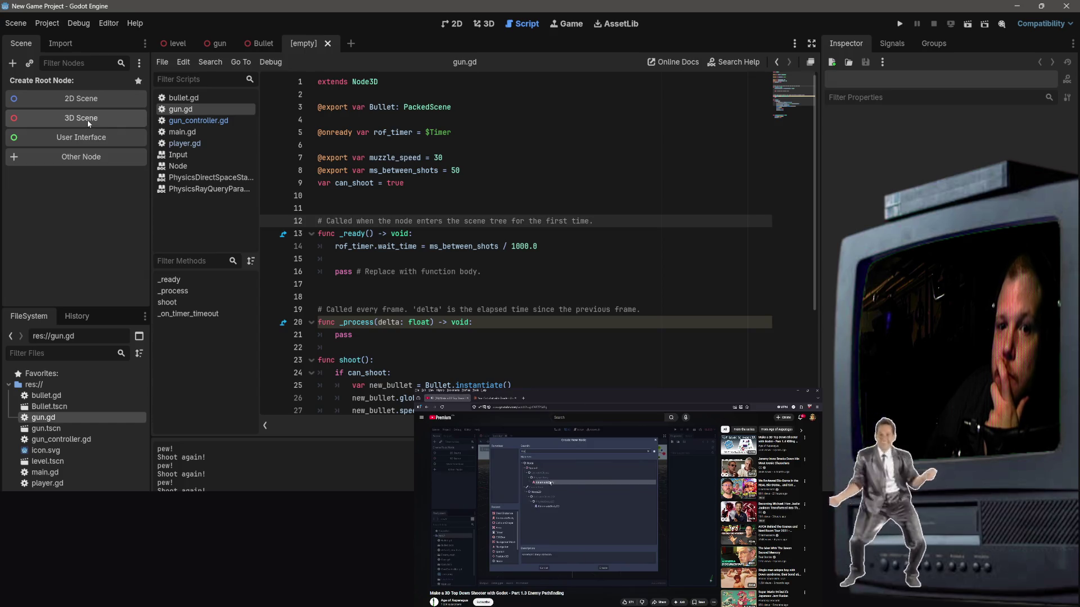
click(81, 157)
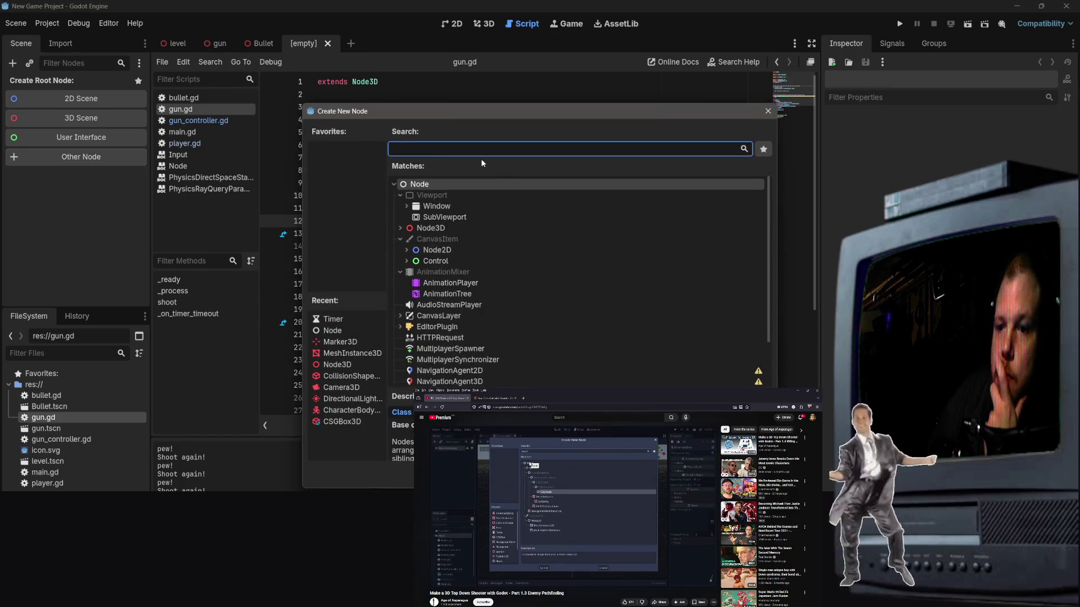
text(knematic)
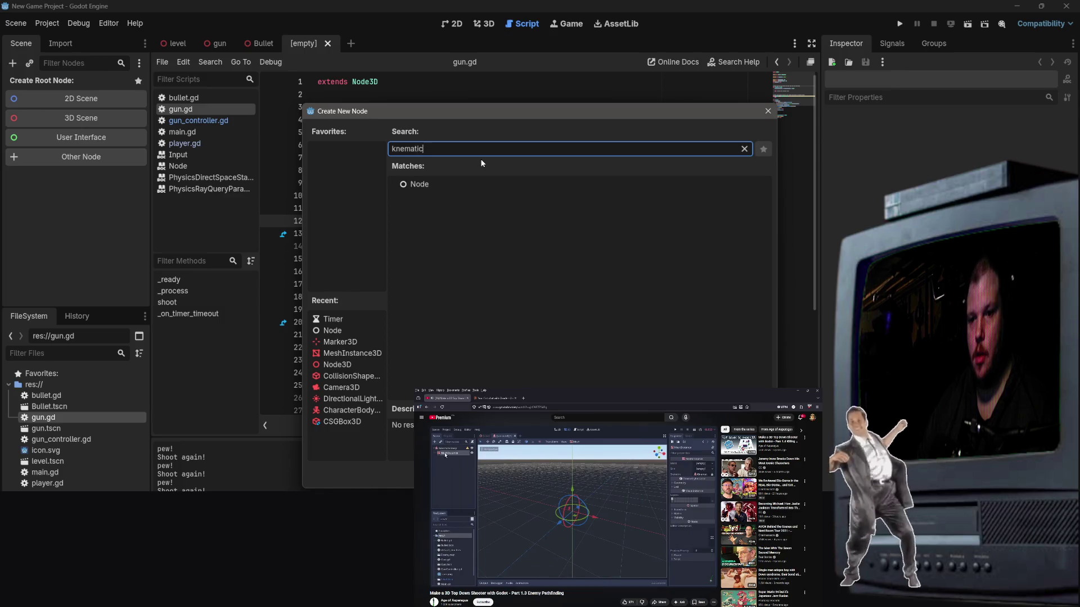
key(BackSpace)
key(BackSpace)
key(BackSpace)
key(BackSpace)
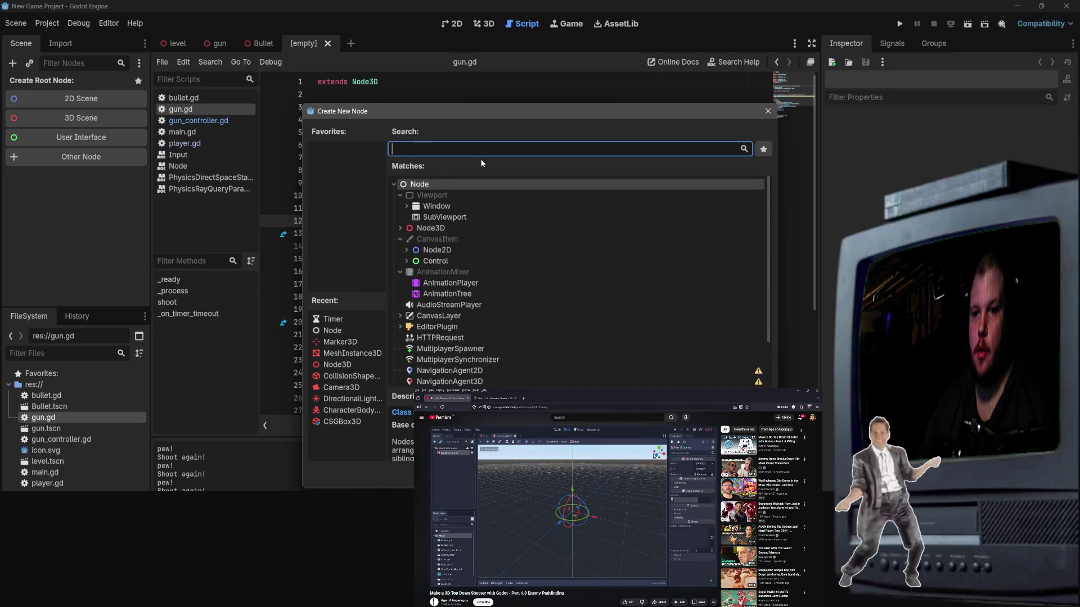
text(kinemat)
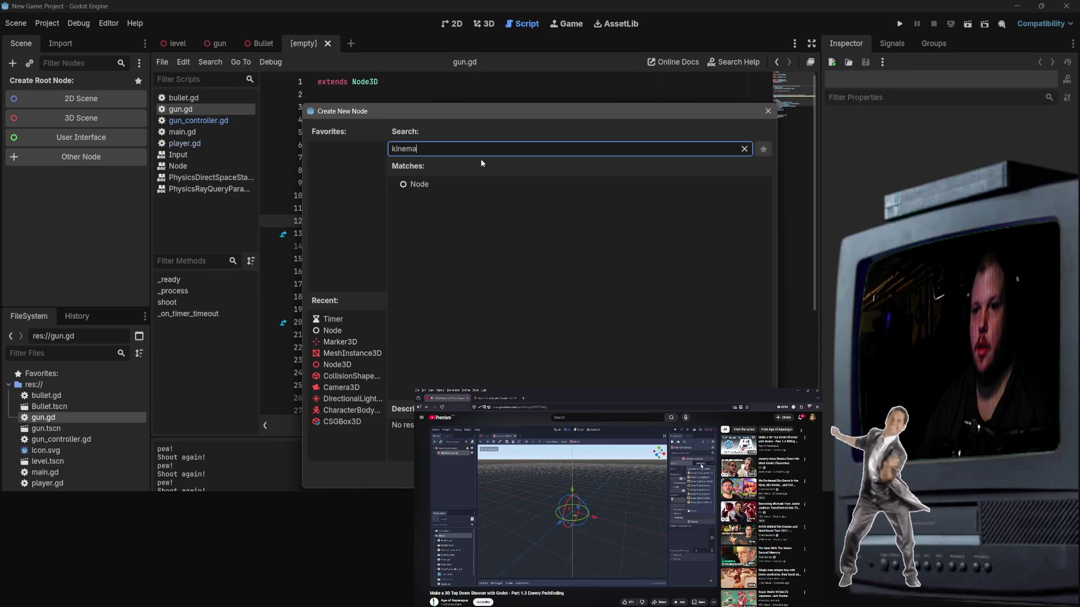
key(BackSpace)
key(BackSpace)
key(BackSpace)
text(Charac)
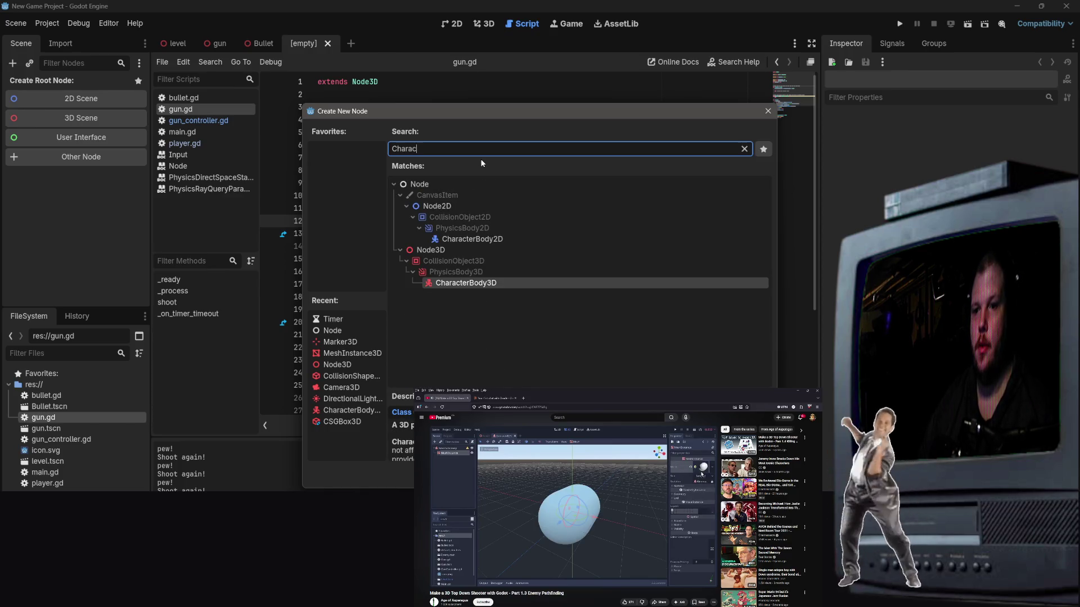
click(457, 285)
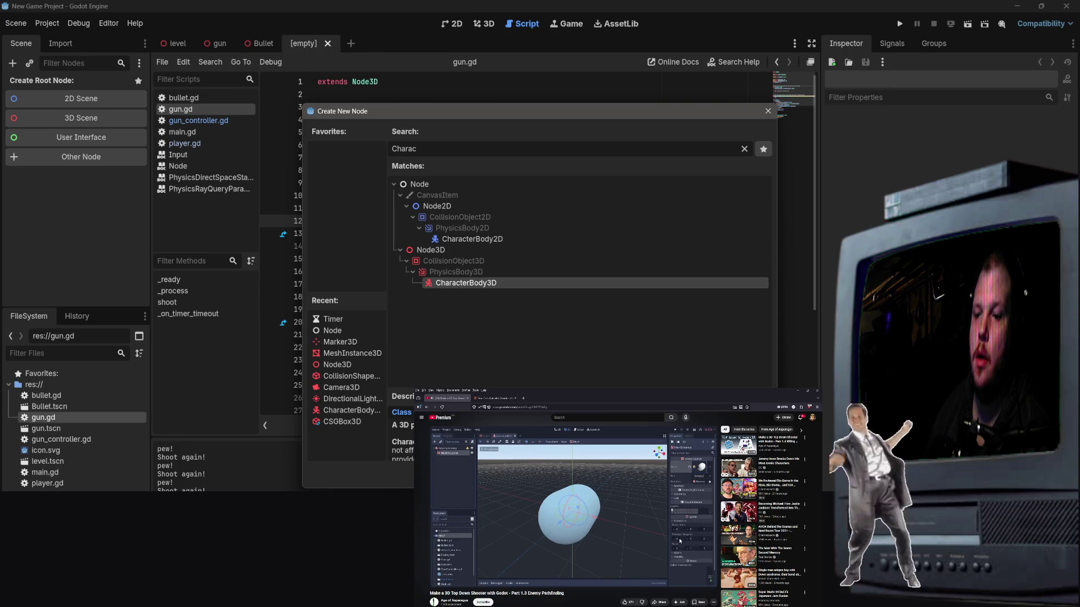
double_click(452, 282)
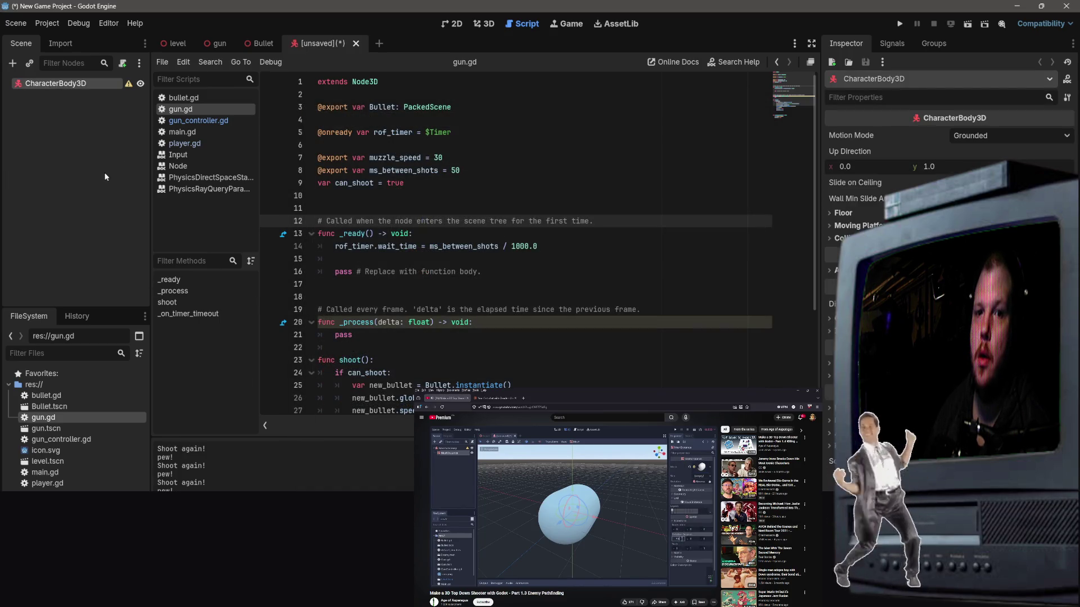
Step: Watch the reference tutorial full screen, expanding the Moving Platform properties along the way
click(573, 507)
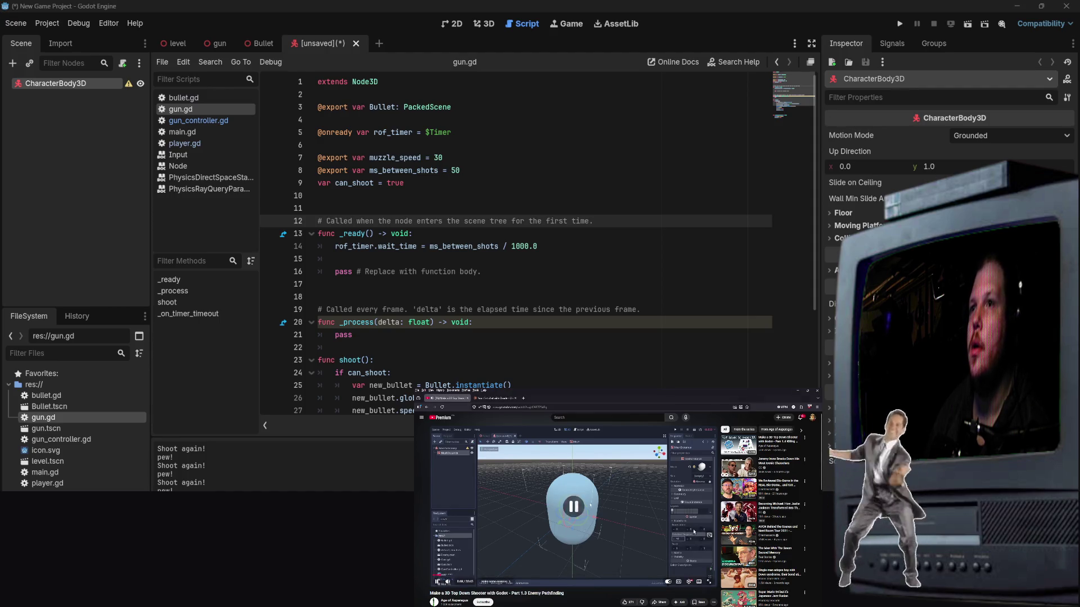
scroll(694, 532, down, 5)
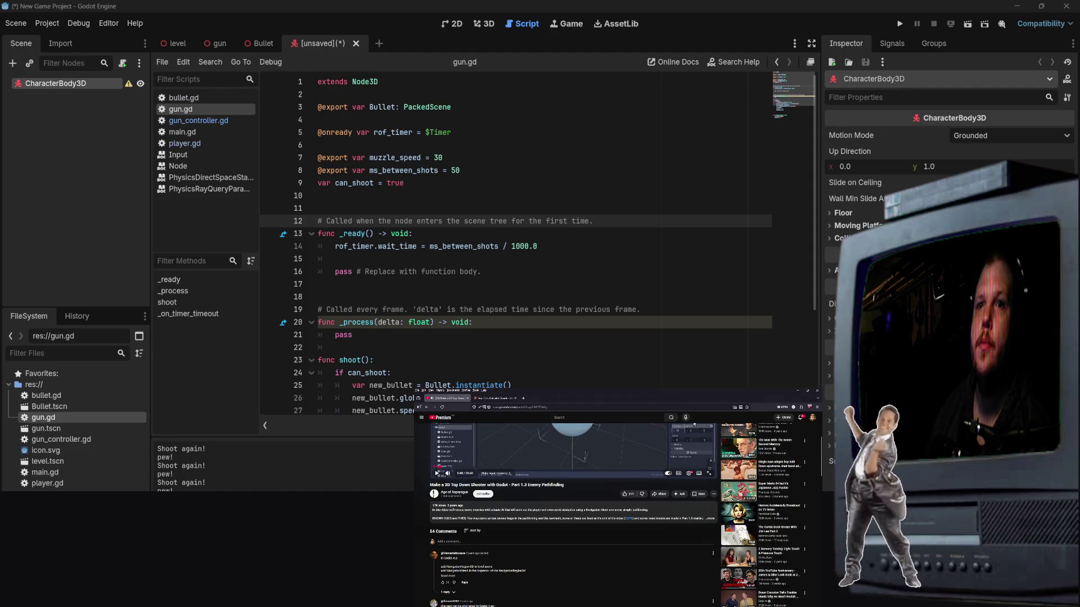
scroll(473, 585, down, 3)
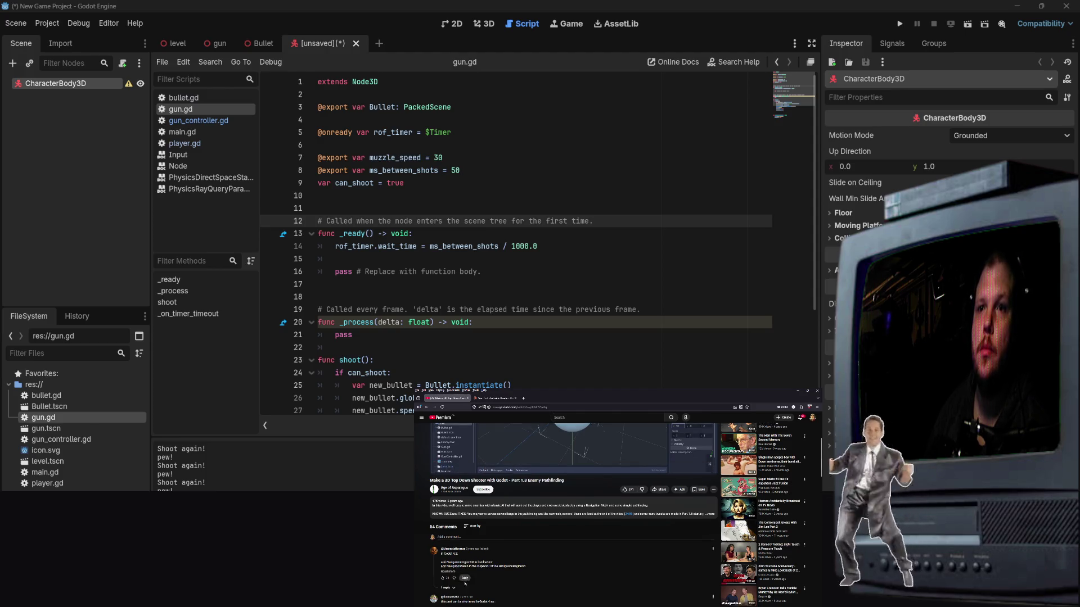
scroll(472, 588, down, 5)
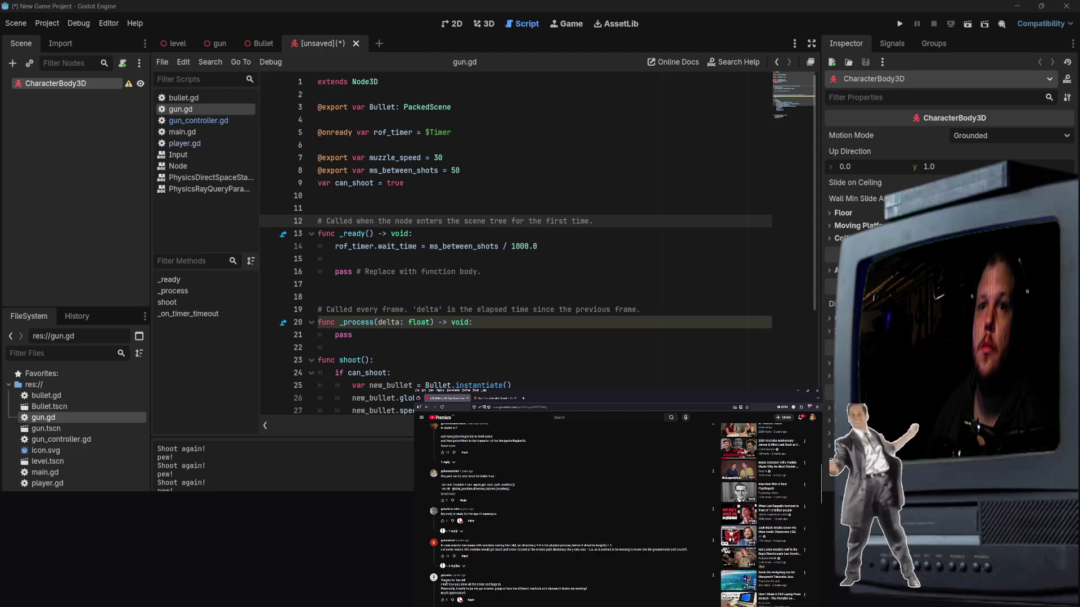
scroll(471, 579, down, 5)
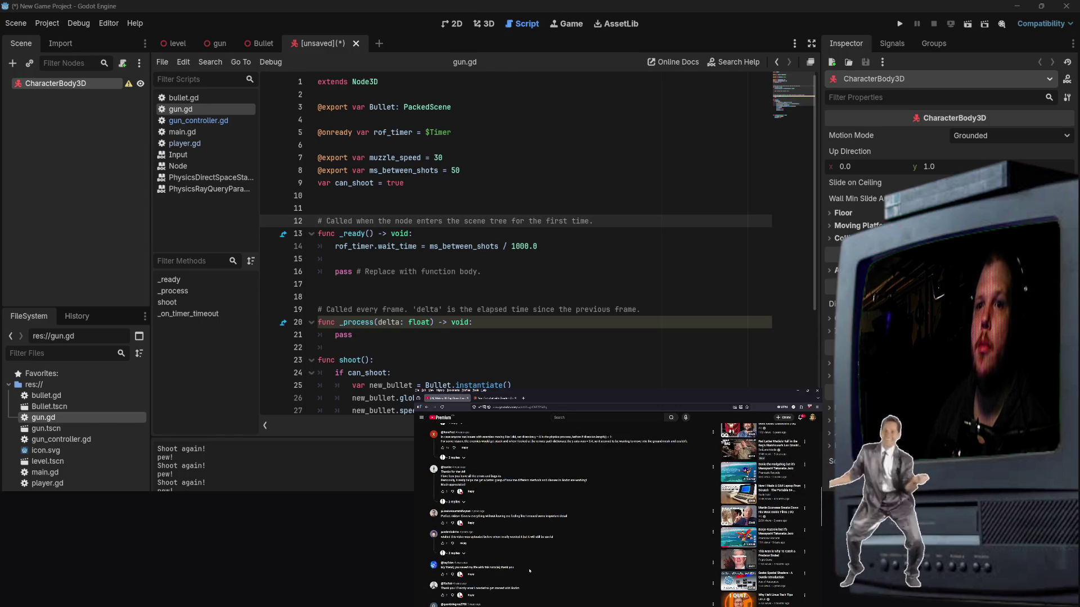
scroll(513, 579, up, 4)
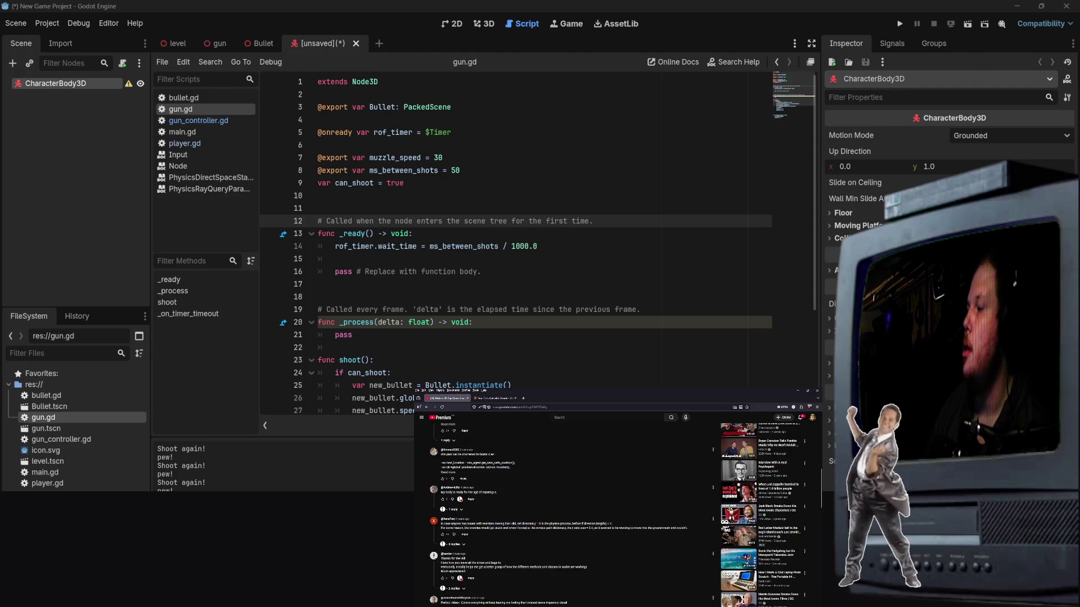
scroll(563, 534, up, 10)
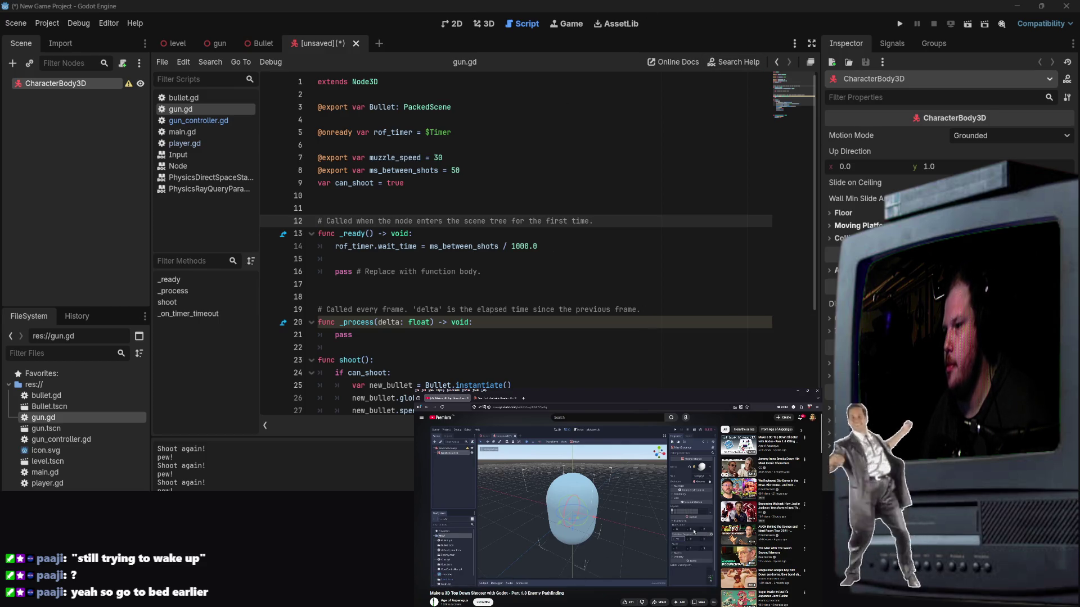
click(844, 225)
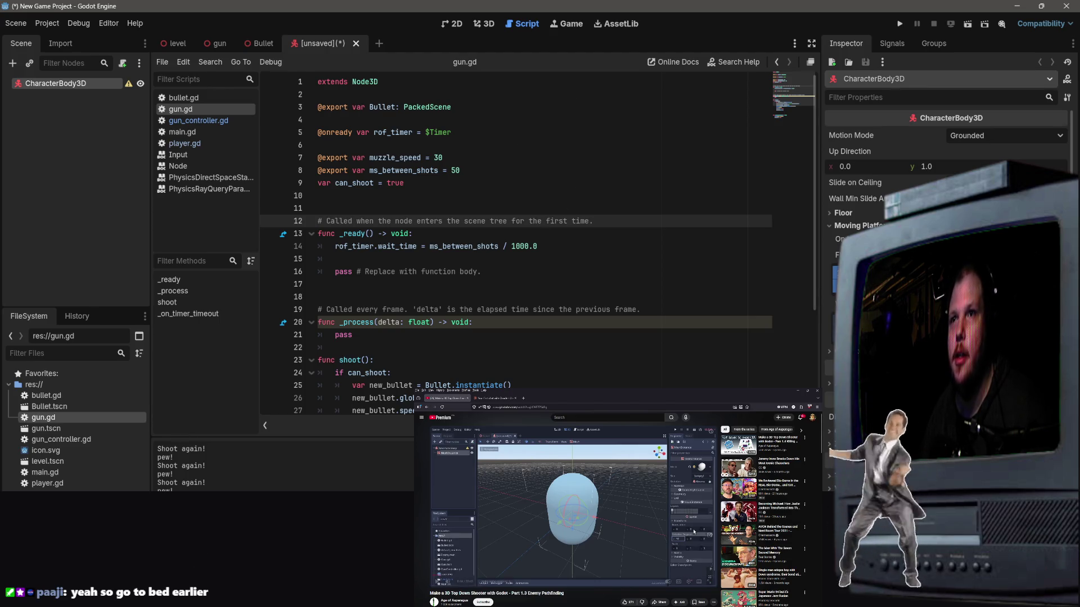
click(593, 513)
click(594, 513)
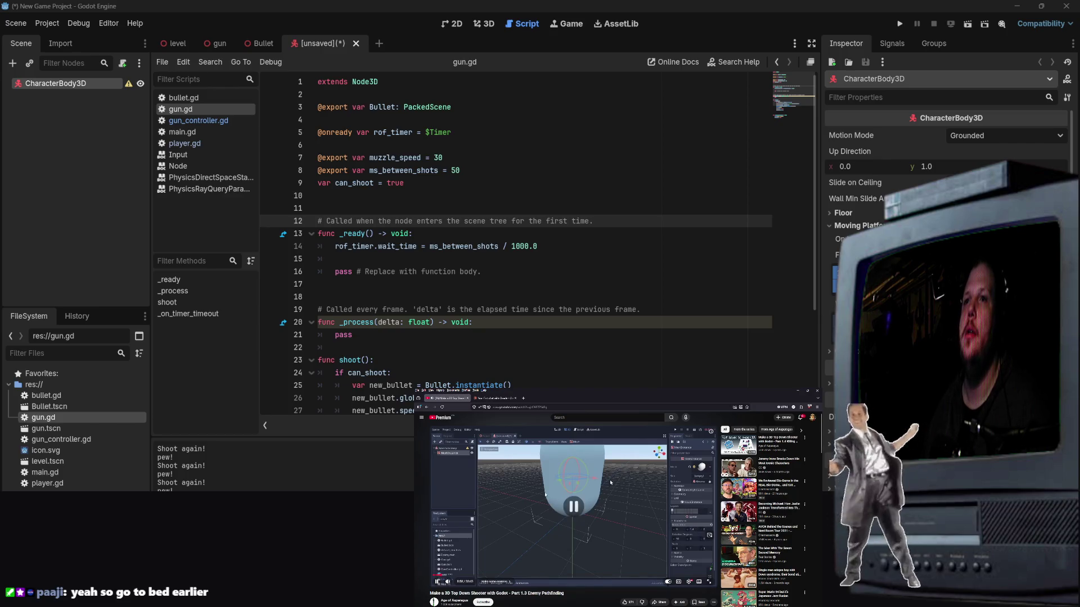
double_click(669, 468)
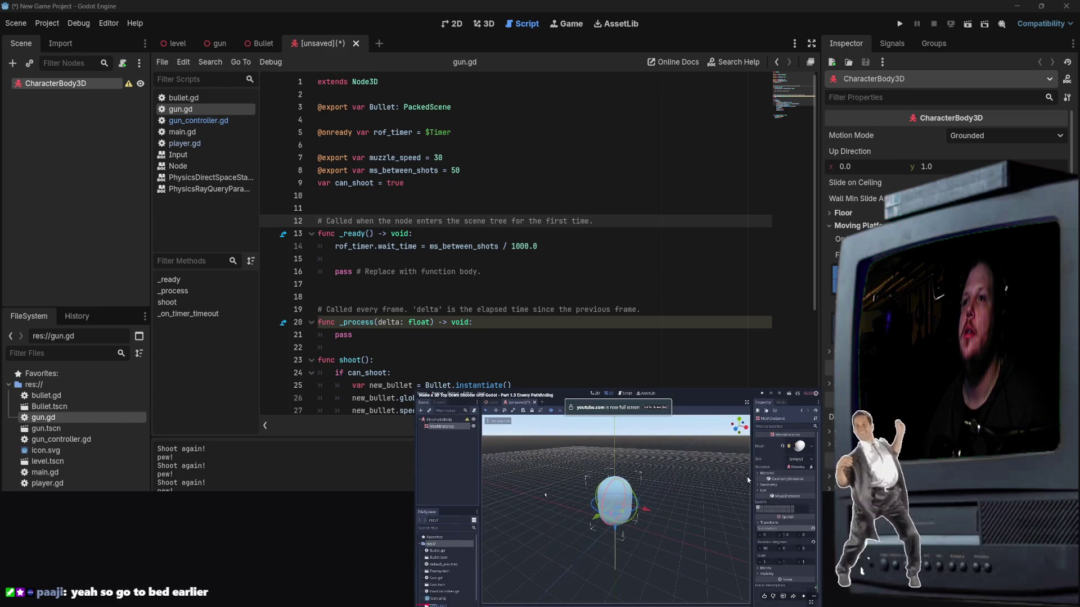
right_click(545, 496)
click(545, 496)
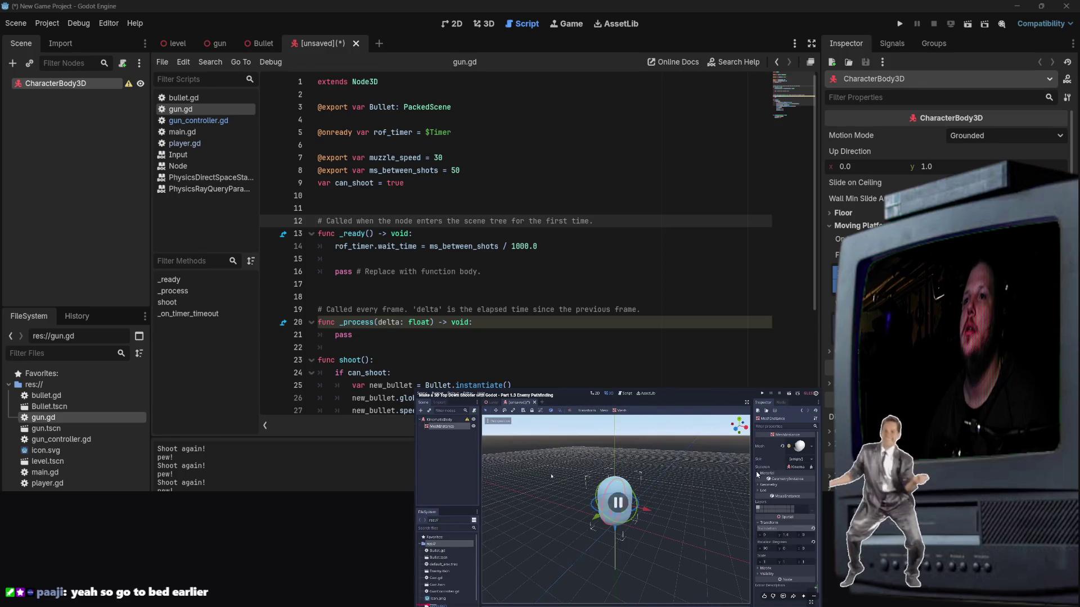
Step: Return to the unsaved CharacterBody3D scene and show it in the 3D workspace
click(218, 44)
click(308, 46)
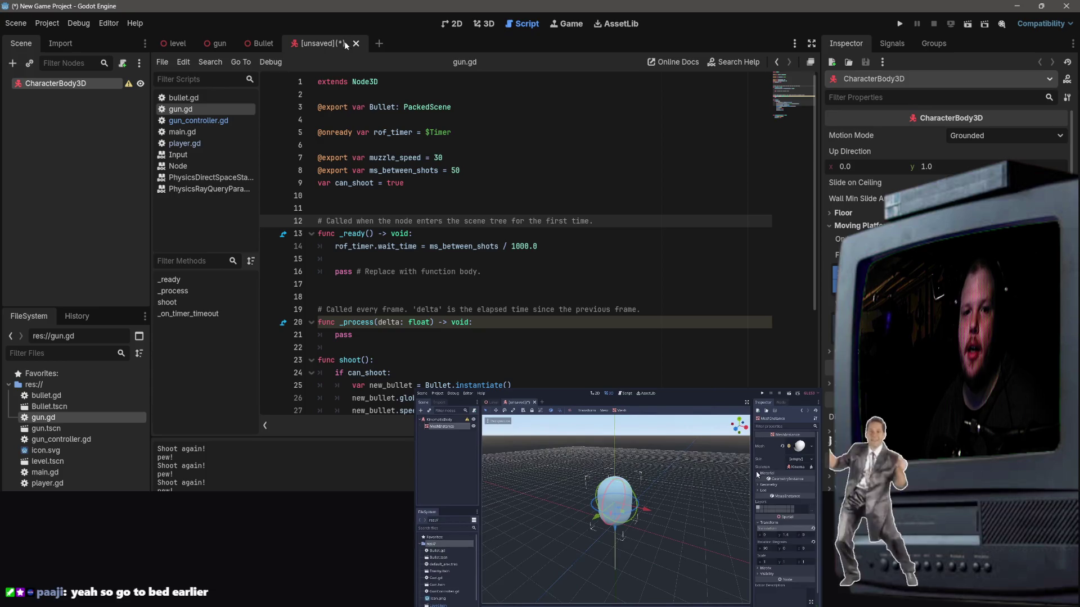
click(485, 24)
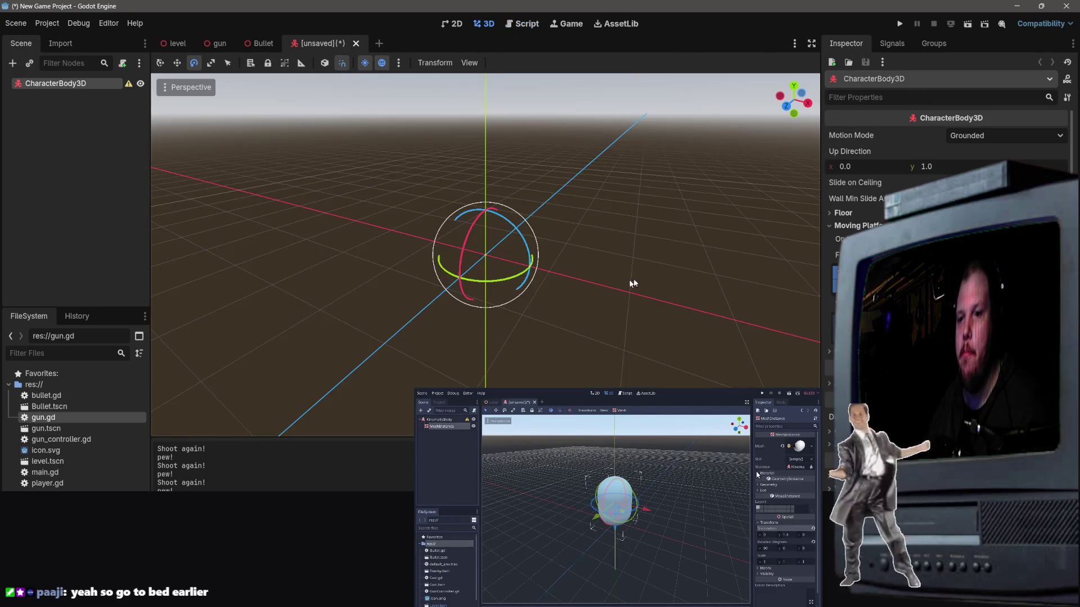
Step: Add a MeshInstance3D child to CharacterBody3D and assign it a new CapsuleMesh
right_click(68, 84)
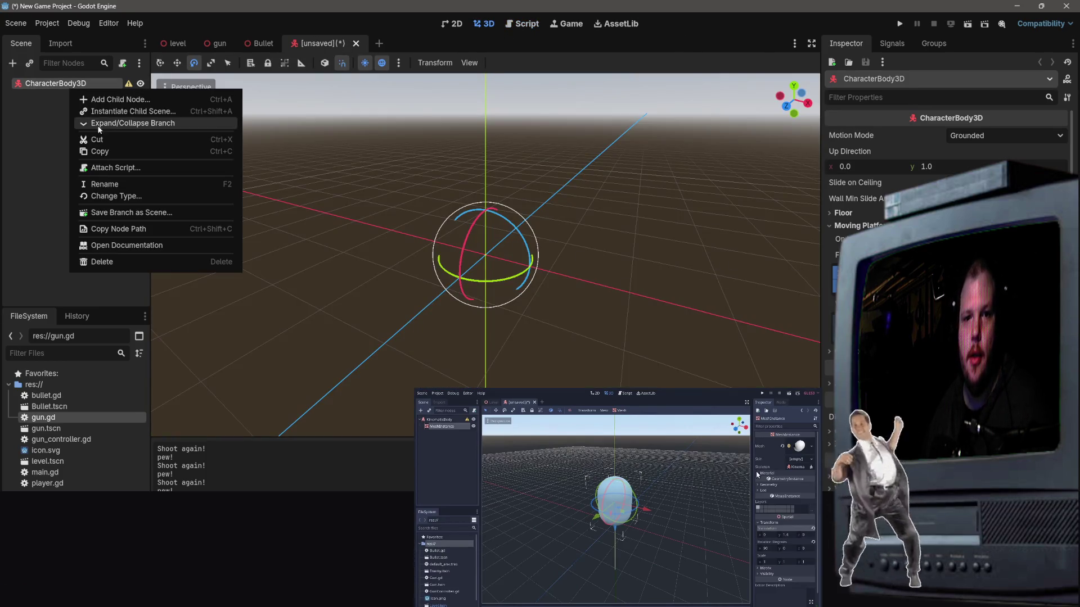
click(107, 100)
text(mesh)
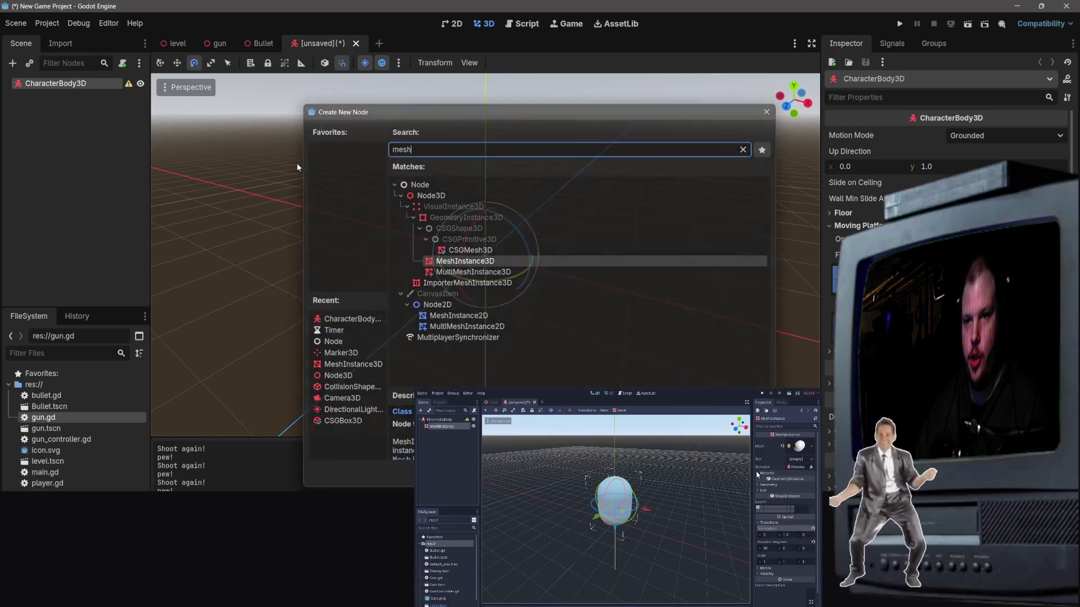
key(Return)
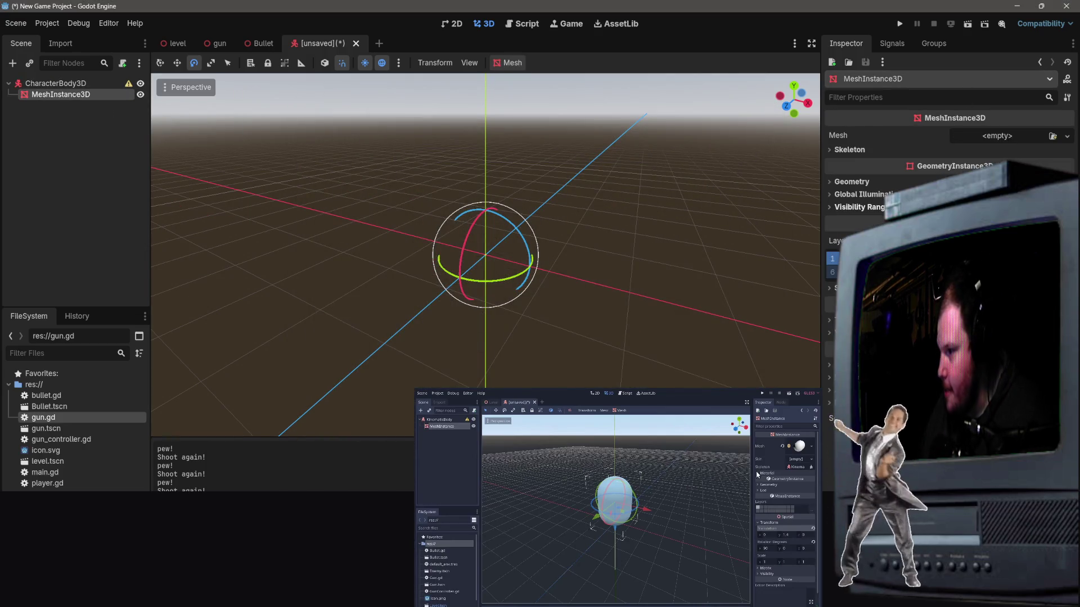
click(1017, 135)
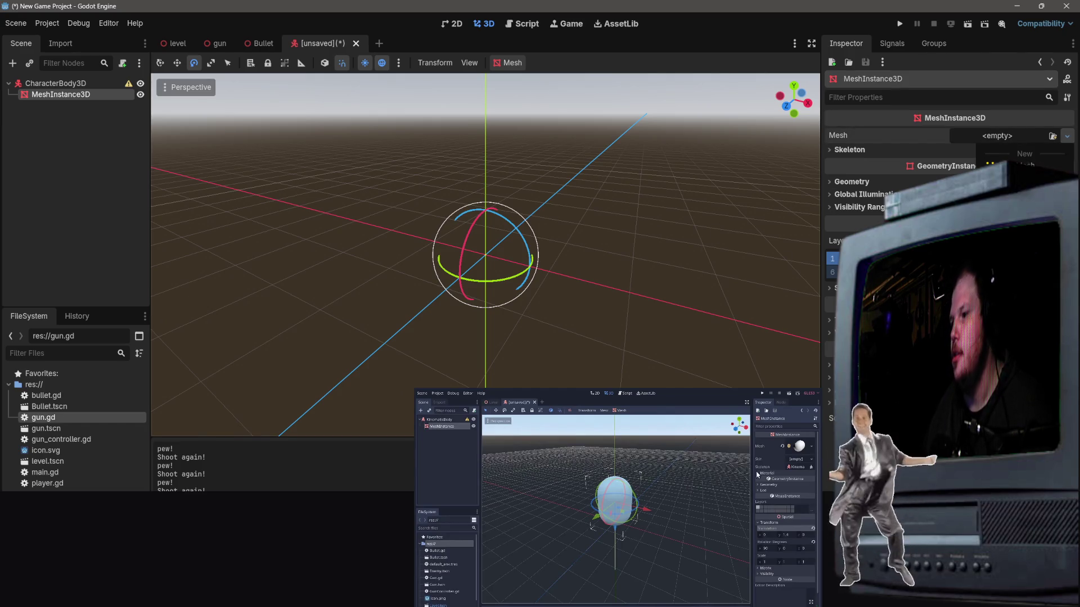
click(1023, 191)
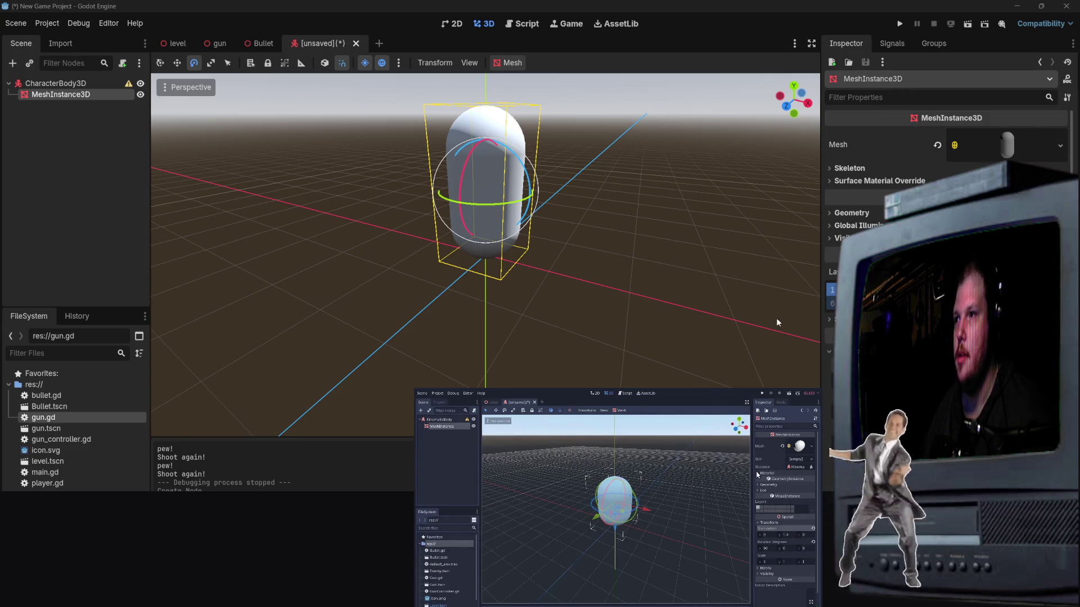
Step: Inspect the white capsule in the viewport with the move tool, then expand its surface material overrides
click(602, 241)
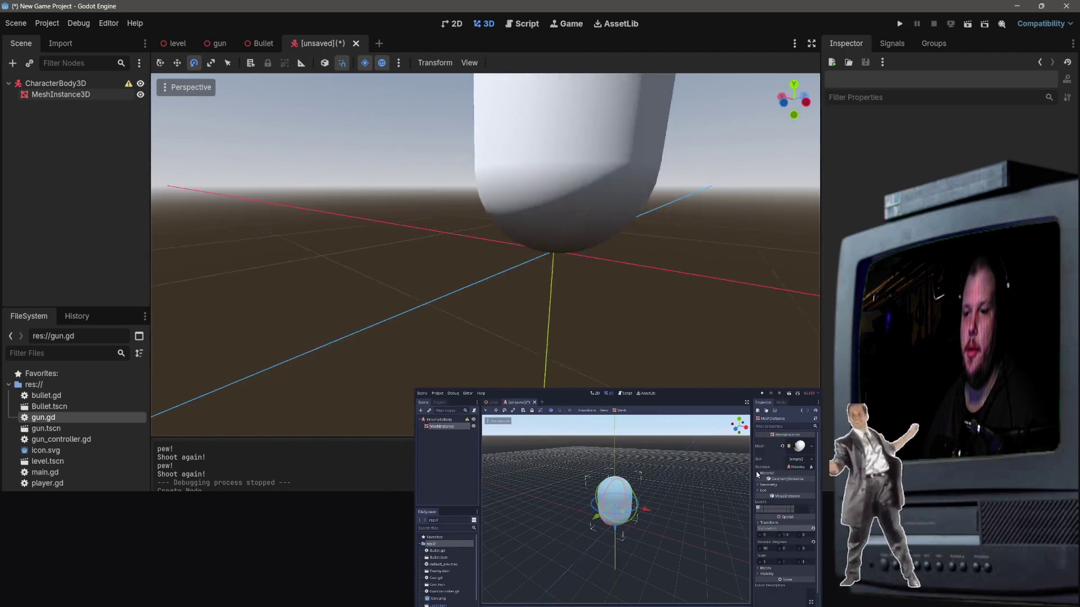
click(667, 249)
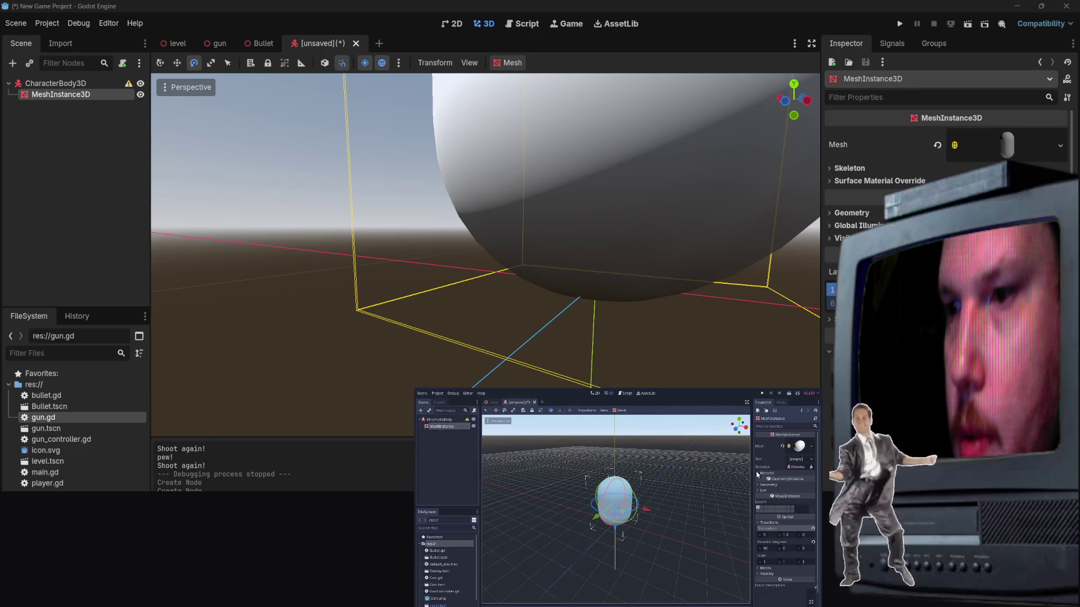
click(588, 251)
scroll(588, 250, down, 8)
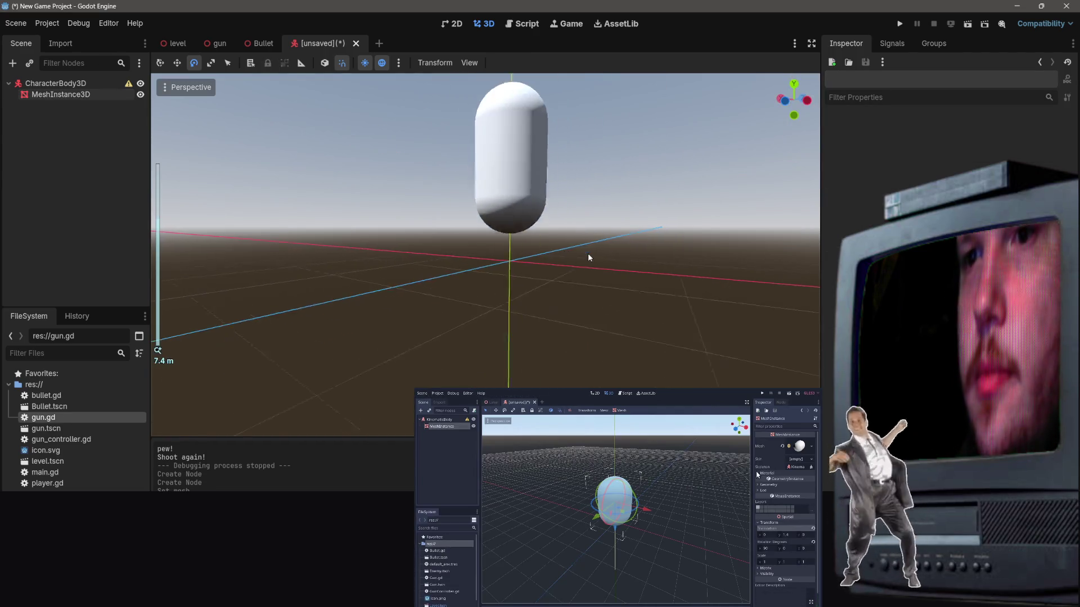
scroll(589, 251, down, 4)
key(w)
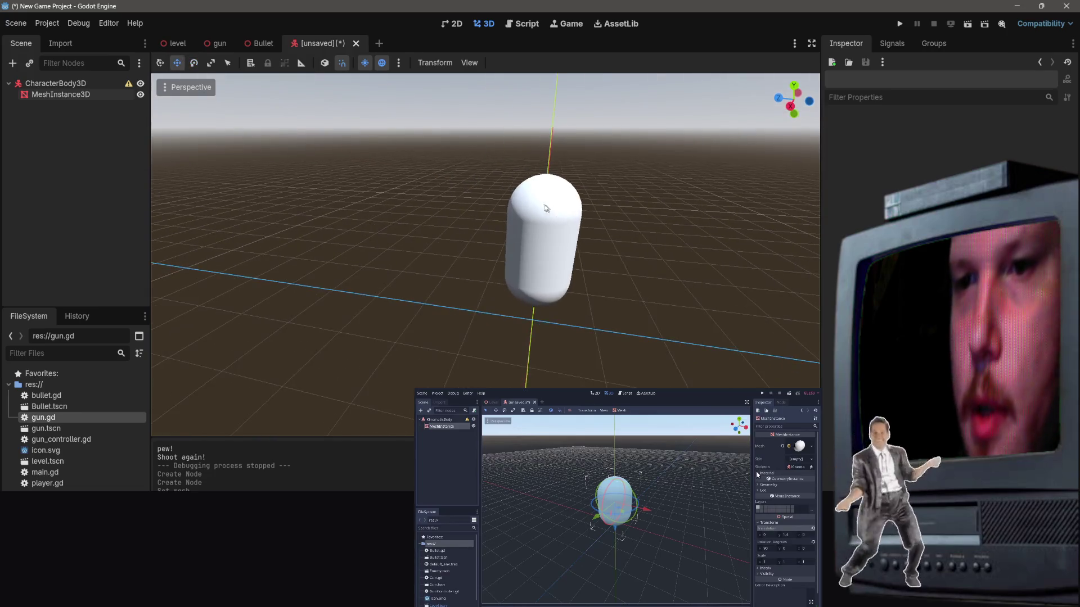
scroll(589, 250, up, 2)
scroll(488, 265, up, 2)
click(487, 265)
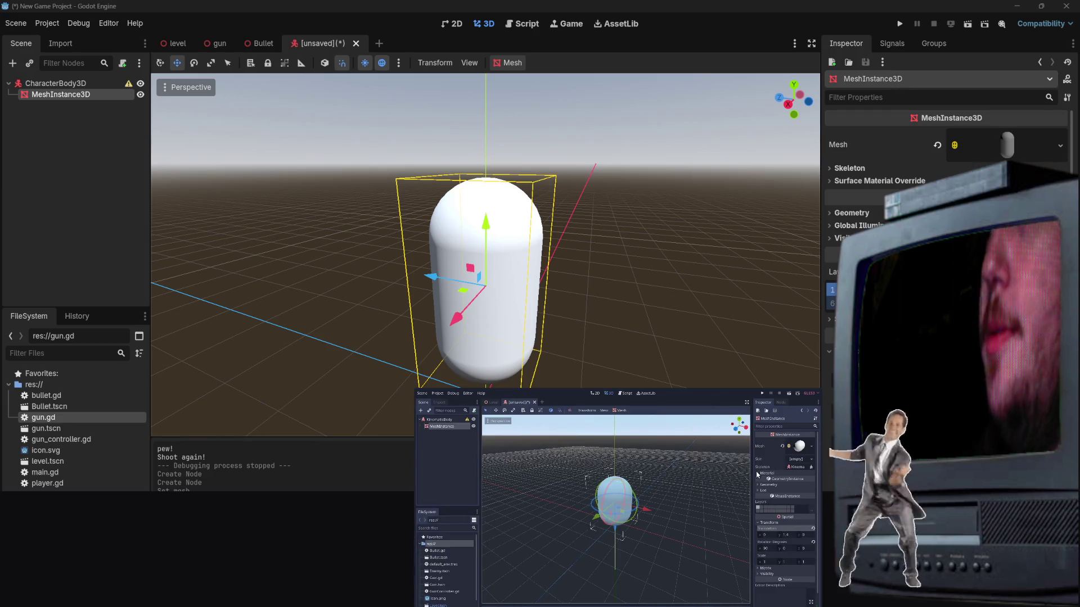
drag(375, 206, 368, 223)
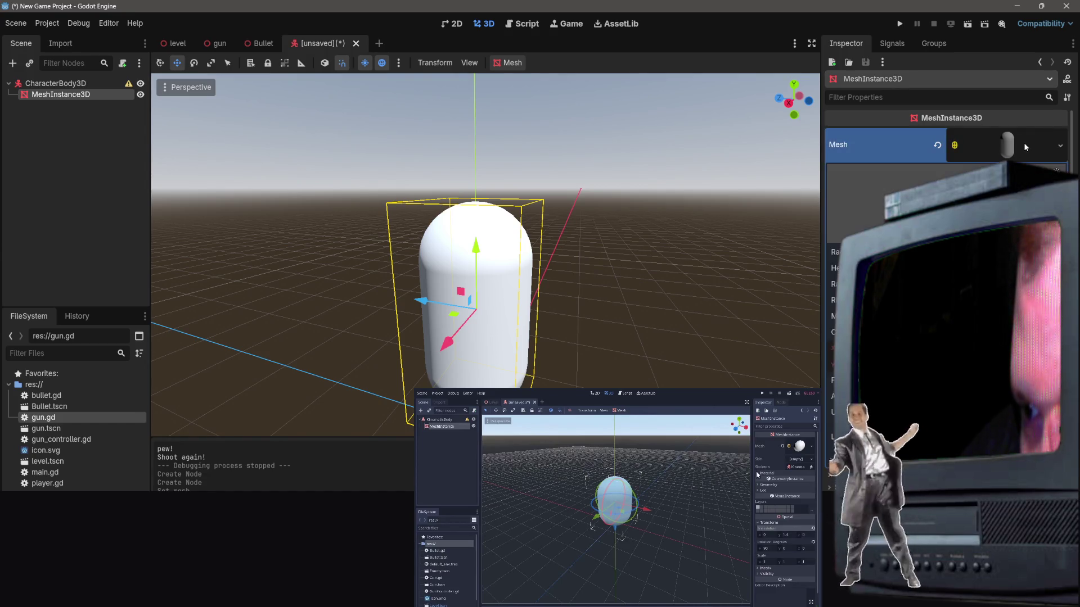
click(866, 180)
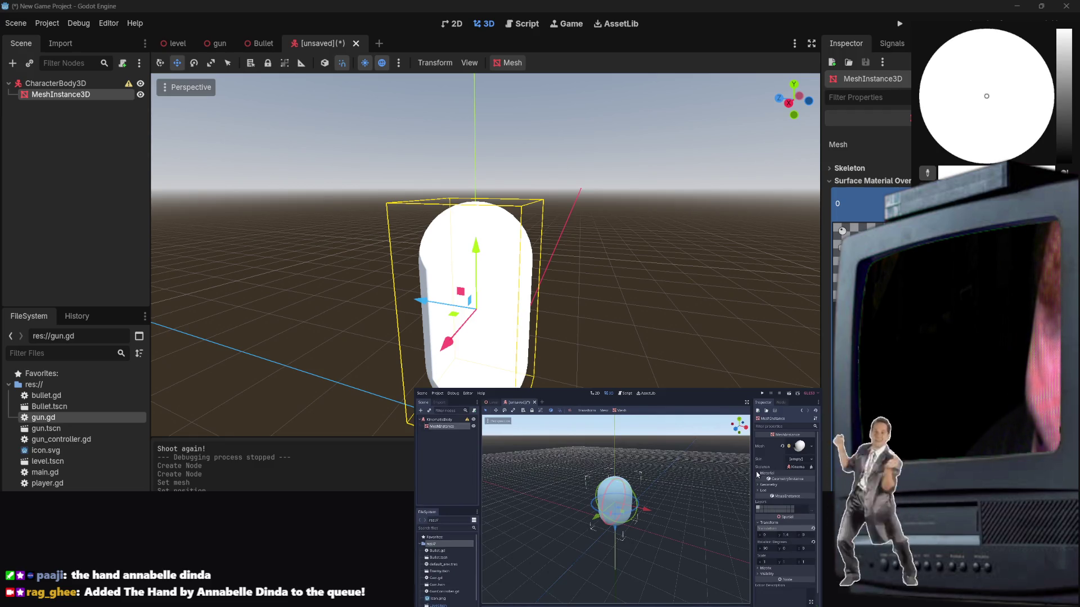
Step: Pick a deep blue albedo on the color wheel so the capsule renders solid blue
drag(986, 97, 920, 79)
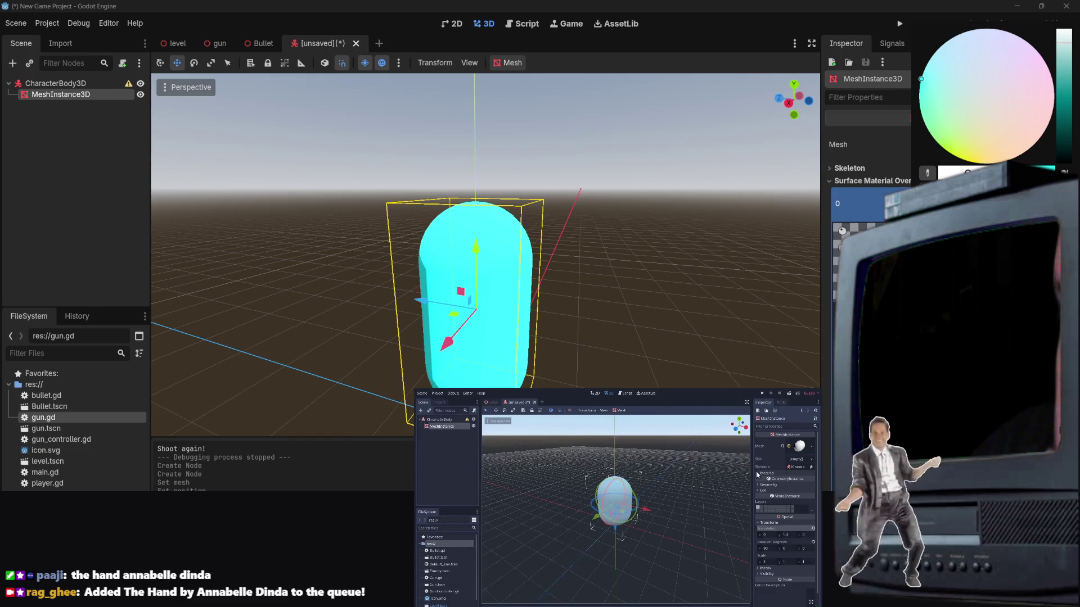
mouse_move(921, 79)
mouse_down()
mouse_move(983, 28)
mouse_move(1018, 36)
mouse_move(979, 28)
mouse_up()
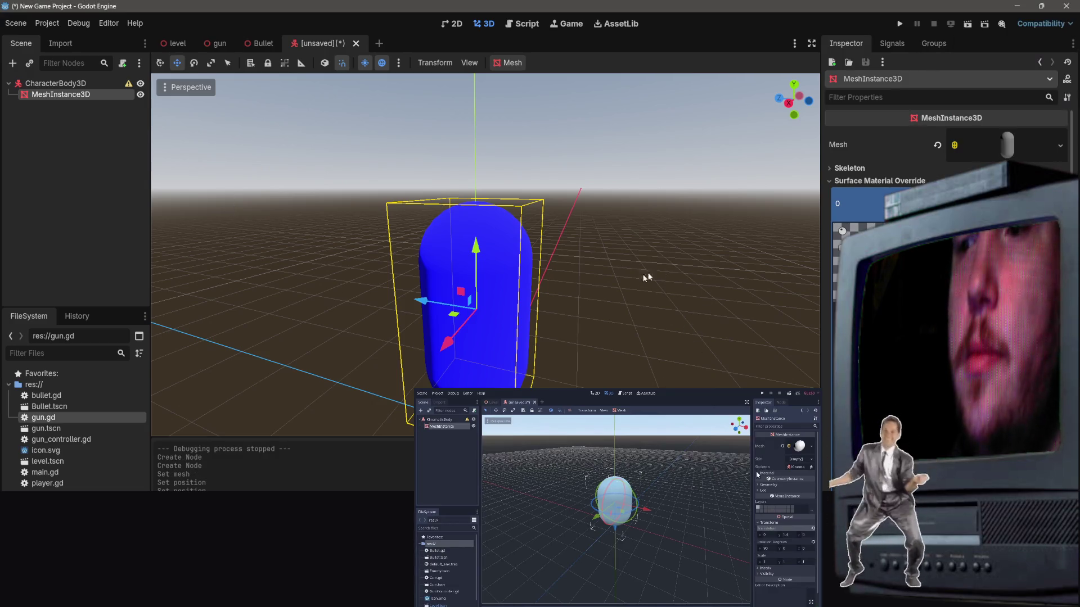
right_click(17, 130)
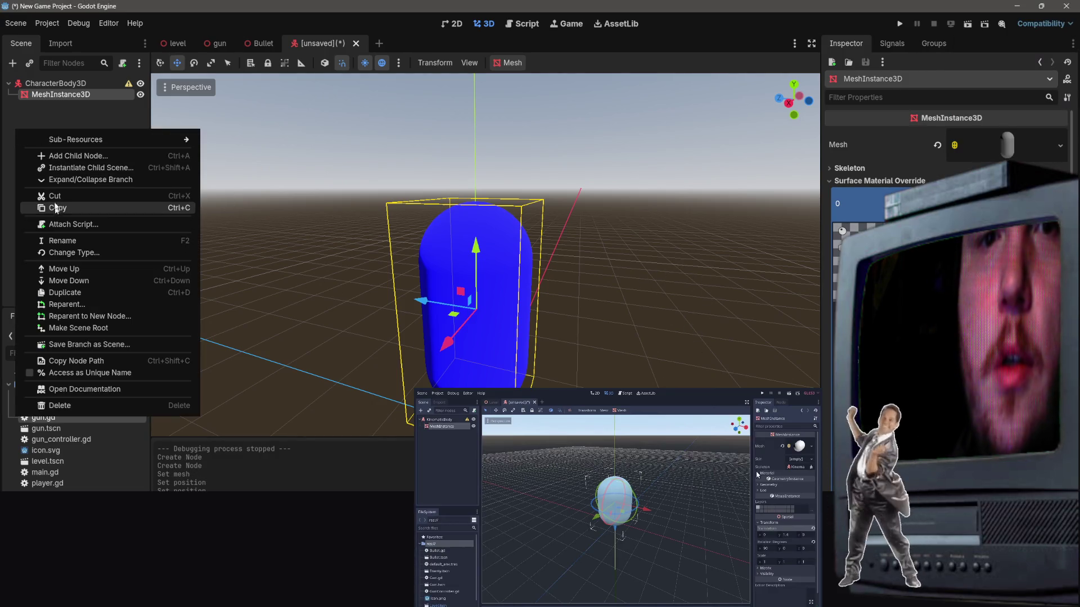
Step: Add a MeshInstance3D child under the capsule and give it a new CylinderMesh
click(56, 156)
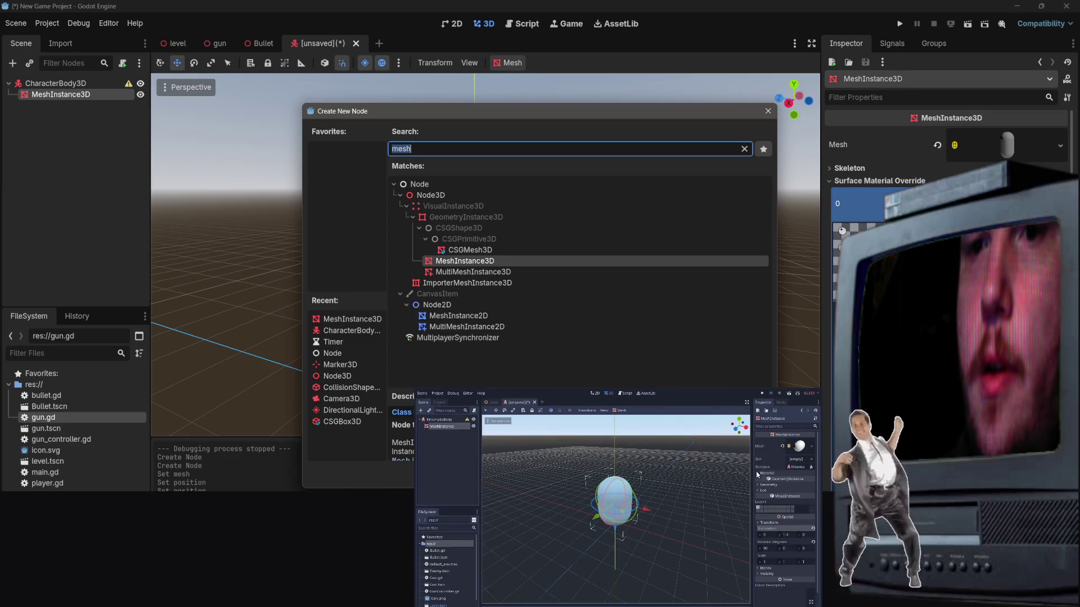
key(Return)
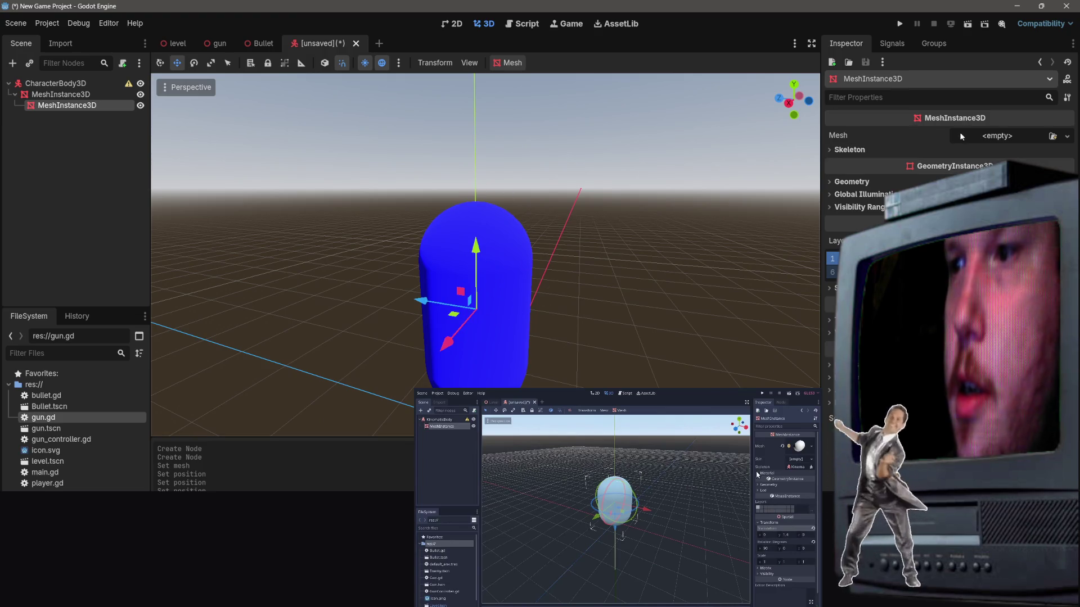
click(978, 137)
click(1018, 198)
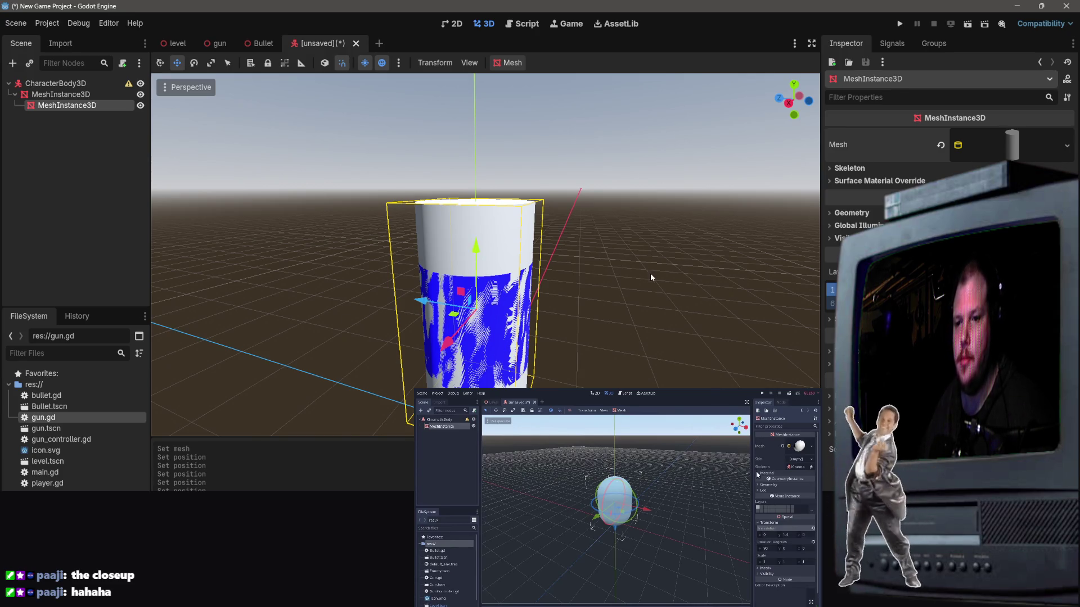
Step: Shift the cylinder along X, shrink it, and tip it over by 75 degrees
drag(652, 278, 619, 270)
key(f)
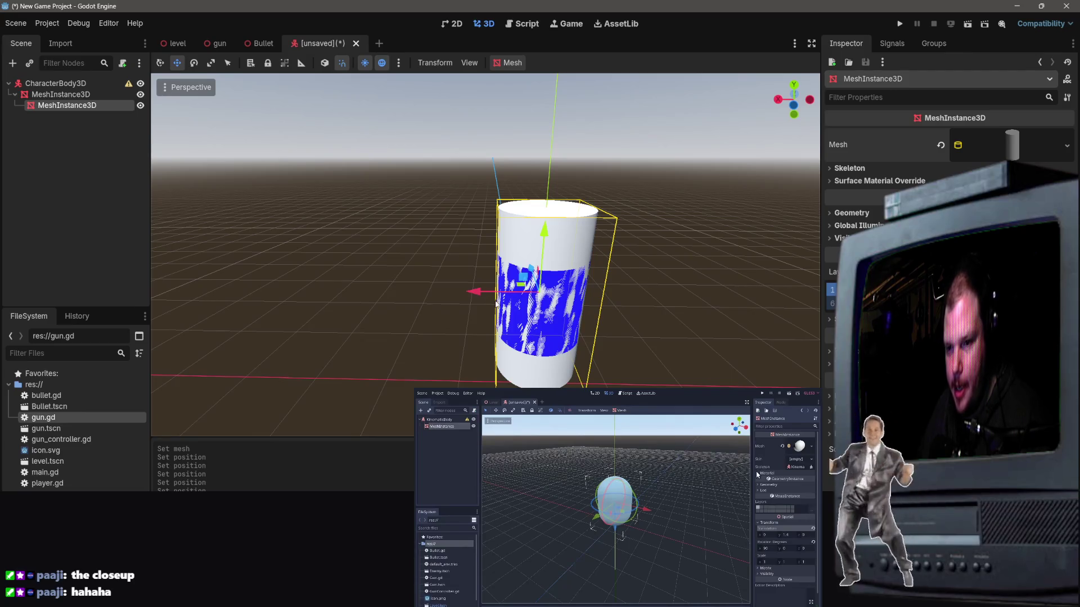
mouse_move(470, 291)
mouse_down()
mouse_move(445, 281)
mouse_move(470, 296)
mouse_move(434, 292)
mouse_up()
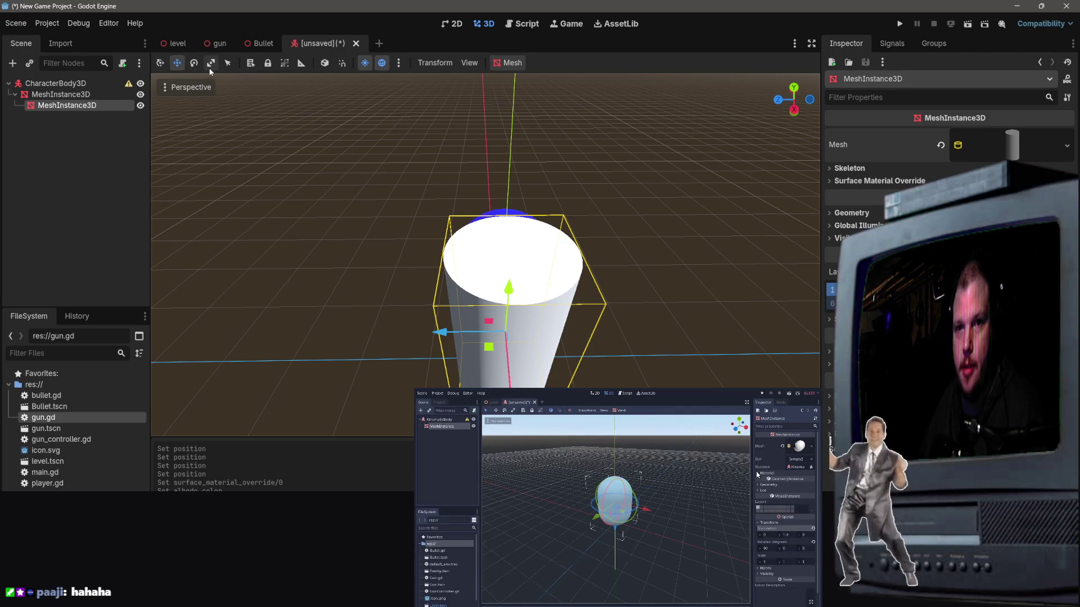
click(210, 66)
drag(509, 298, 508, 345)
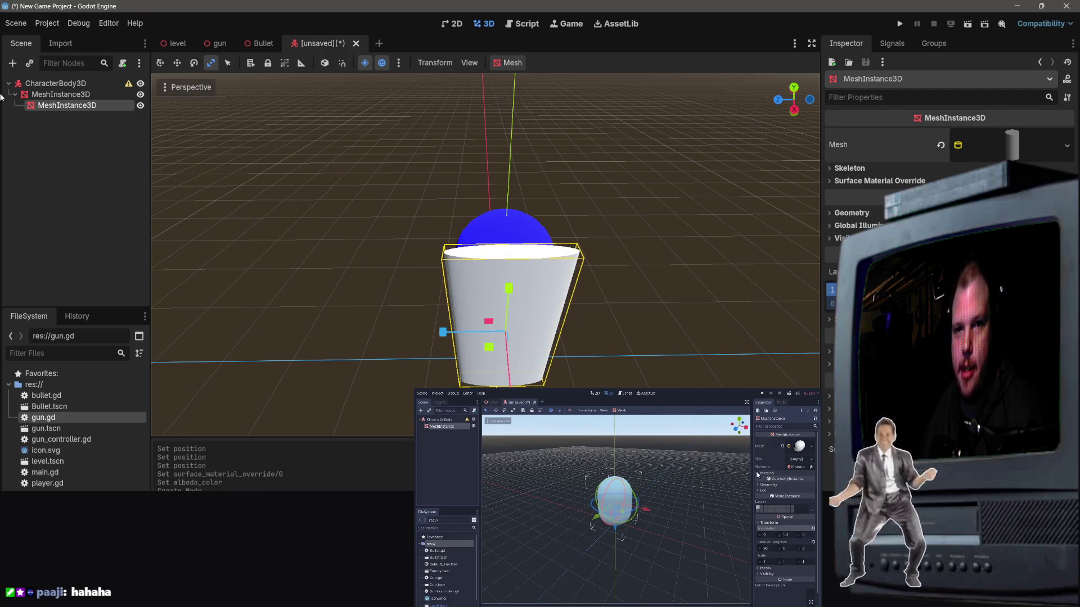
click(195, 64)
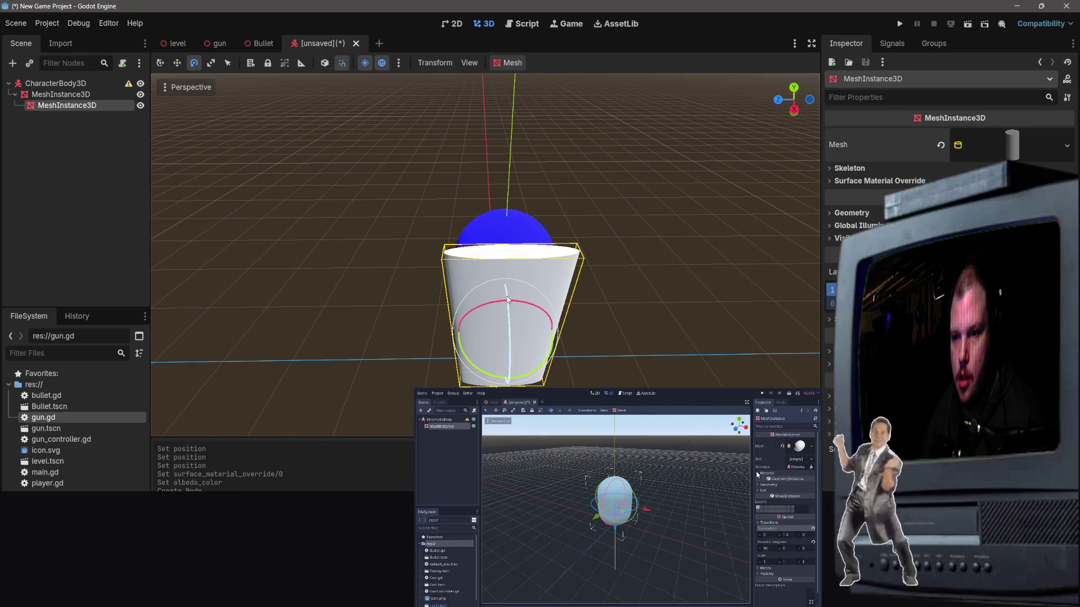
mouse_move(507, 338)
mouse_down()
mouse_move(513, 354)
mouse_move(553, 318)
mouse_up()
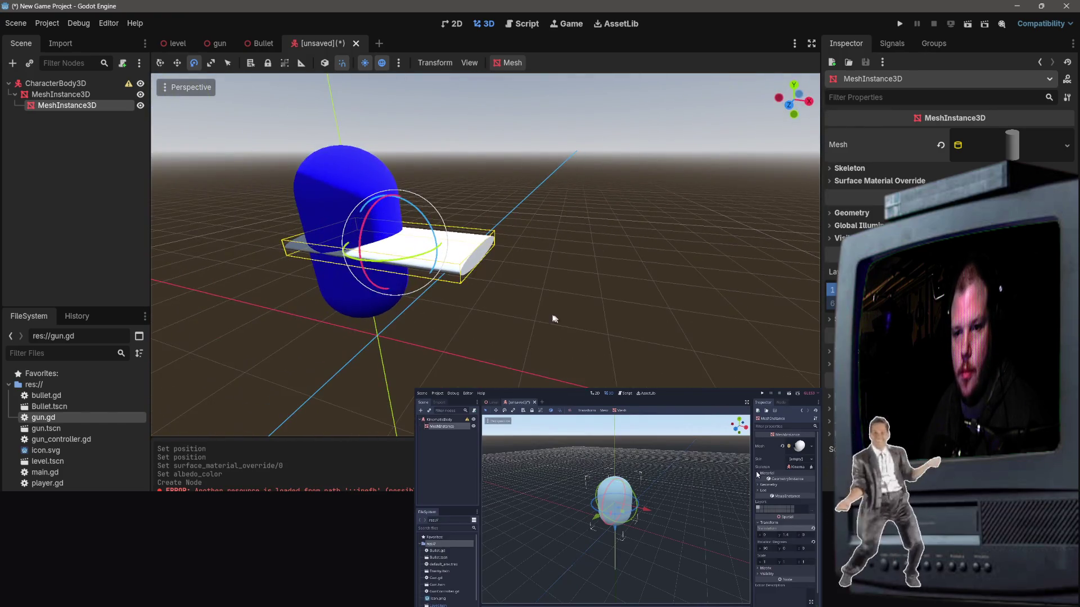
Step: Flatten the tipped cylinder into a thin disc and raise it onto the capsule
click(206, 67)
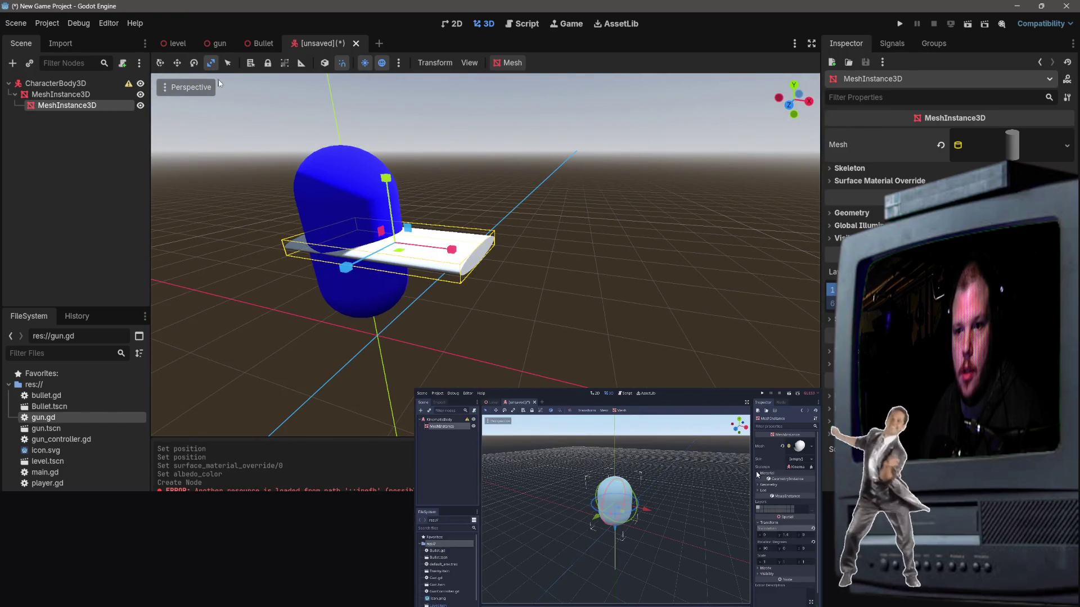
drag(440, 252, 370, 235)
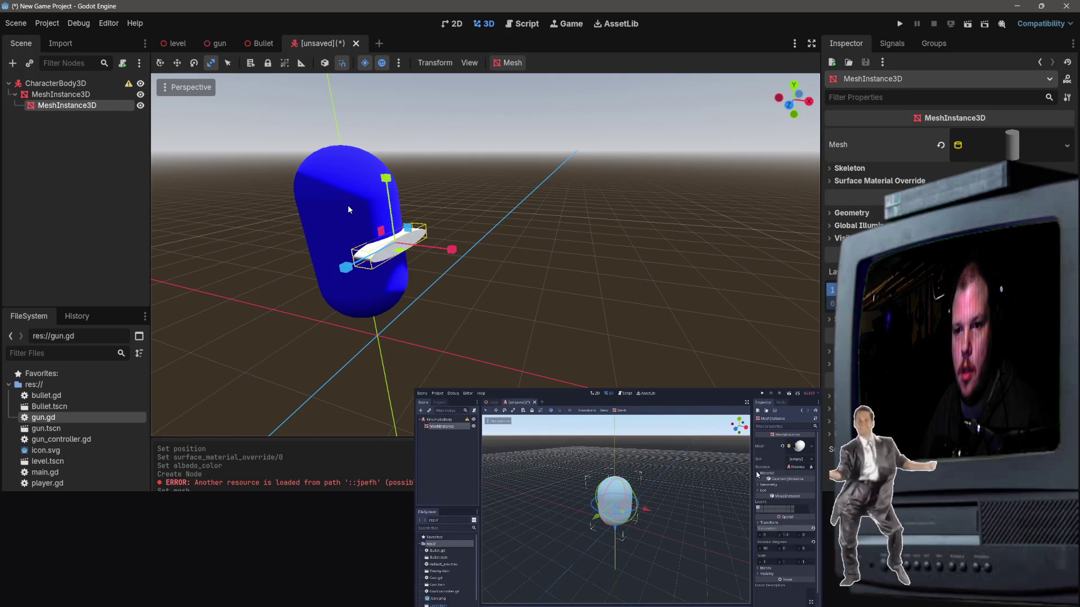
mouse_move(386, 178)
mouse_down()
mouse_move(366, 172)
mouse_move(468, 268)
mouse_up()
click(177, 65)
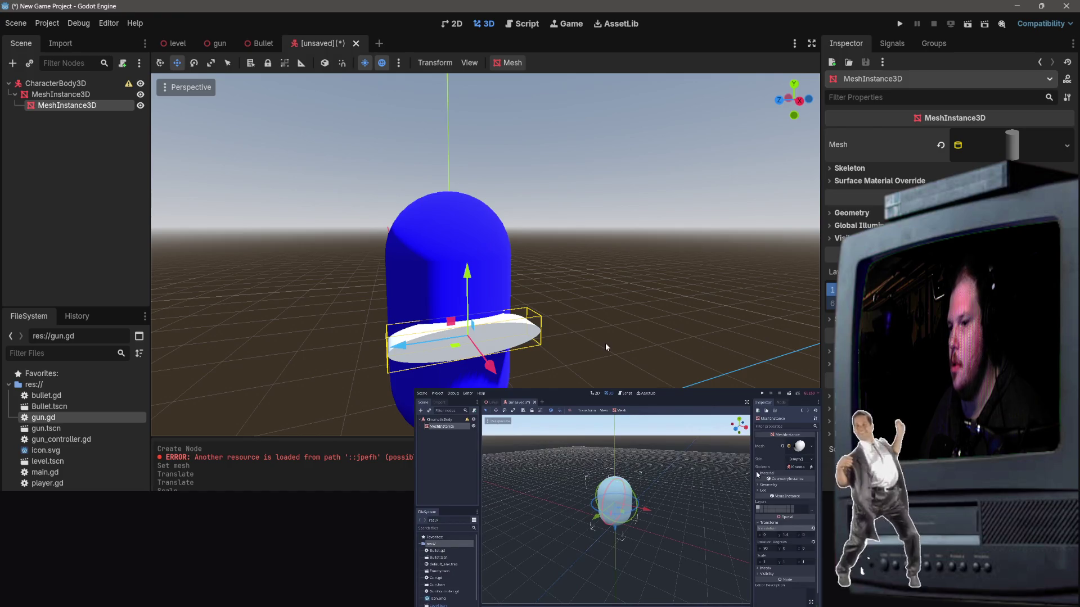
drag(472, 274, 475, 197)
mouse_move(484, 254)
mouse_down()
mouse_move(473, 242)
mouse_move(506, 247)
mouse_move(494, 253)
mouse_move(484, 247)
mouse_move(586, 241)
mouse_up()
key(r)
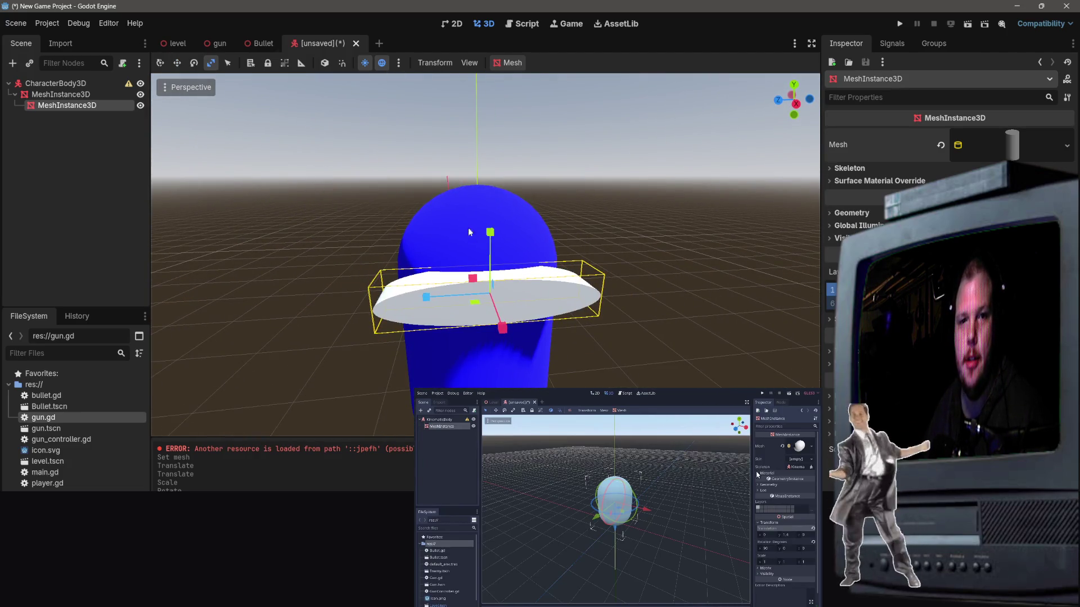
drag(427, 301, 459, 300)
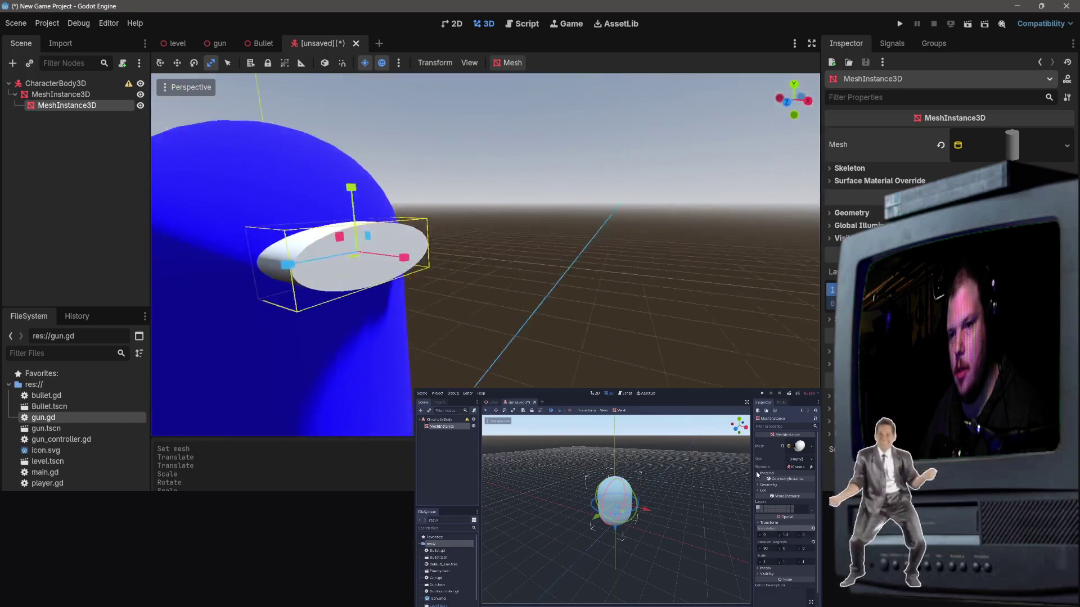
scroll(544, 302, down, 3)
scroll(543, 301, up, 3)
scroll(543, 301, down, 4)
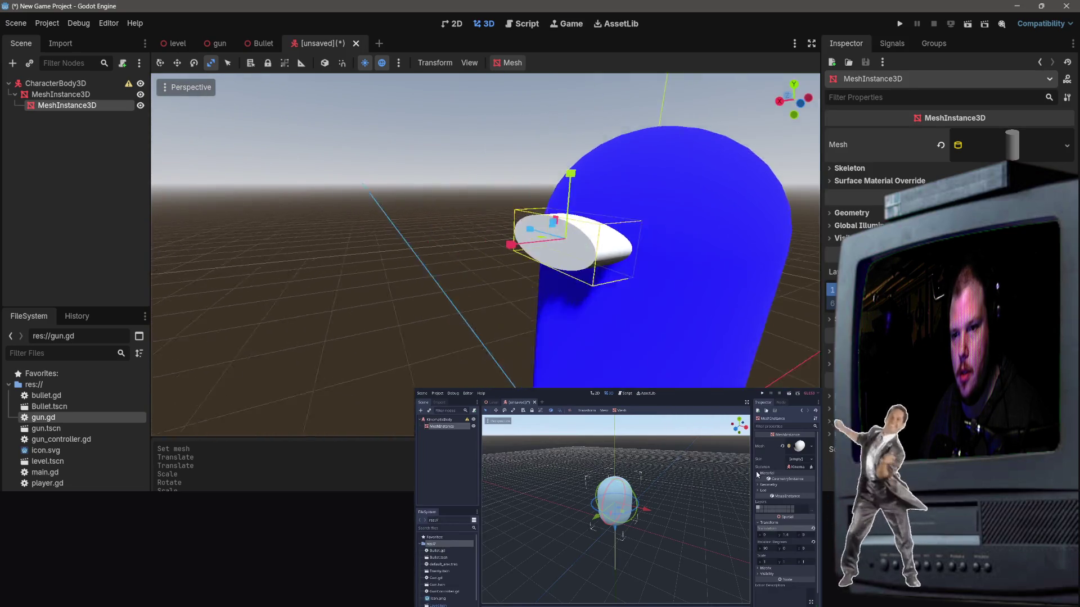
mouse_move(419, 275)
mouse_down()
mouse_move(387, 285)
mouse_move(443, 264)
mouse_move(421, 272)
mouse_move(430, 269)
mouse_up()
Step: Slide the disc forward so it juts from the capsule's front as a visor
click(178, 63)
mouse_move(752, 290)
mouse_down()
mouse_move(732, 264)
mouse_move(742, 304)
mouse_up()
scroll(742, 304, up, 5)
scroll(653, 295, down, 5)
mouse_move(652, 296)
mouse_down()
mouse_move(641, 281)
mouse_move(652, 295)
mouse_up()
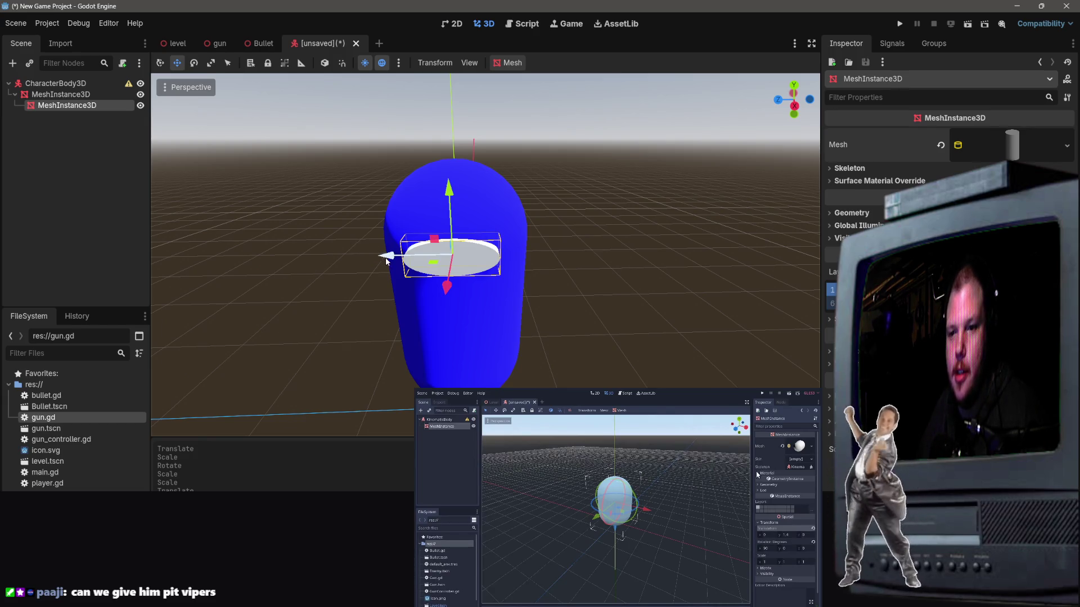
drag(386, 260, 434, 261)
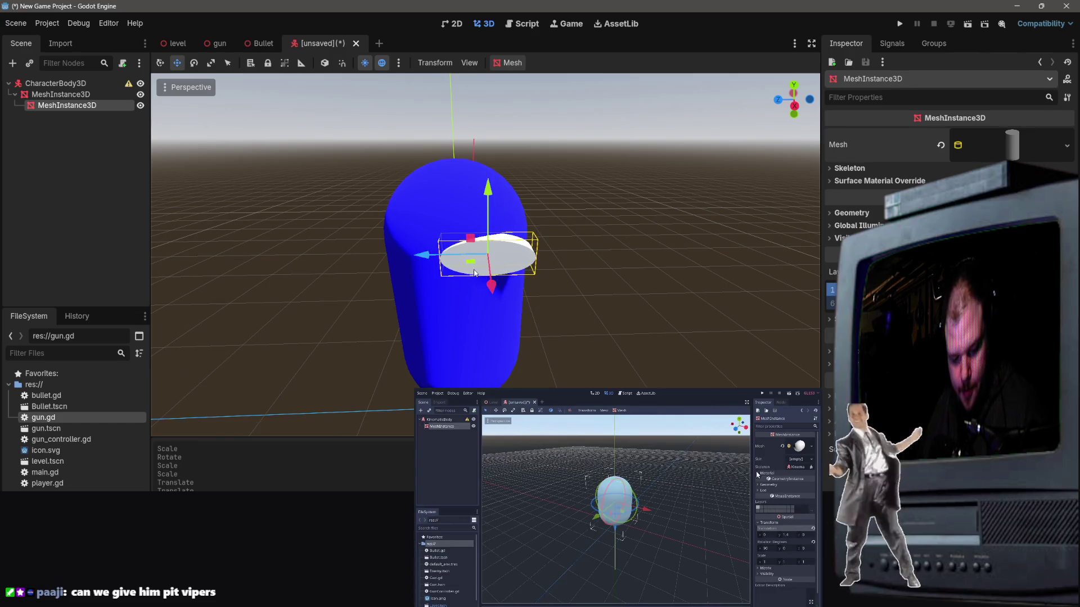
key(ctrl+v)
key(ctrl+z)
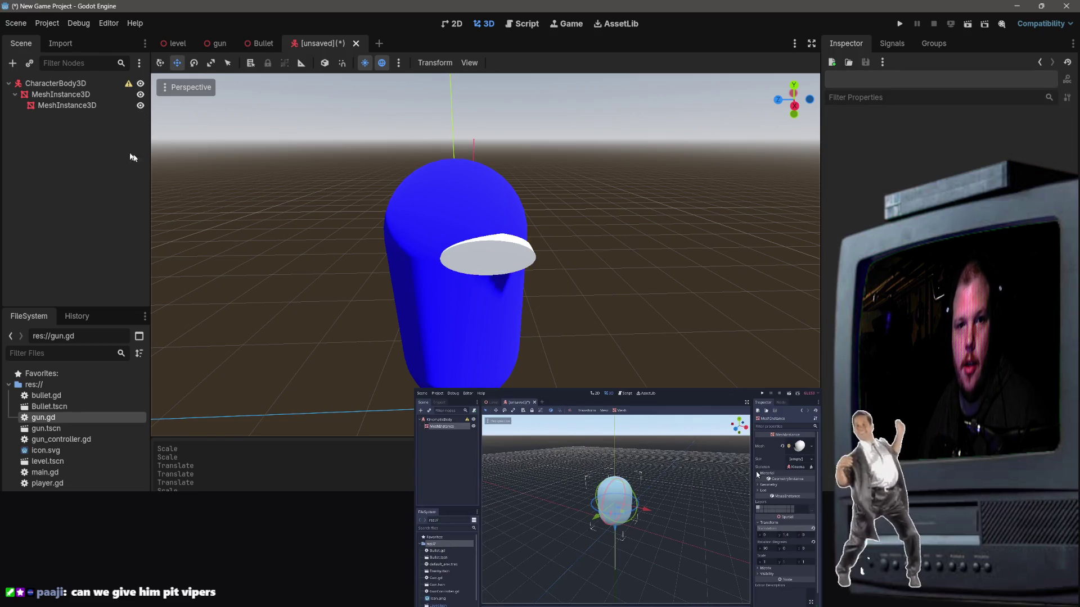
Step: Copy the white disc, paste the duplicate under the capsule mesh, and slide it along Z
click(82, 106)
right_click(82, 106)
click(135, 187)
click(83, 94)
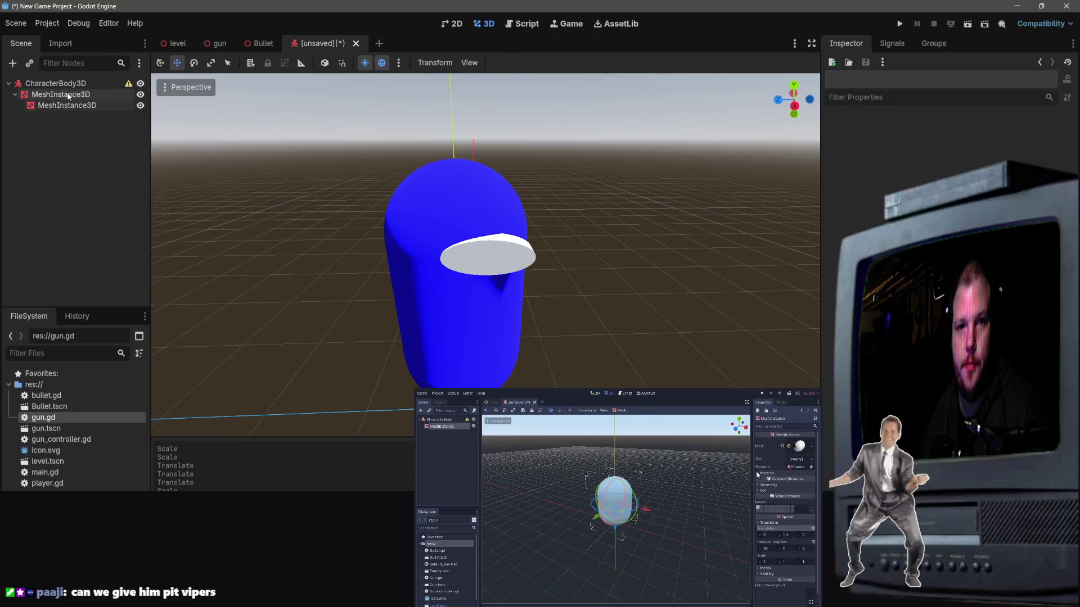
right_click(83, 94)
click(125, 198)
drag(423, 255, 356, 257)
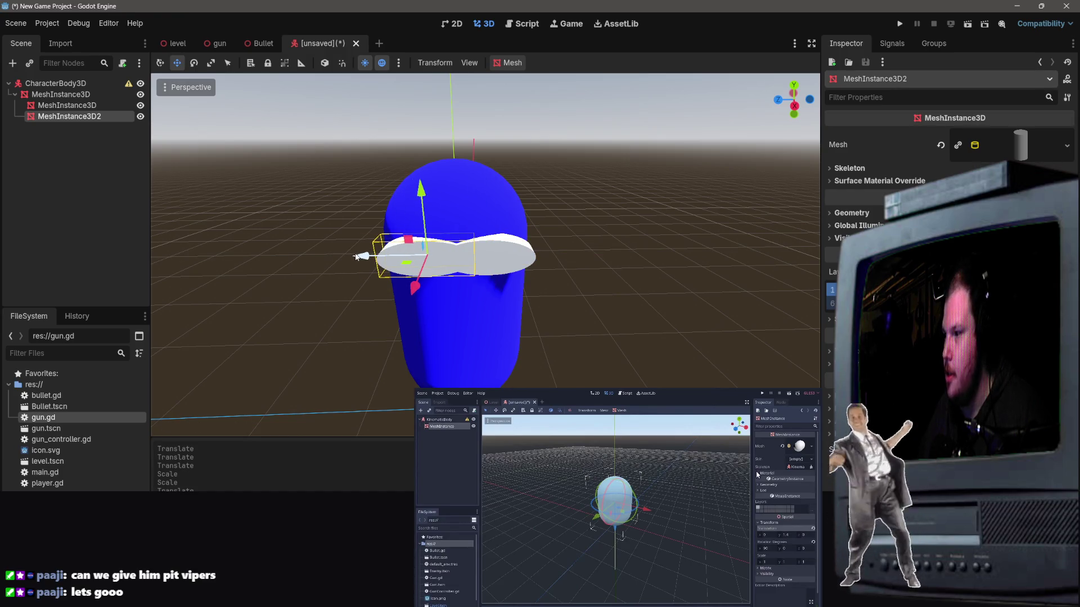
Step: Nudge the copied disc MeshInstance3D2 and shrink it along its Z axis
click(489, 259)
click(666, 257)
scroll(667, 257, up, 5)
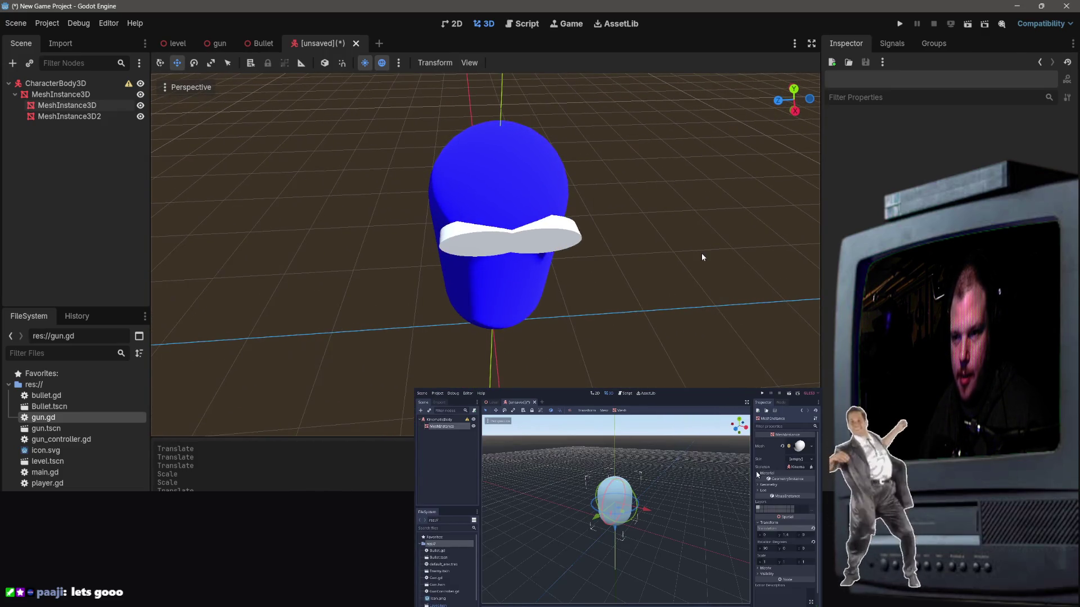
click(478, 244)
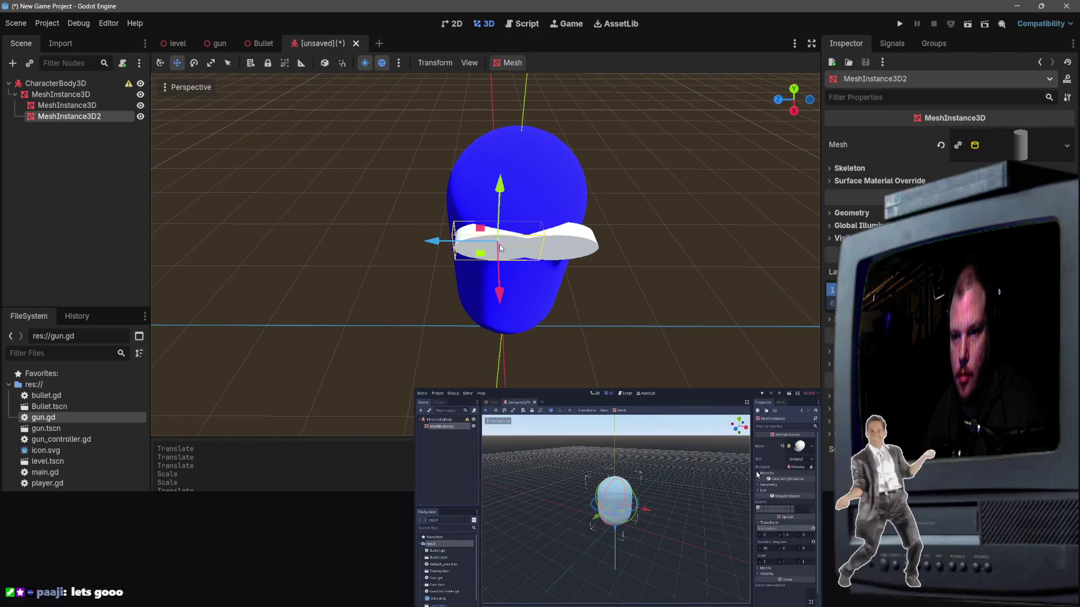
mouse_move(483, 245)
mouse_down()
mouse_move(406, 244)
mouse_move(428, 245)
mouse_up()
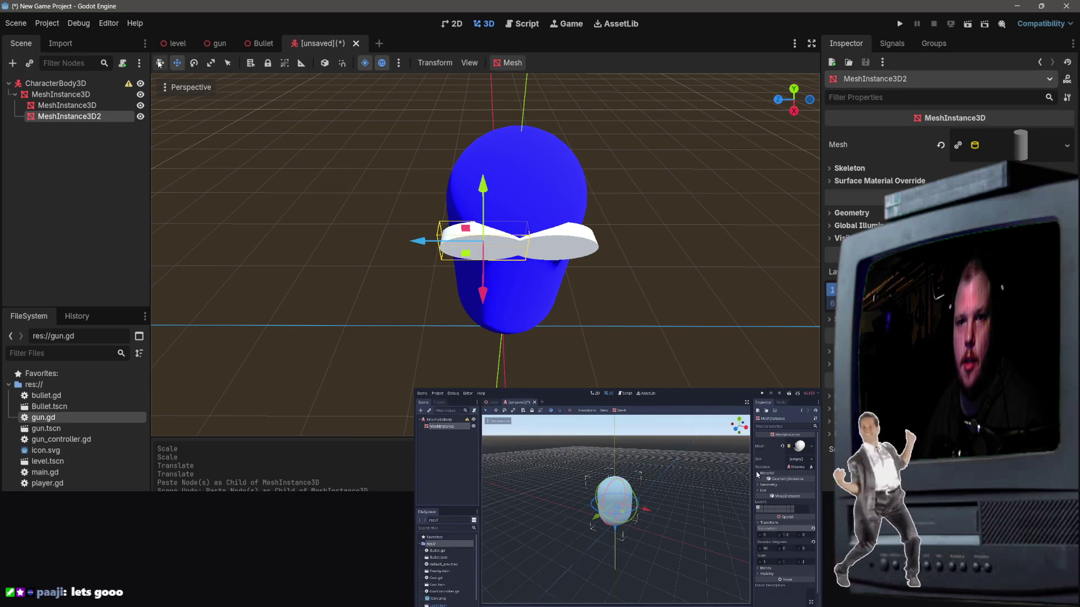
click(161, 66)
click(194, 64)
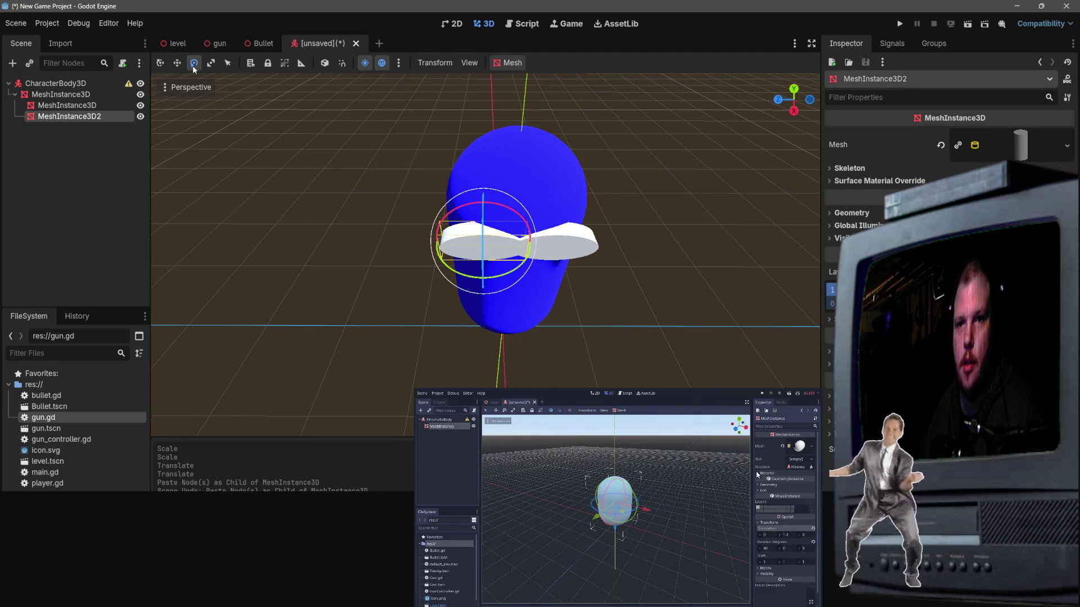
click(211, 63)
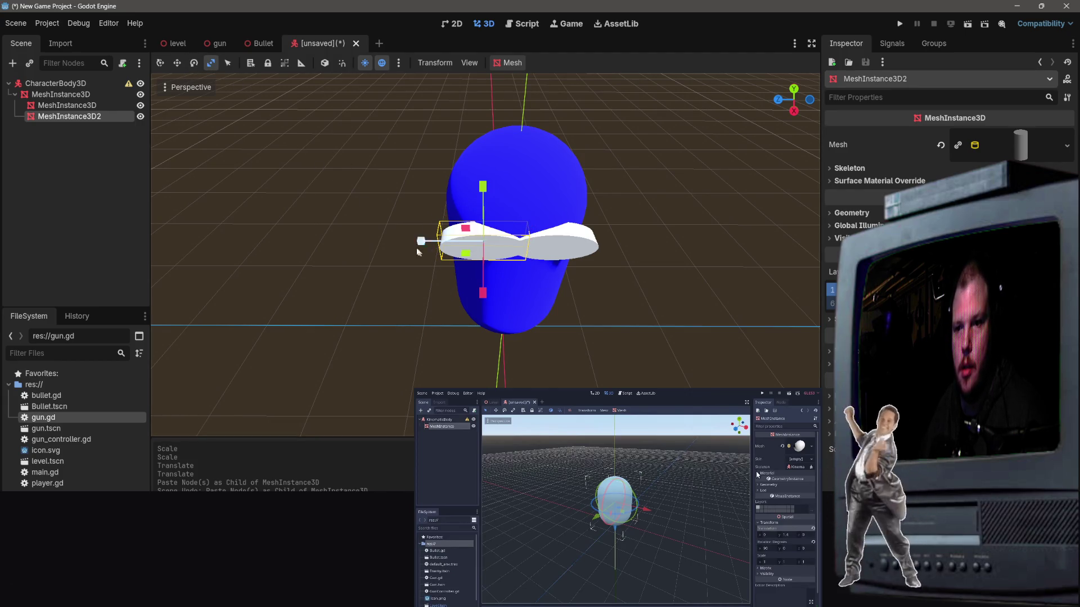
mouse_move(419, 244)
mouse_down()
mouse_move(464, 247)
mouse_move(478, 217)
mouse_up()
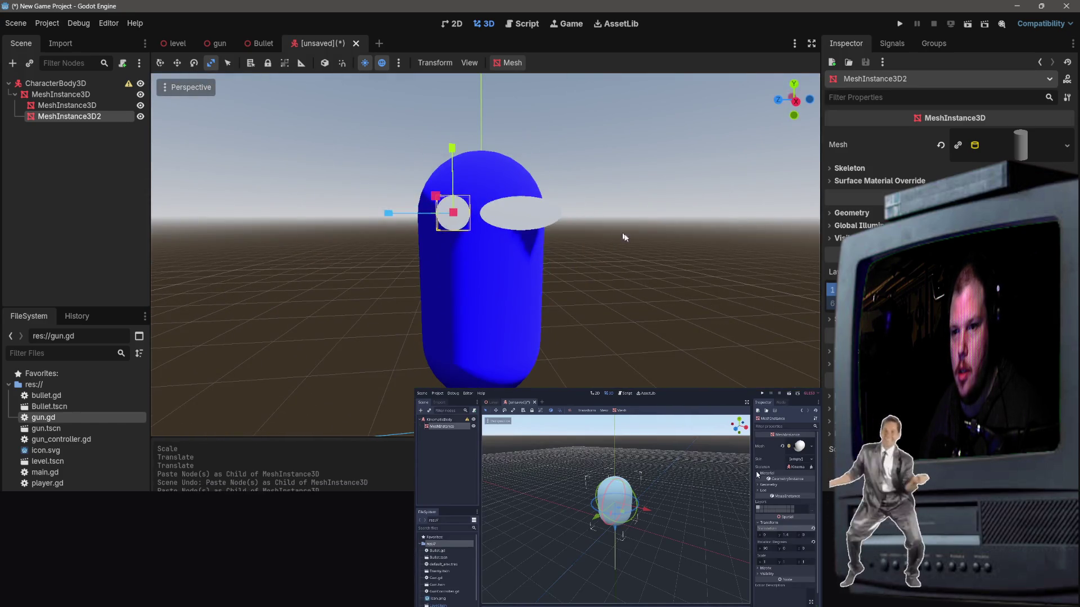
Step: Check the small round eye beside the visor, then reselect the eye mesh
click(595, 264)
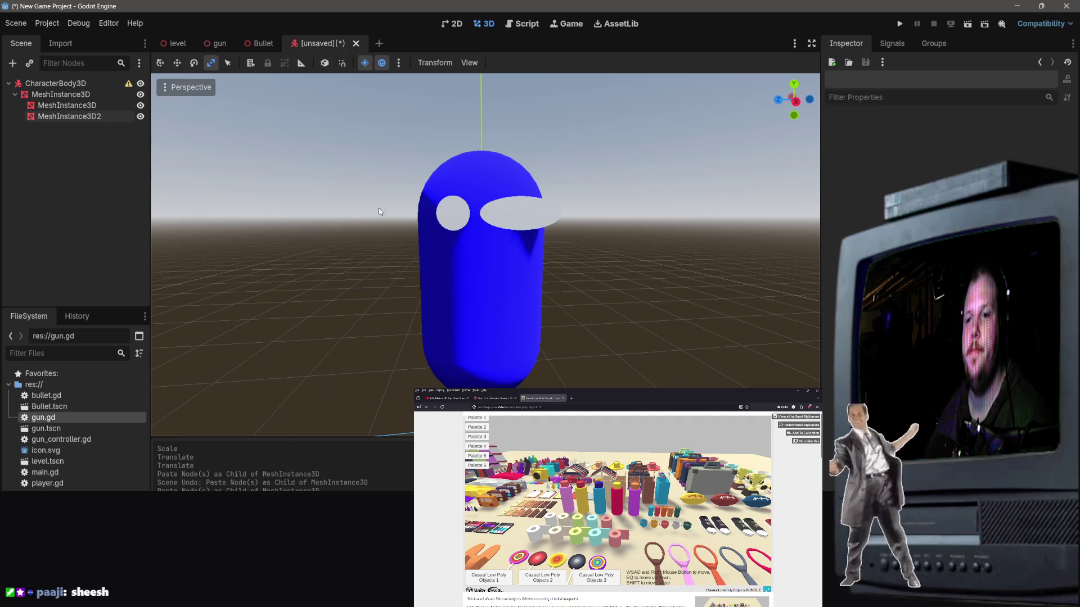
click(453, 219)
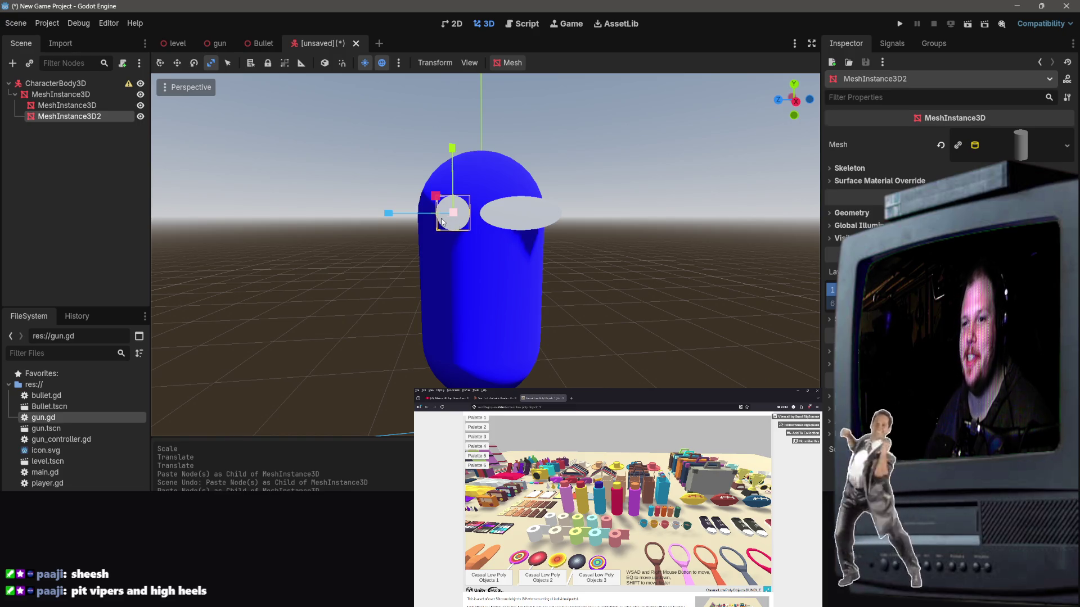
Step: Try stretching the round eye along X, then cancel the scaling
key(e)
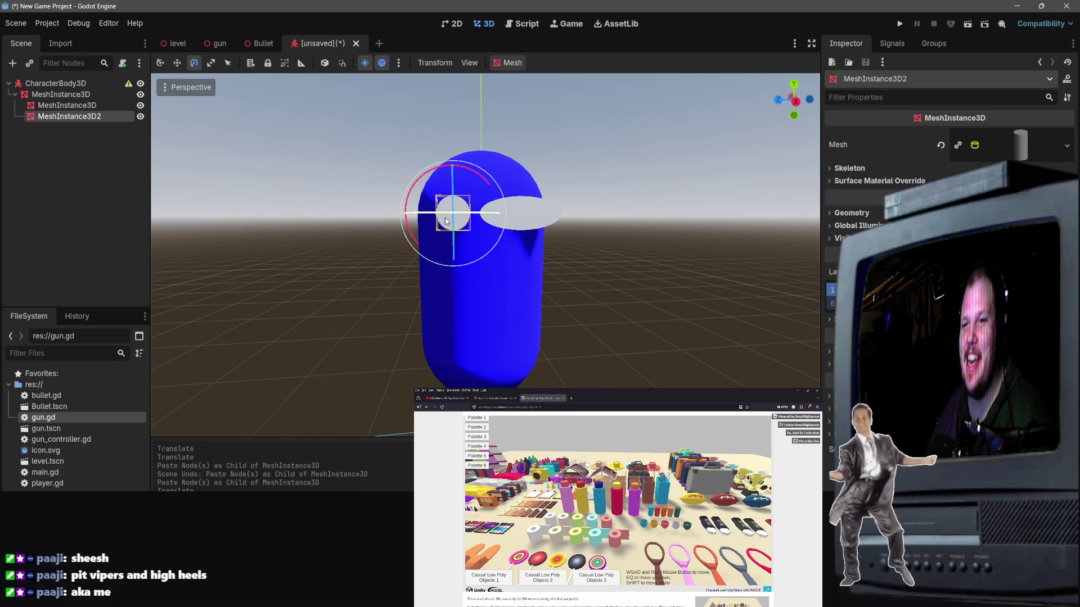
click(448, 229)
click(467, 220)
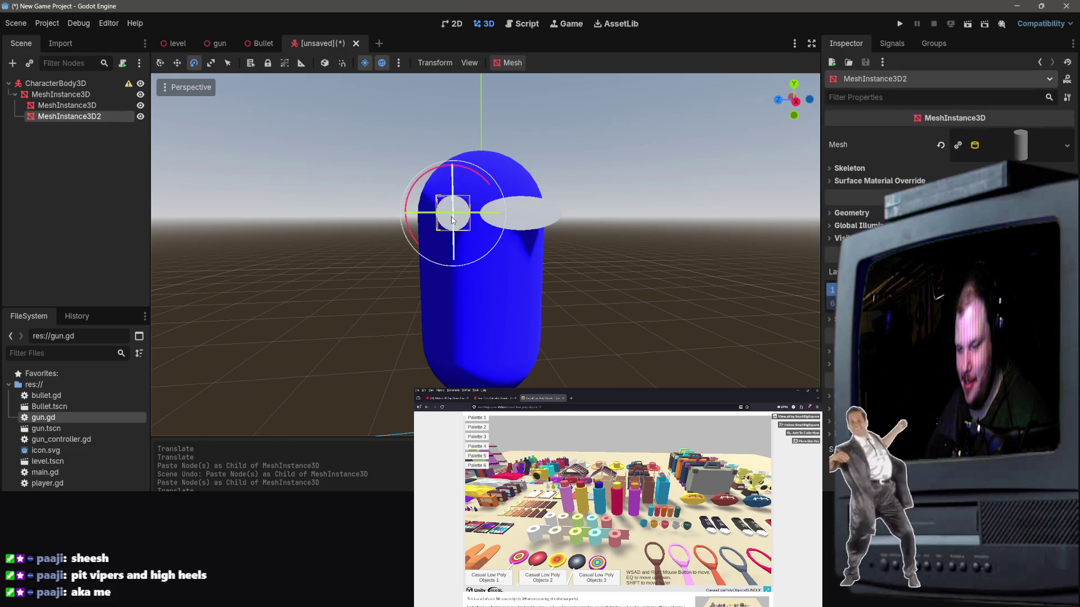
key(r)
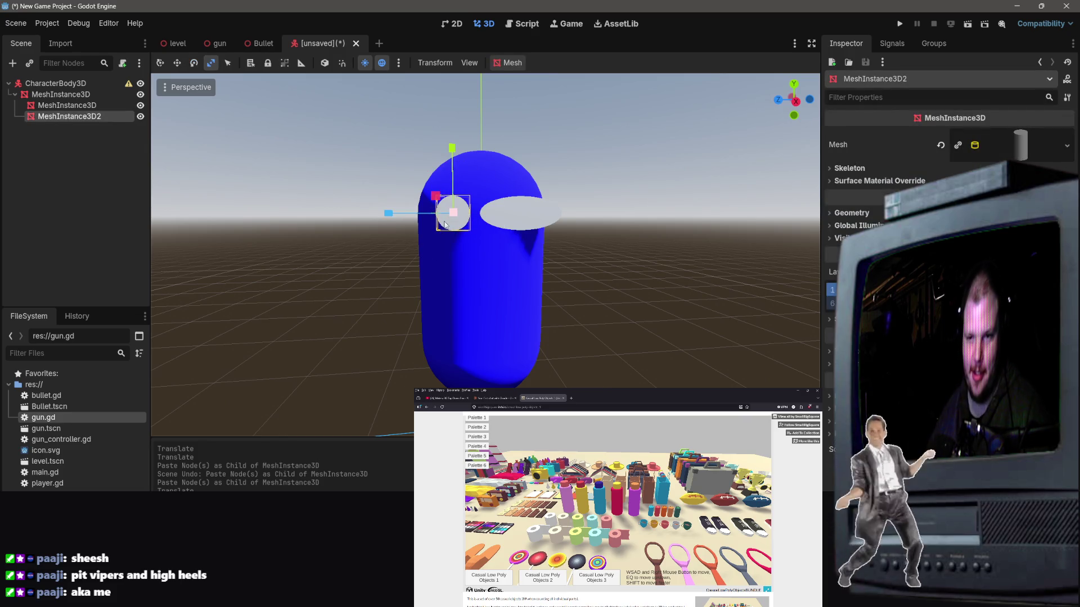
drag(388, 213, 371, 222)
right_click(386, 217)
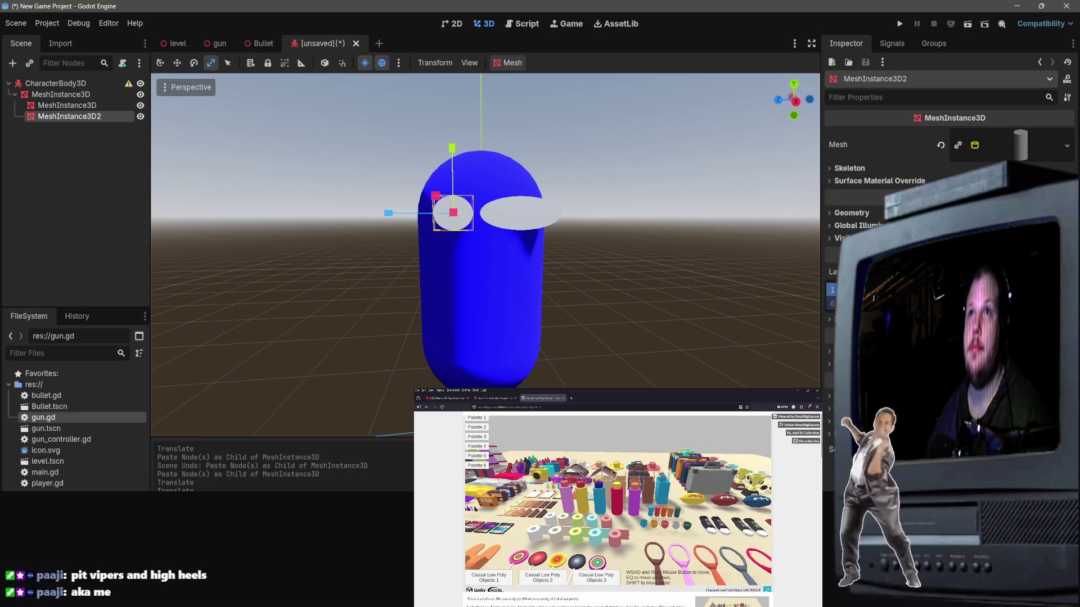
Step: Search the web for 'pit vipers' in a new browser tab
key(ctrl+t)
text(pit)
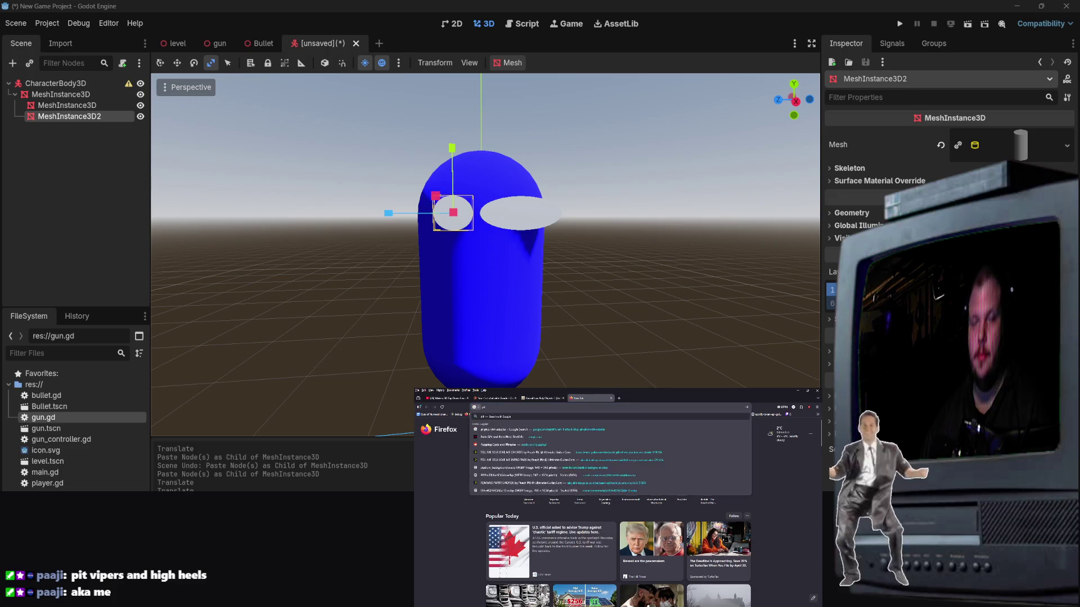
text( vipers)
key(Return)
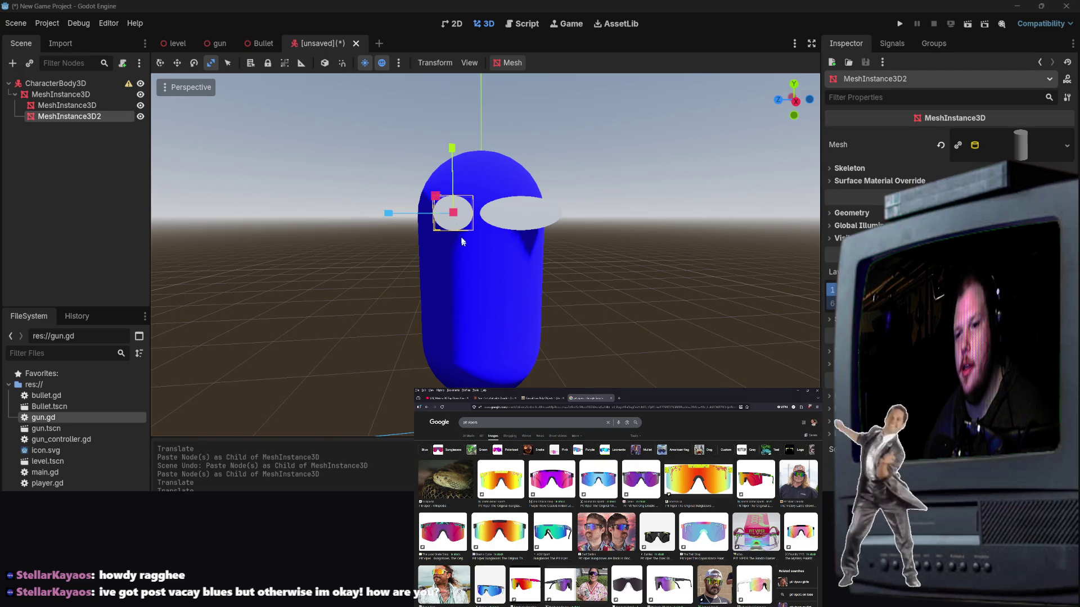
Step: Delete the round eye MeshInstance3D2, then select the white oval and request its deletion
mouse_move(393, 214)
mouse_down()
mouse_move(382, 217)
mouse_move(398, 214)
mouse_up()
key(Delete)
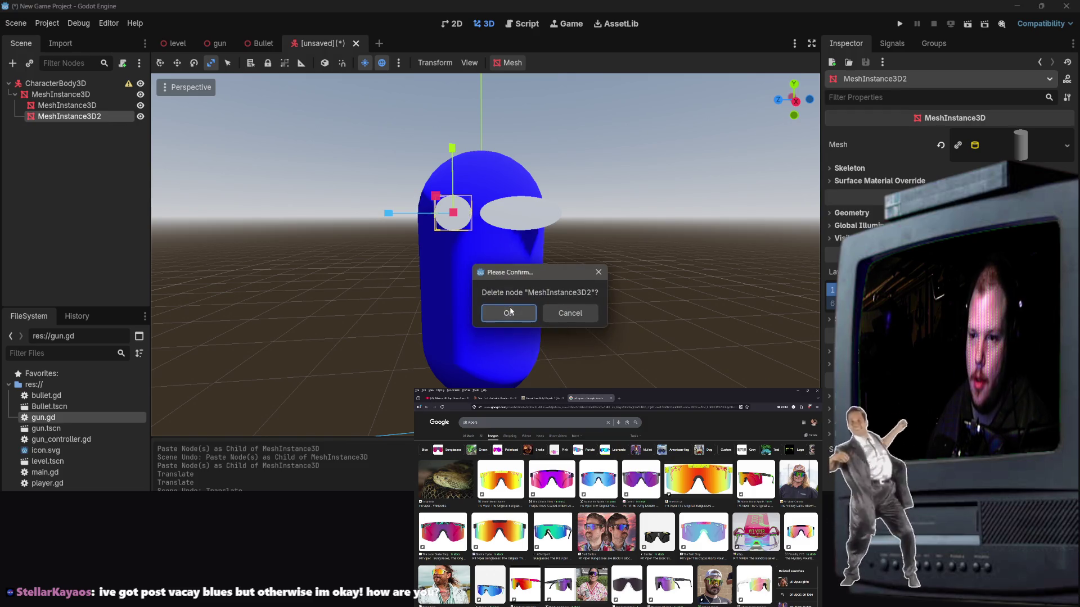
click(508, 313)
click(529, 209)
key(Delete)
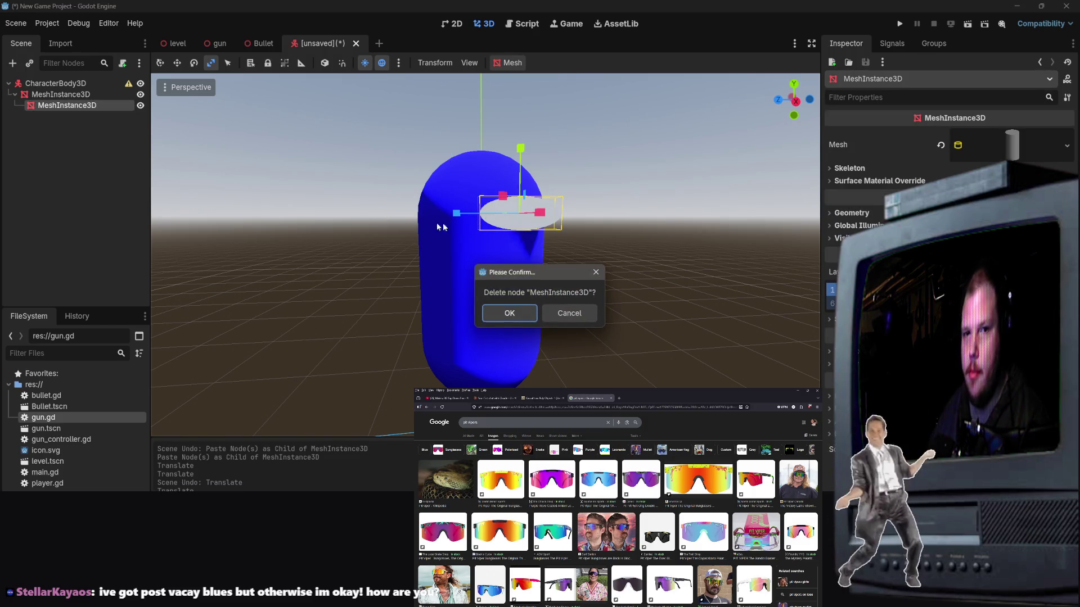
Step: Delete the white oval mesh node, leaving the capsule plain blue
click(571, 317)
click(85, 95)
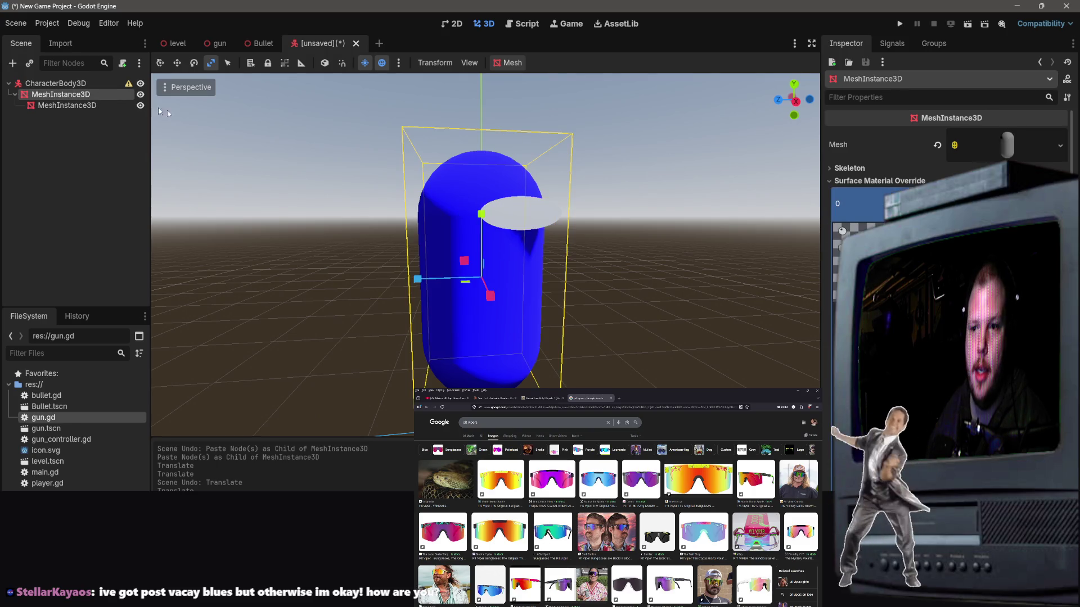
click(73, 106)
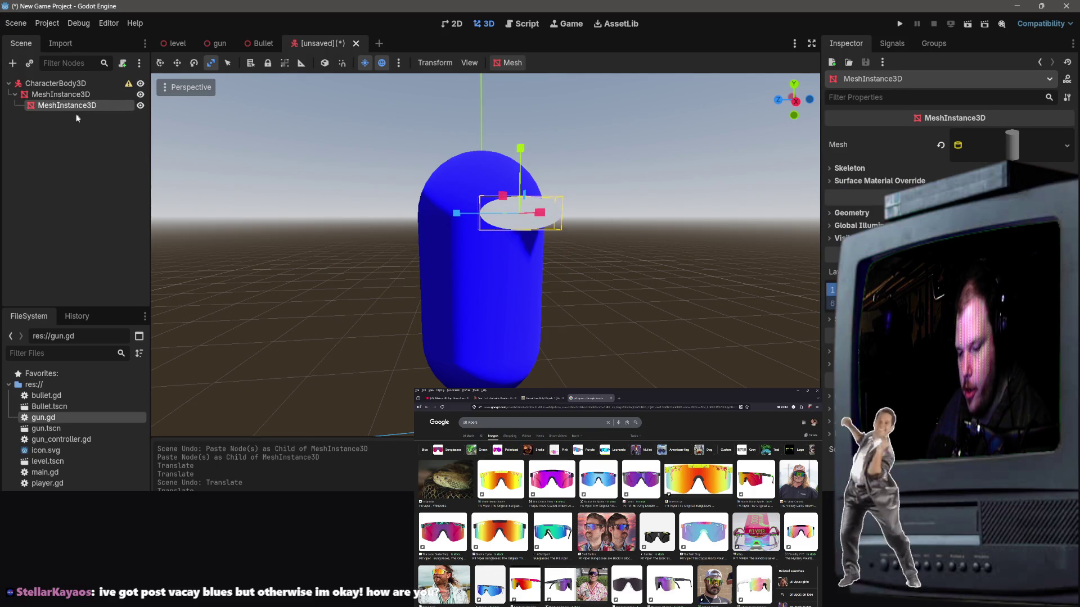
key(Delete)
click(510, 314)
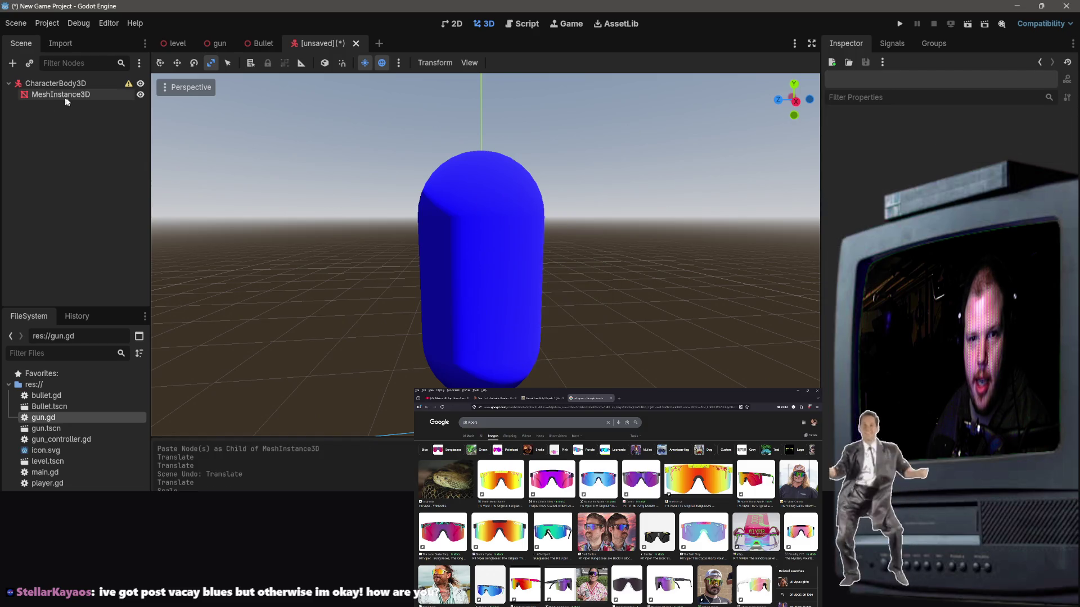
Step: Rename the capsule's mesh node to 'Body'
click(72, 95)
right_click(74, 96)
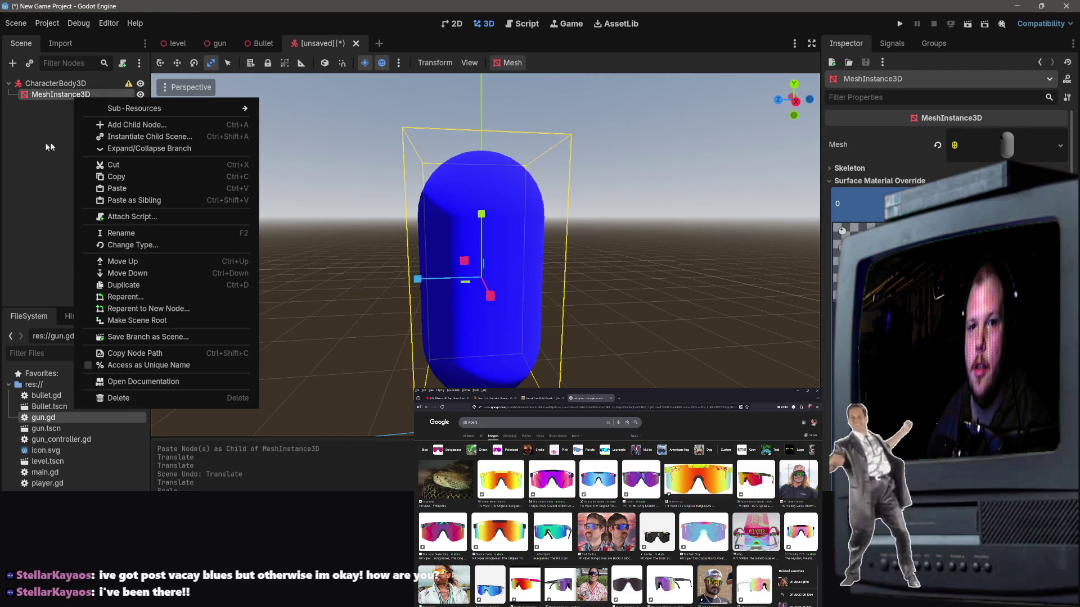
click(27, 146)
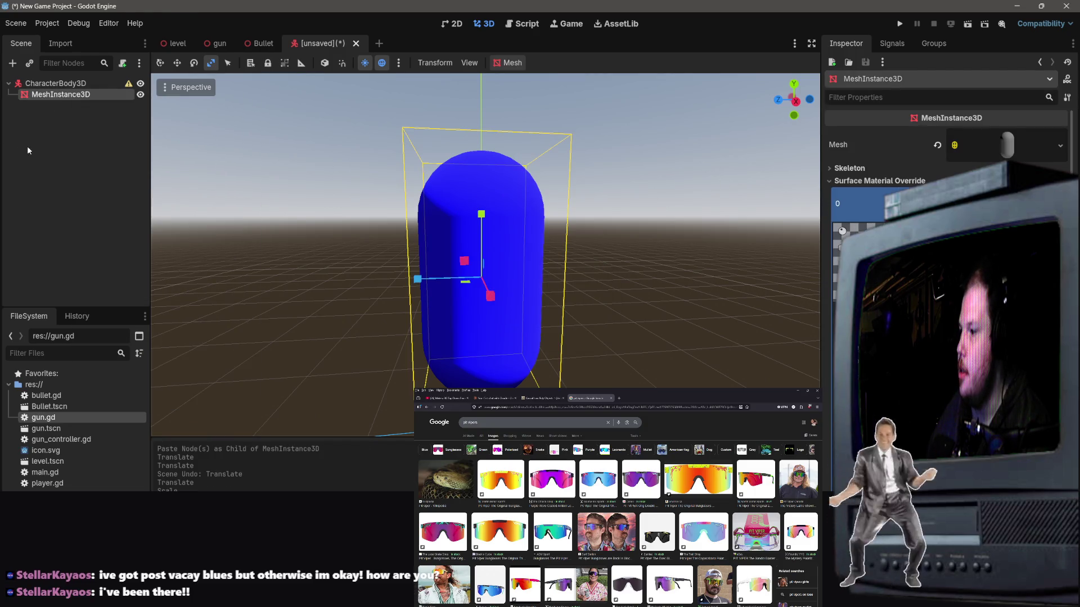
double_click(50, 95)
text(B)
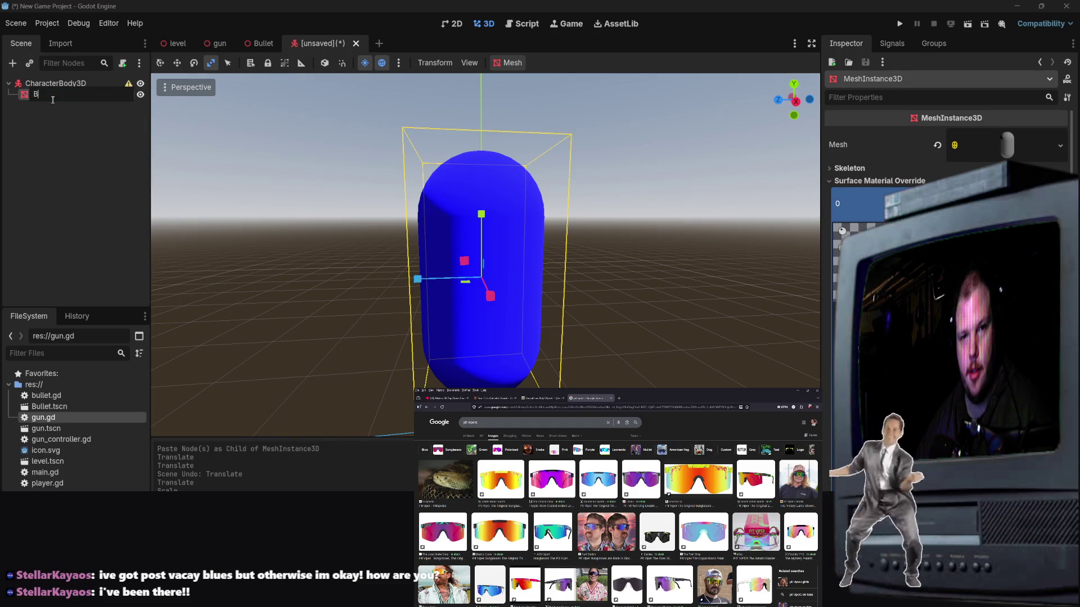
text(ody)
key(Return)
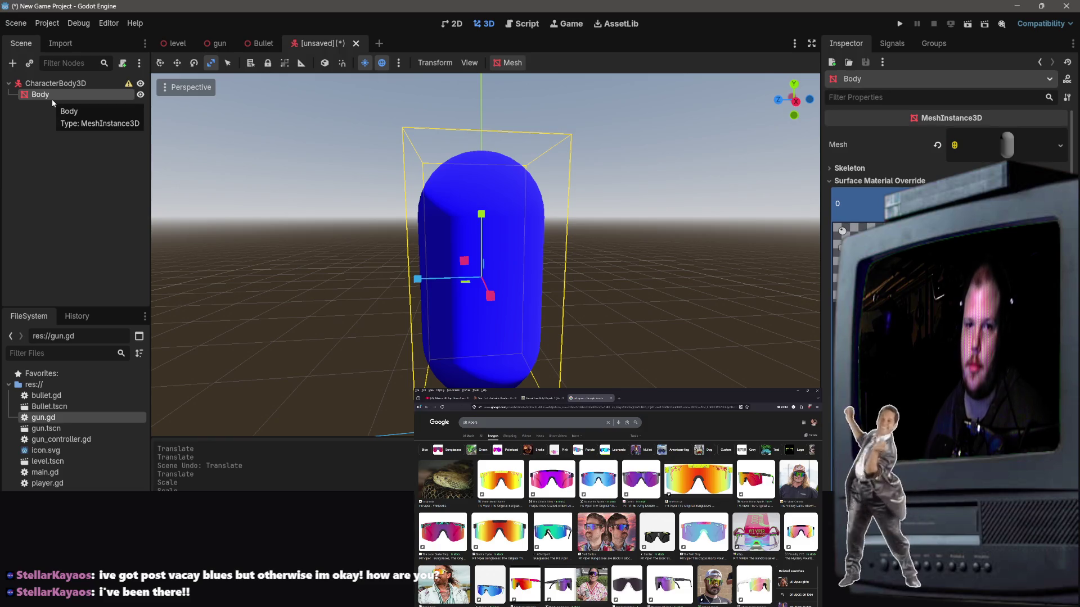
right_click(52, 99)
click(97, 128)
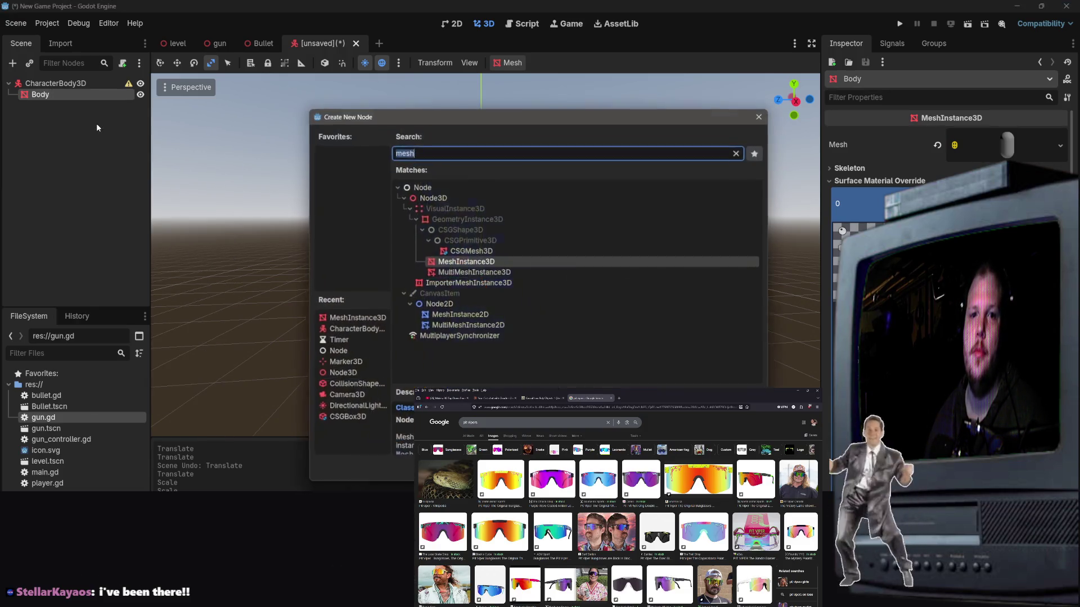
Step: Add a MeshInstance3D child under Body and assign it a new BoxMesh
click(466, 275)
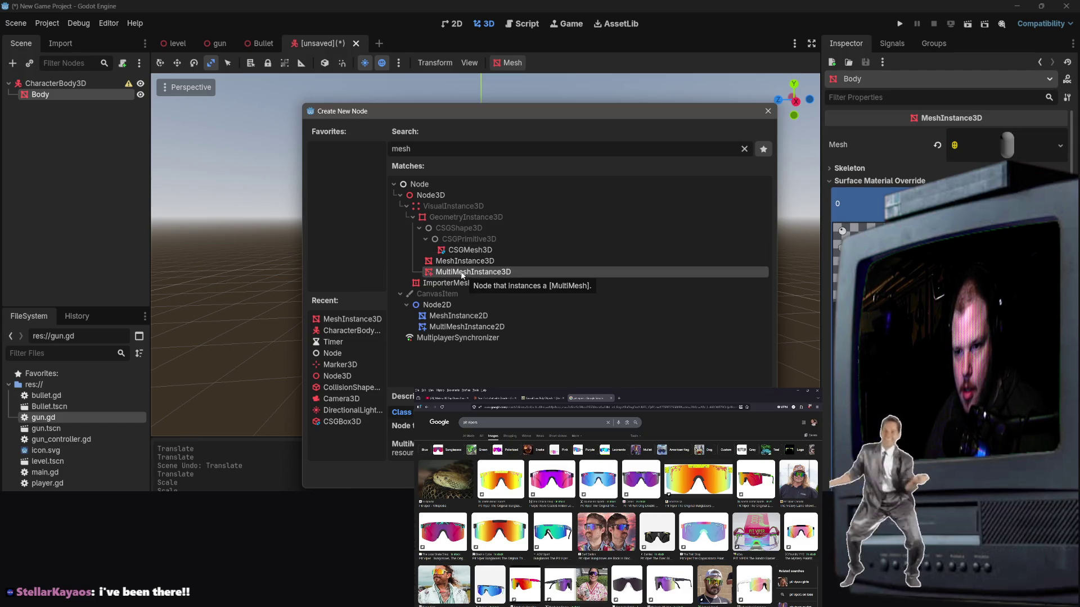
double_click(464, 261)
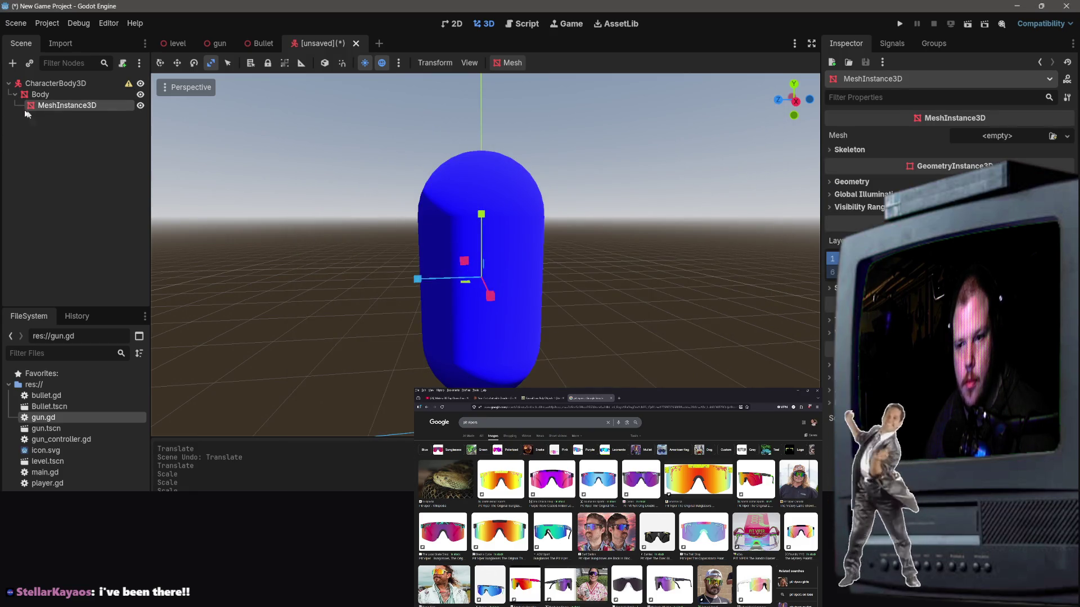
click(1015, 134)
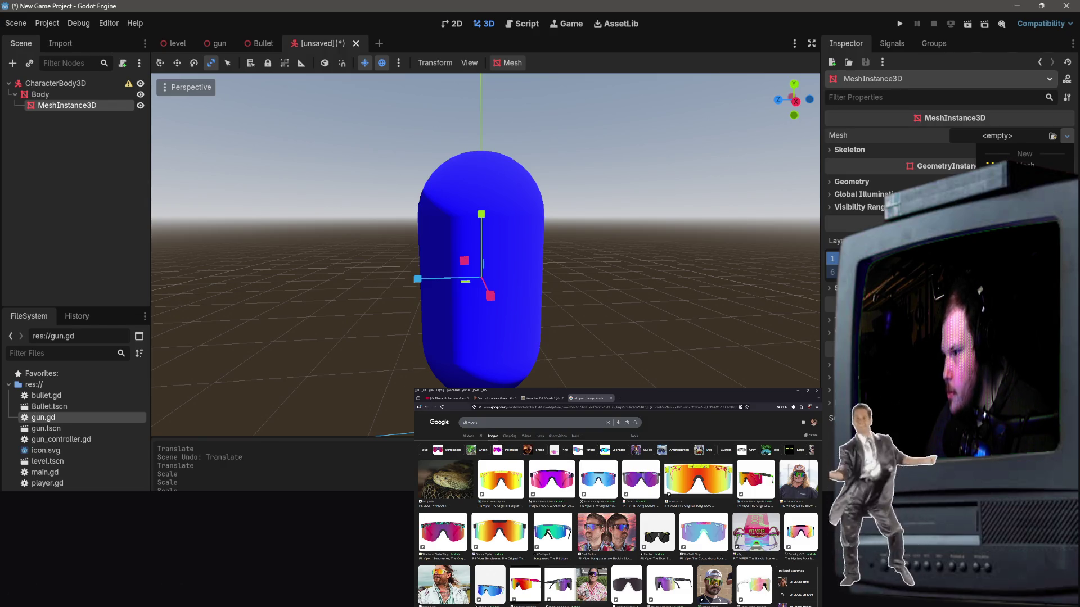
click(1027, 165)
scroll(645, 265, up, 3)
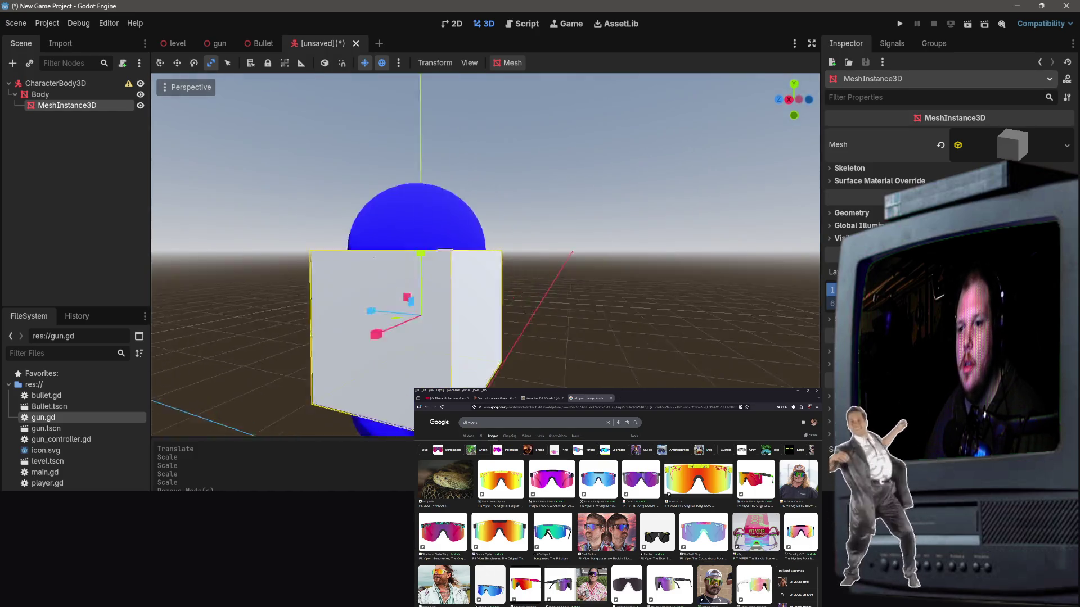
Step: Squash the white box along X and in height, then raise it across the capsule's upper front
scroll(601, 280, down, 3)
scroll(601, 281, up, 4)
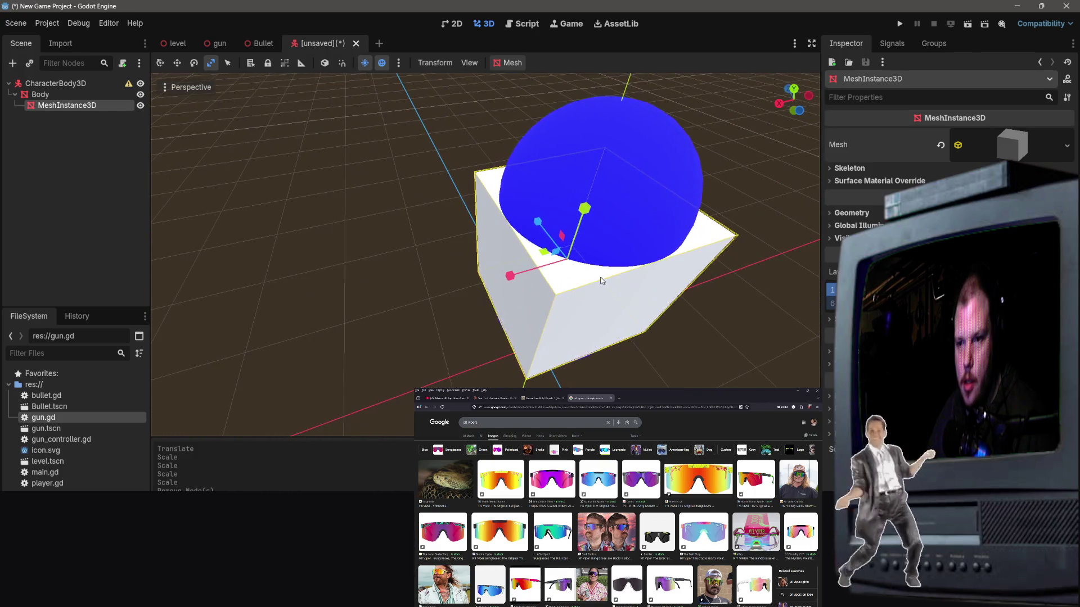
drag(511, 280, 566, 268)
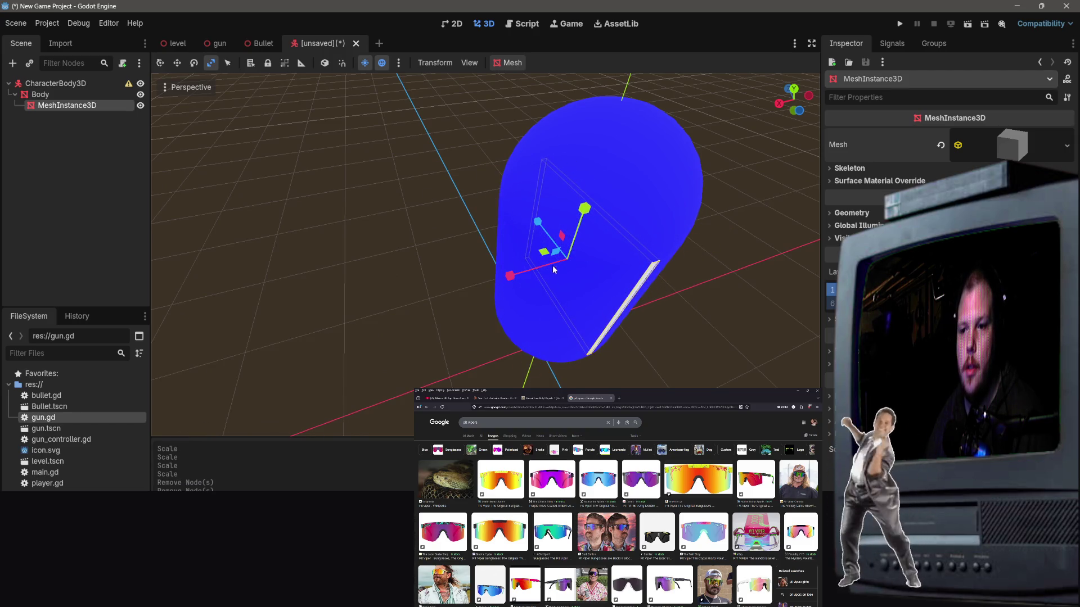
drag(585, 208, 569, 251)
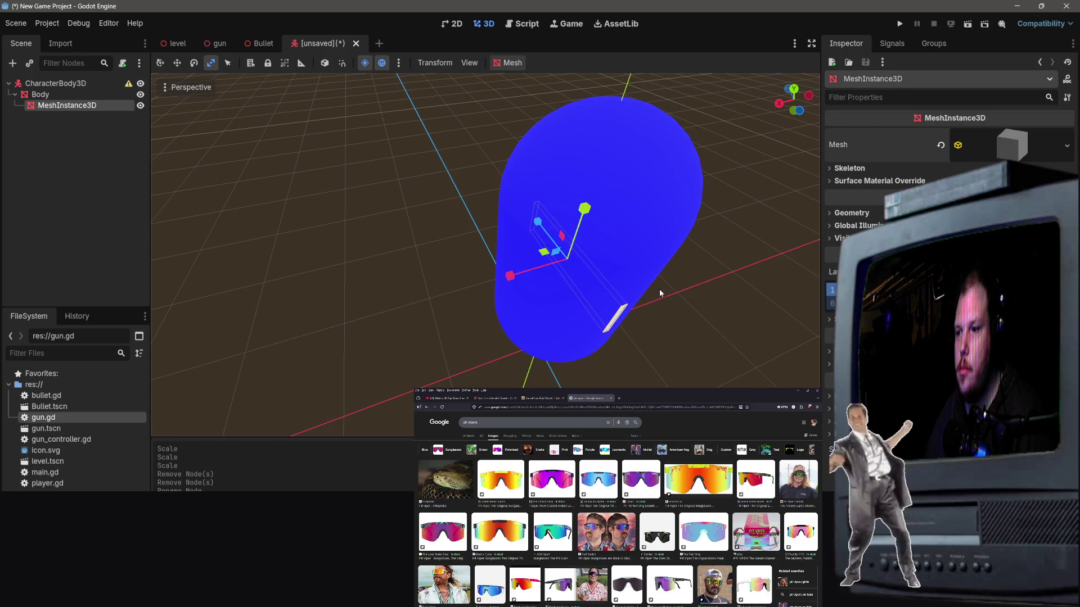
click(177, 63)
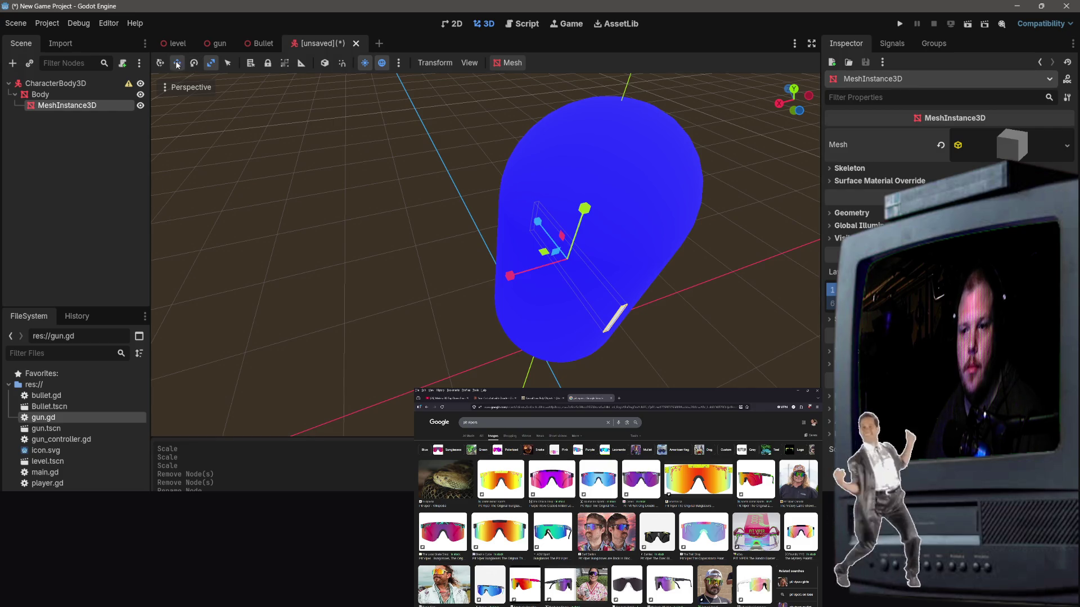
mouse_move(537, 277)
mouse_down()
mouse_move(414, 299)
mouse_move(450, 265)
mouse_move(473, 171)
mouse_up()
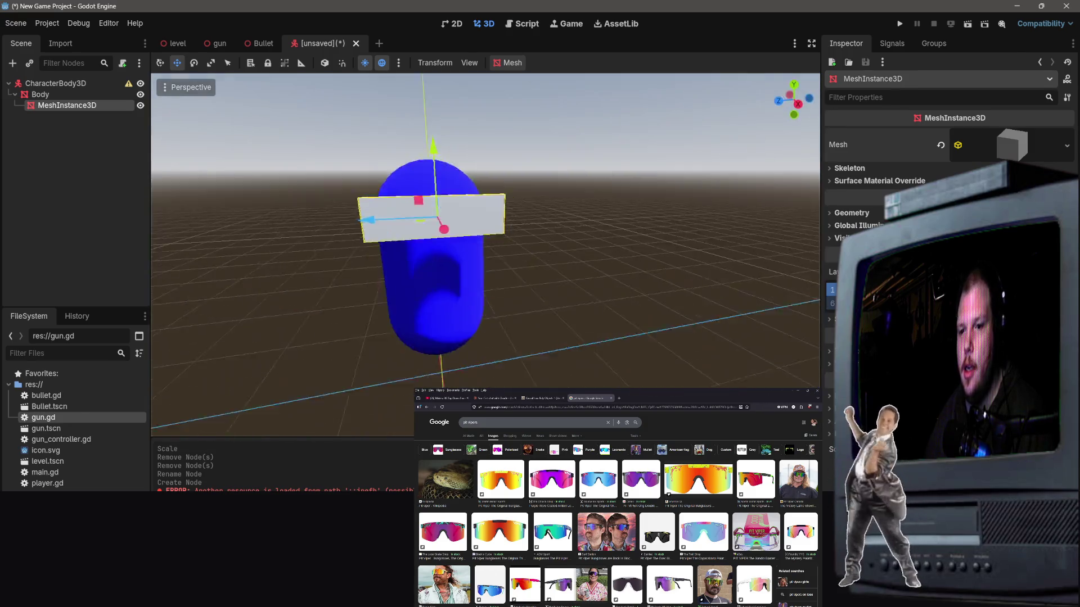
click(70, 164)
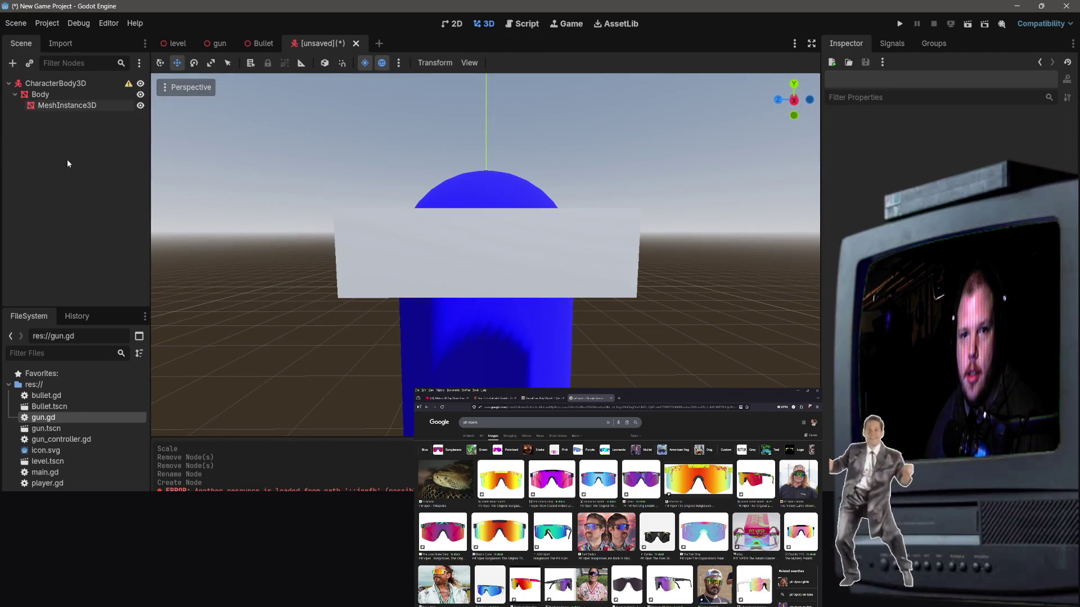
click(381, 235)
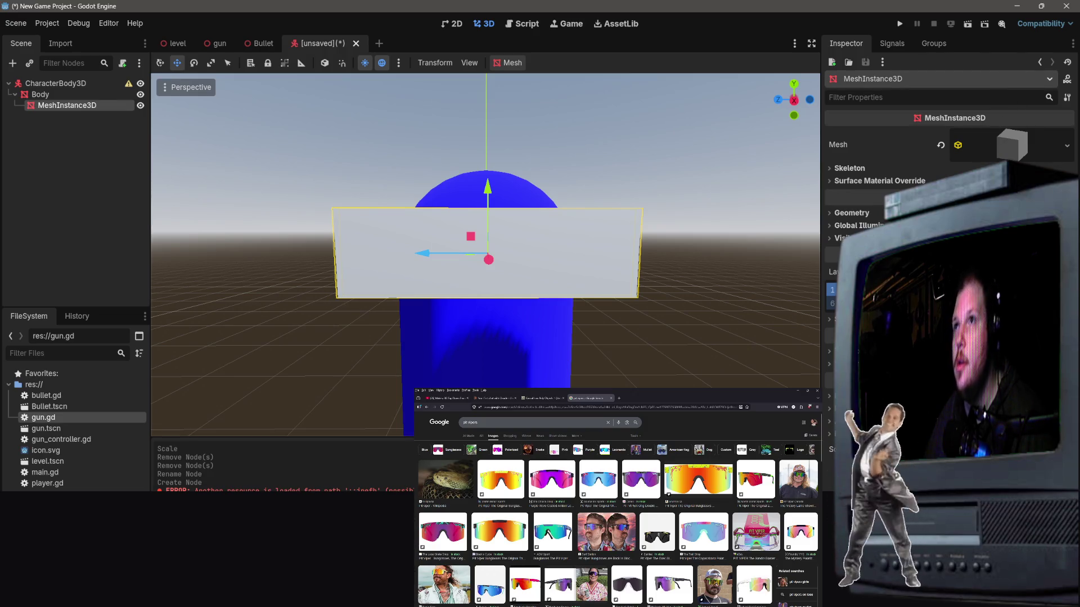
Step: Search Google for 'godot mesh vertices' from the browser's address bar
key(ctrl+l)
text(godot)
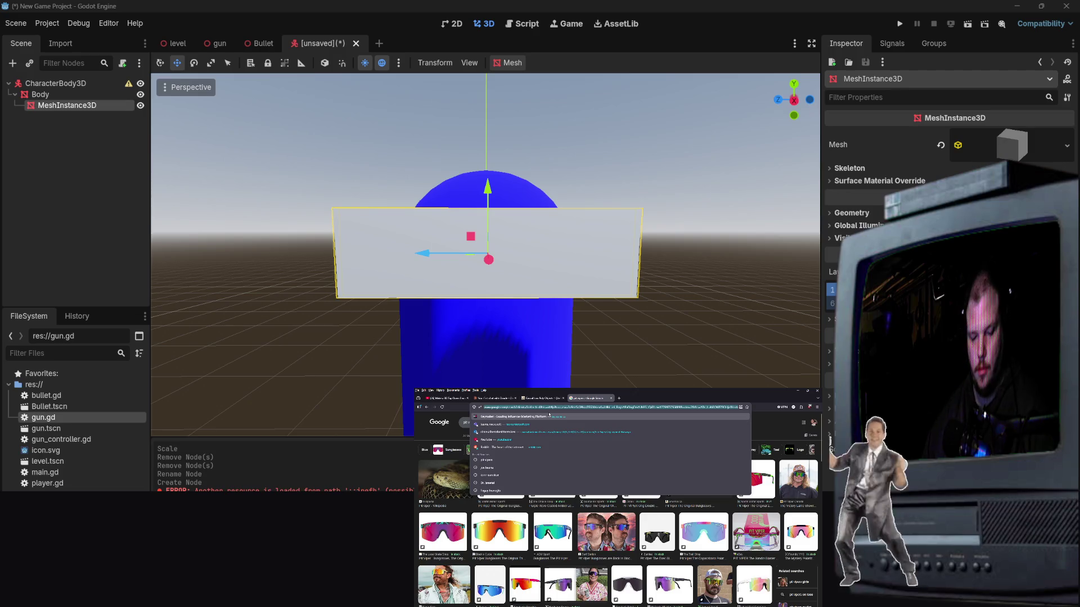
text( casting)
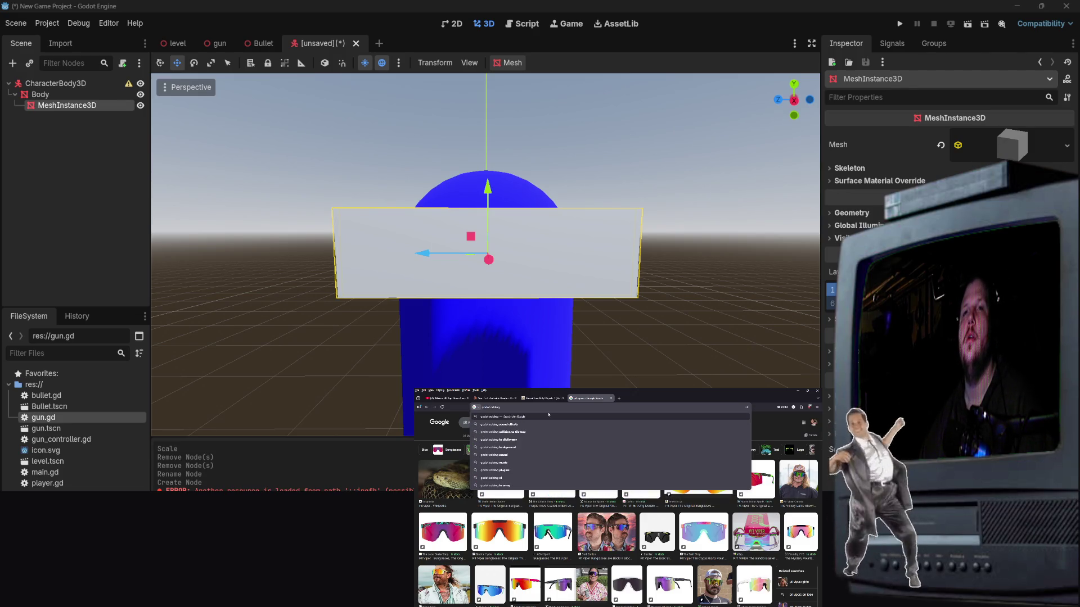
key(BackSpace)
key(BackSpace)
key(BackSpace)
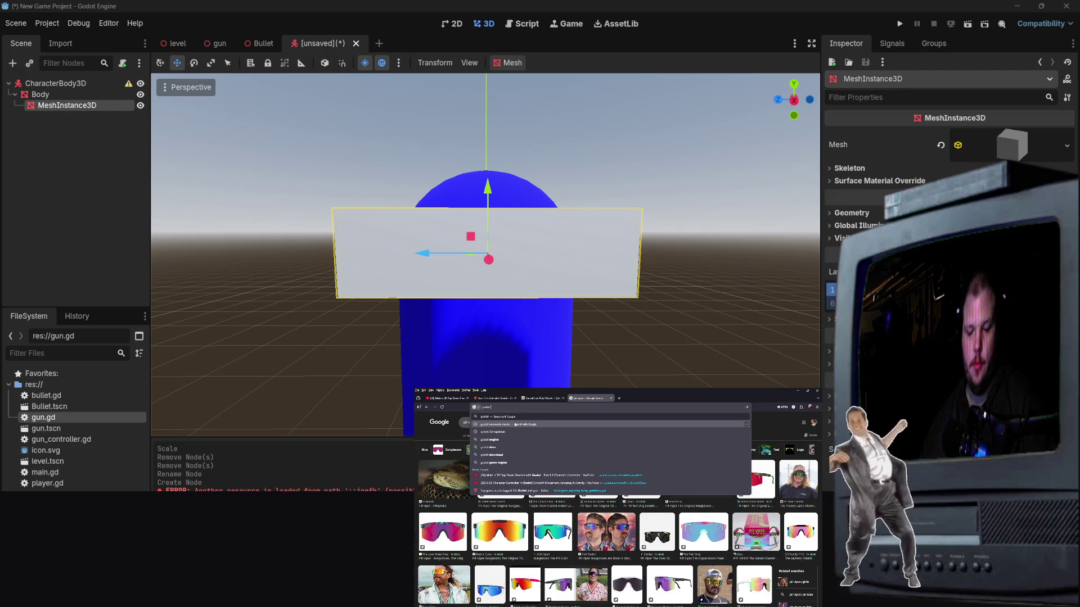
text( mesh)
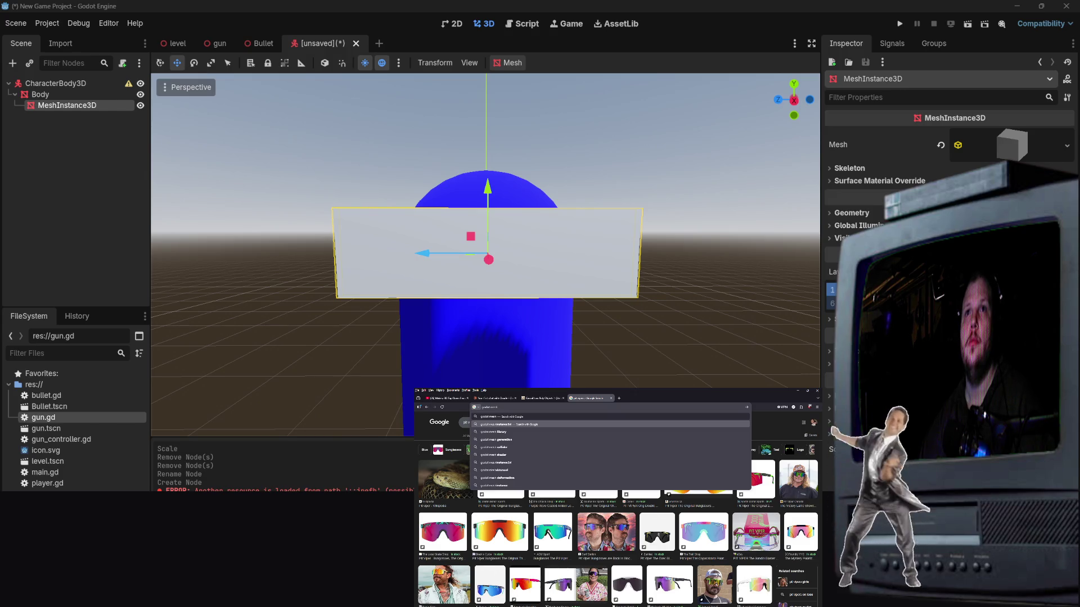
text( verte)
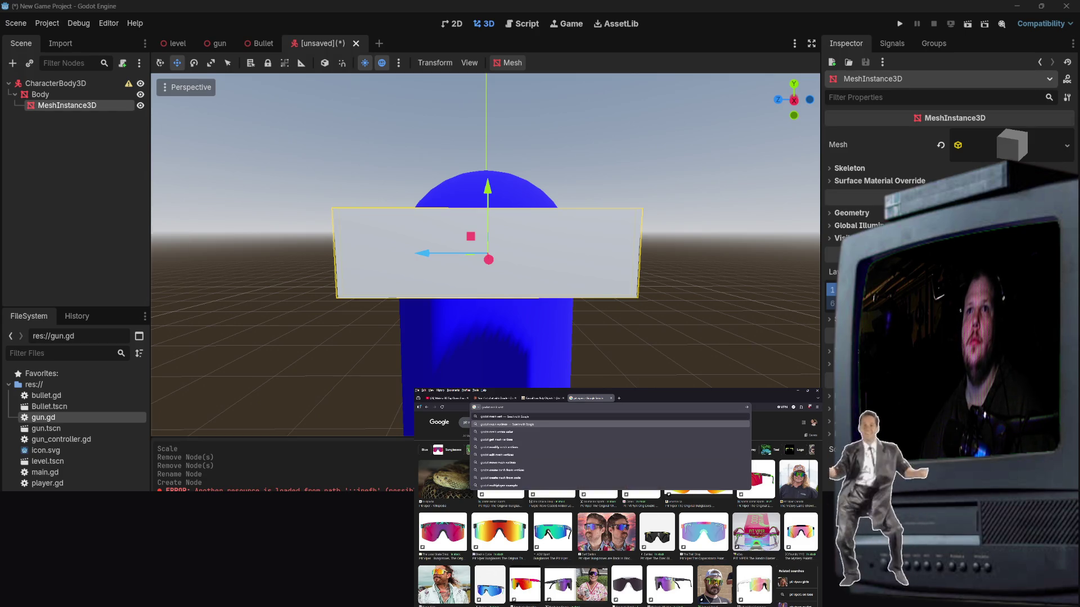
key(Return)
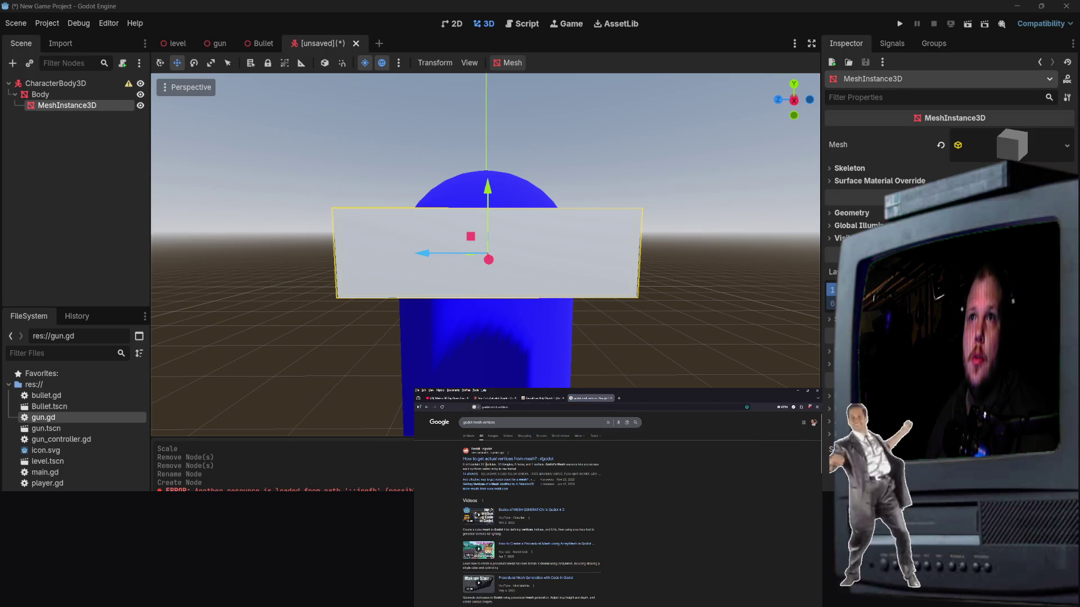
Step: Skim the Reddit mesh-vertices thread, then search Google for 'godot modeling' instead
click(505, 460)
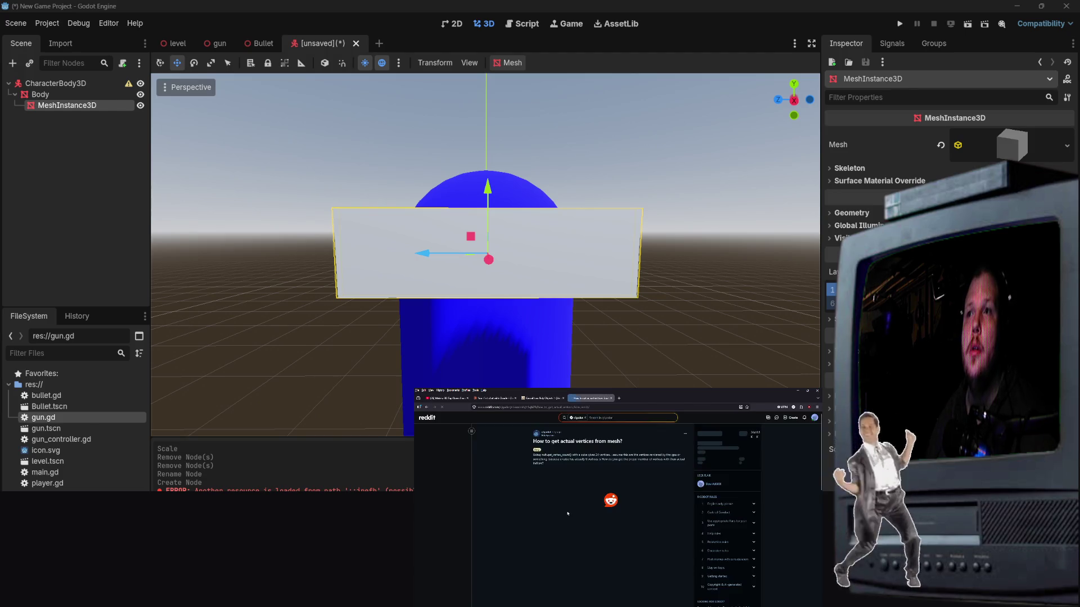
scroll(577, 511, down, 1)
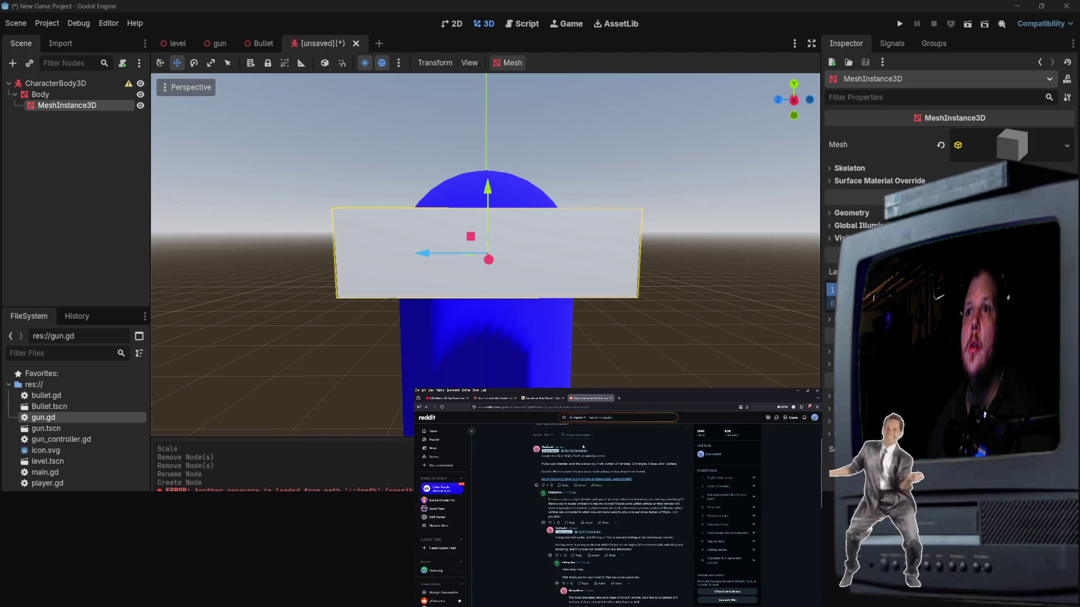
click(427, 407)
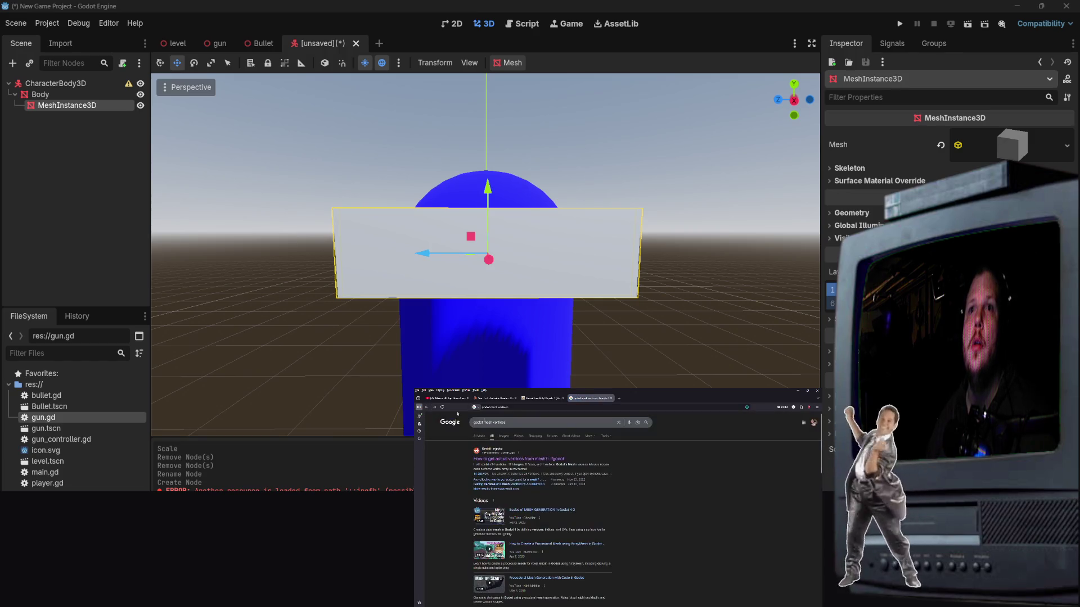
drag(514, 424, 484, 422)
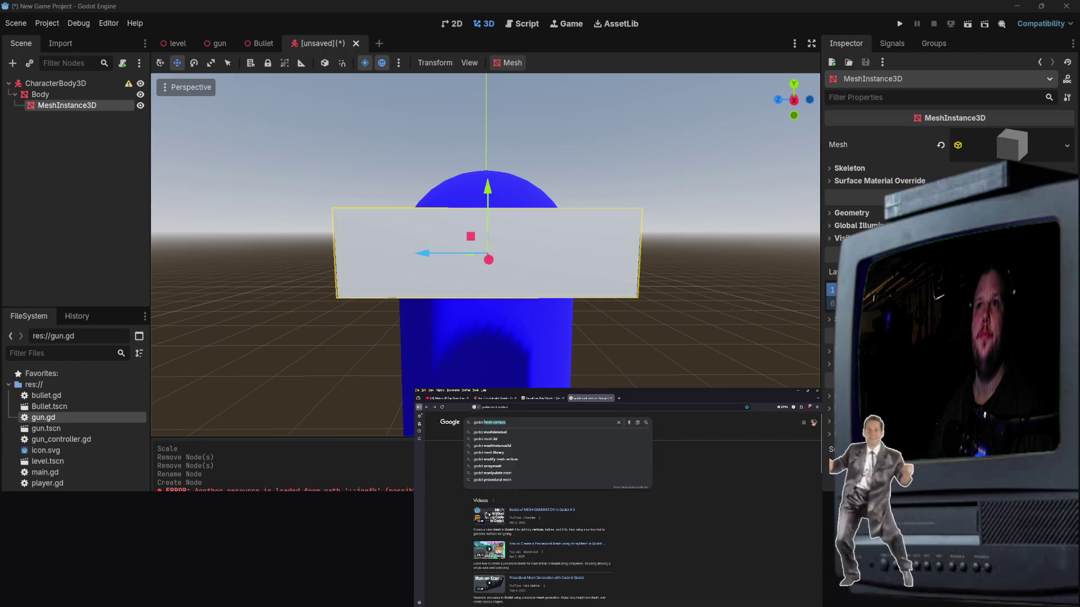
text(modeling)
key(Return)
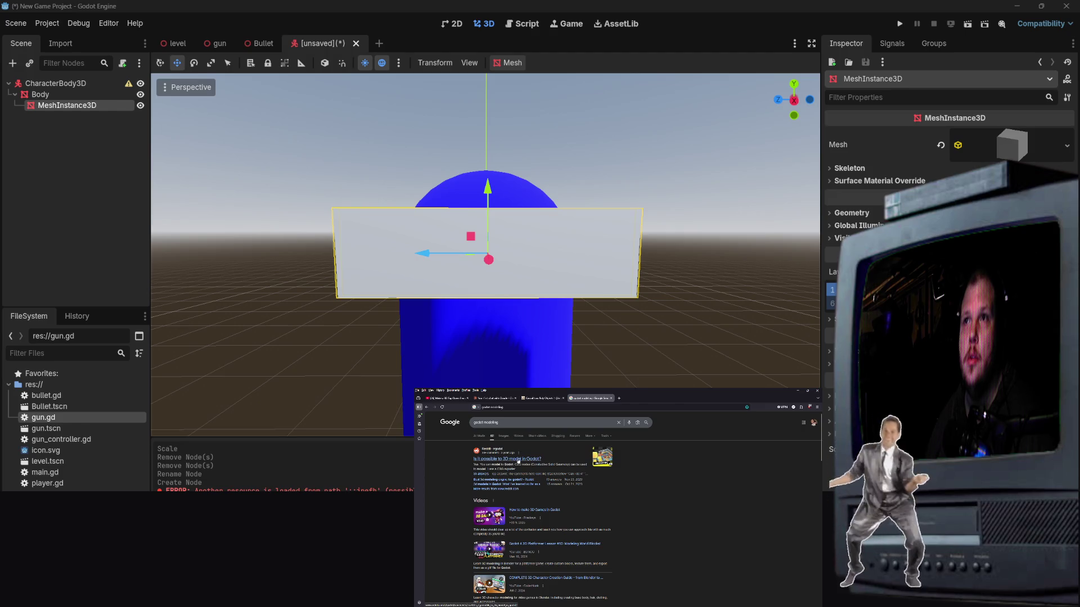
Step: Read the 'Is it possible to 3D model in Godot?' Reddit thread with the sidebar collapsed
click(518, 461)
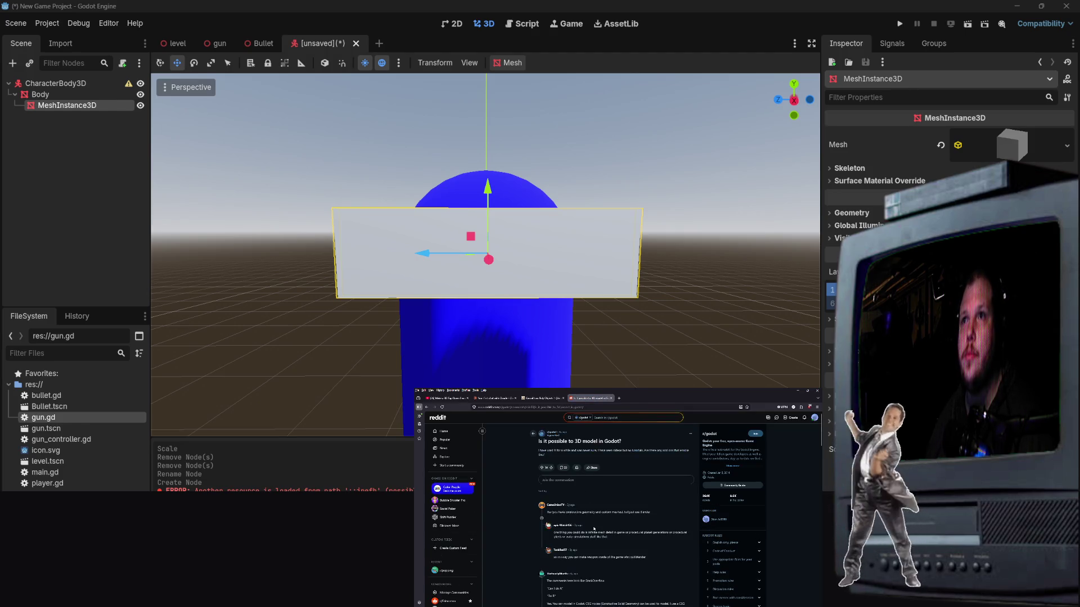
scroll(597, 521, down, 5)
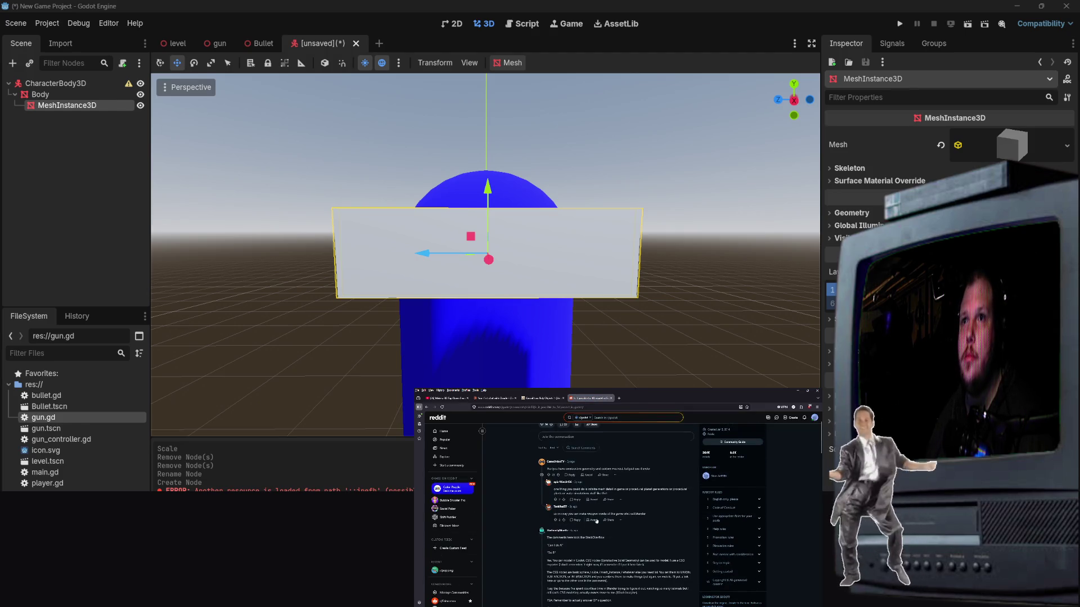
click(419, 408)
scroll(602, 502, down, 3)
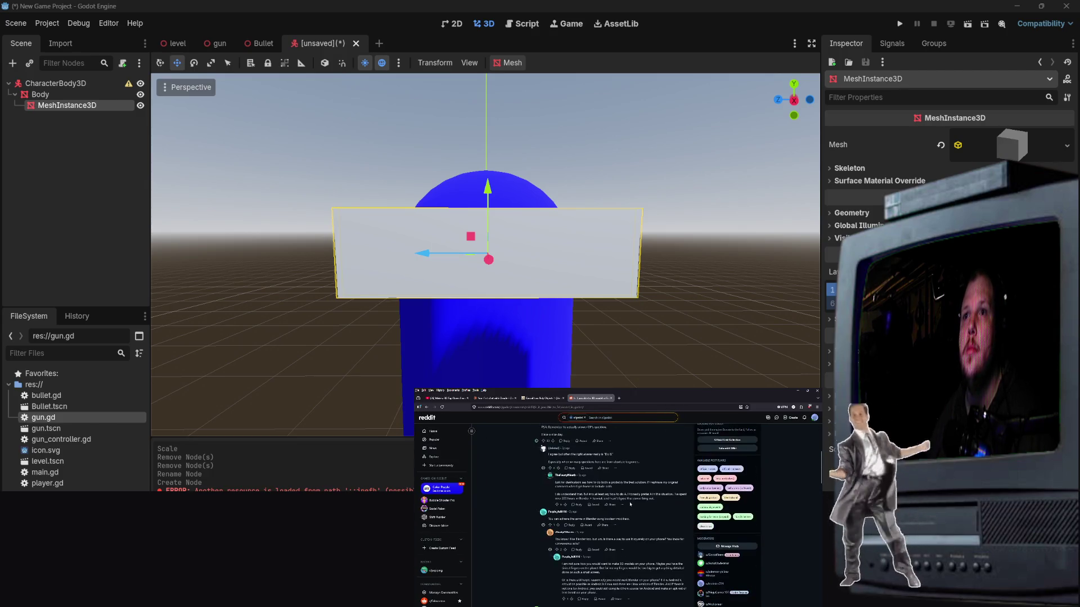
scroll(602, 502, up, 2)
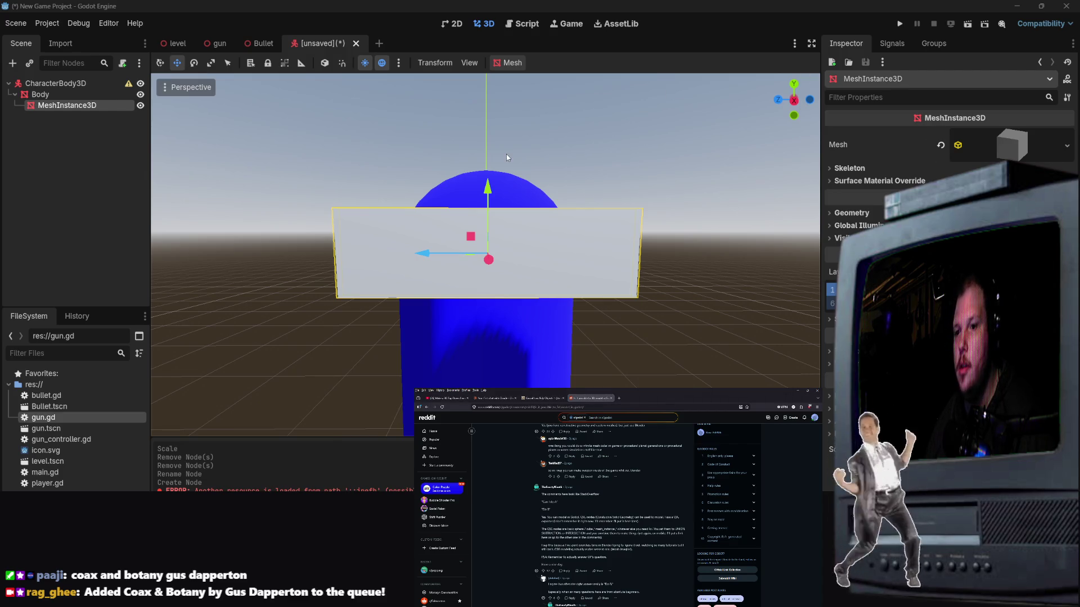
click(452, 262)
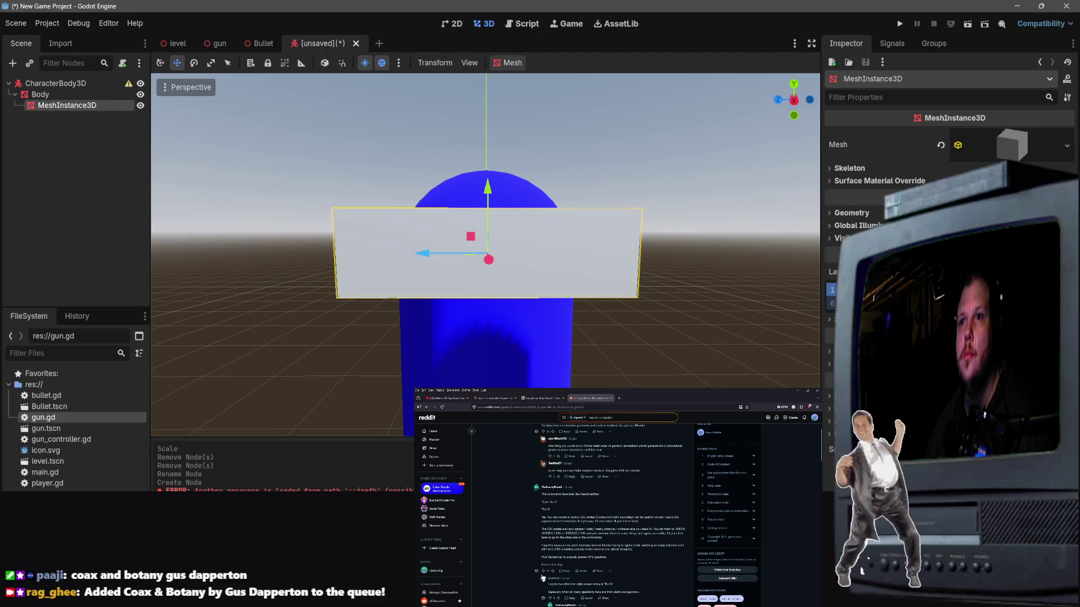
scroll(543, 577, up, 2)
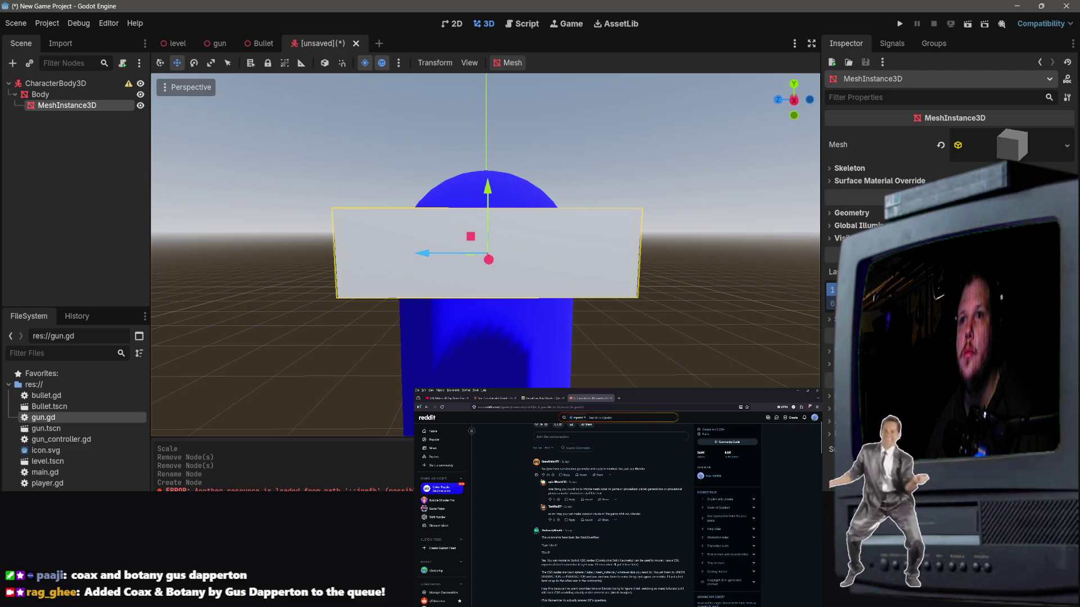
scroll(543, 534, down, 4)
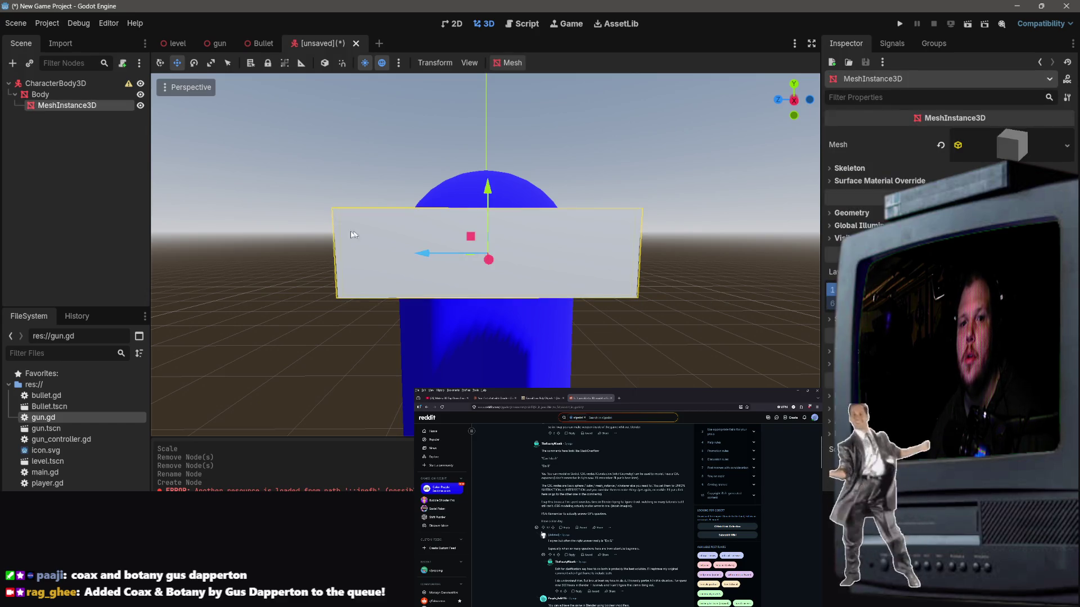
Step: Add a MeshInstance3D child under Body, creating MeshInstance3D2
click(103, 198)
right_click(103, 198)
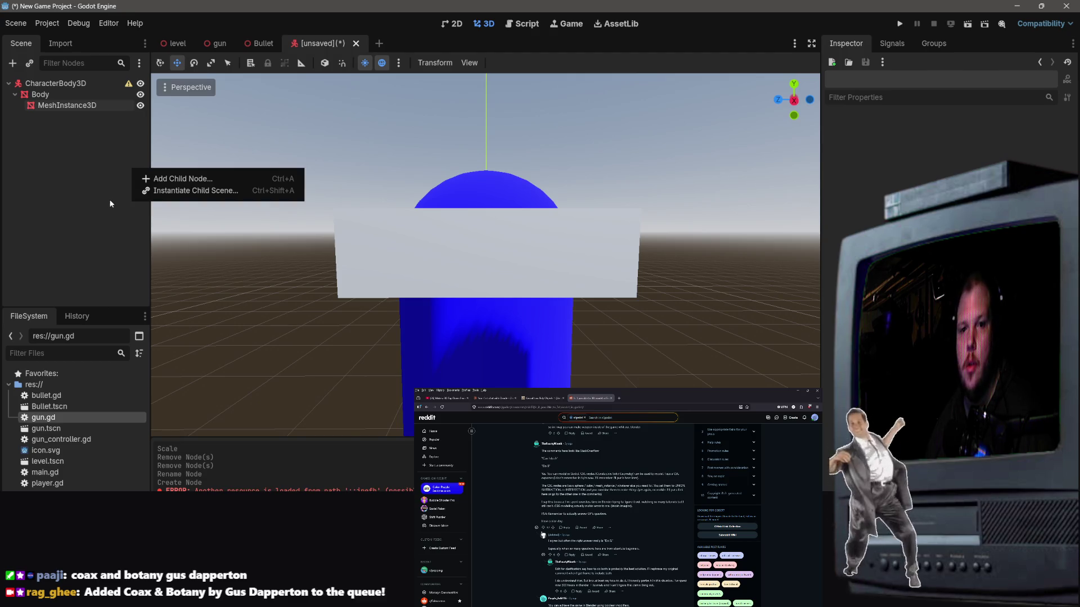
click(168, 180)
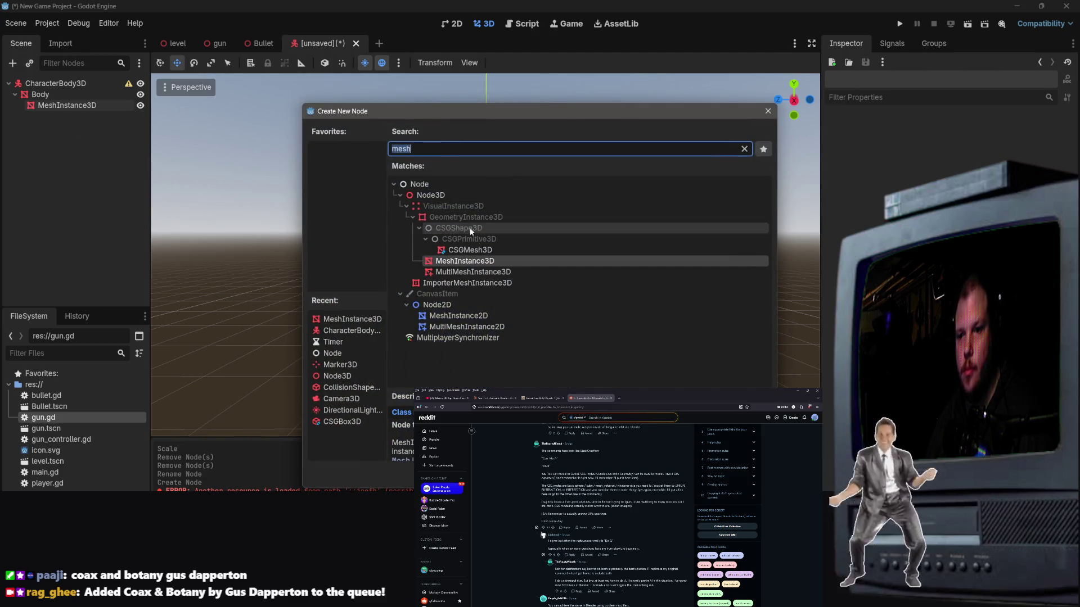
click(568, 476)
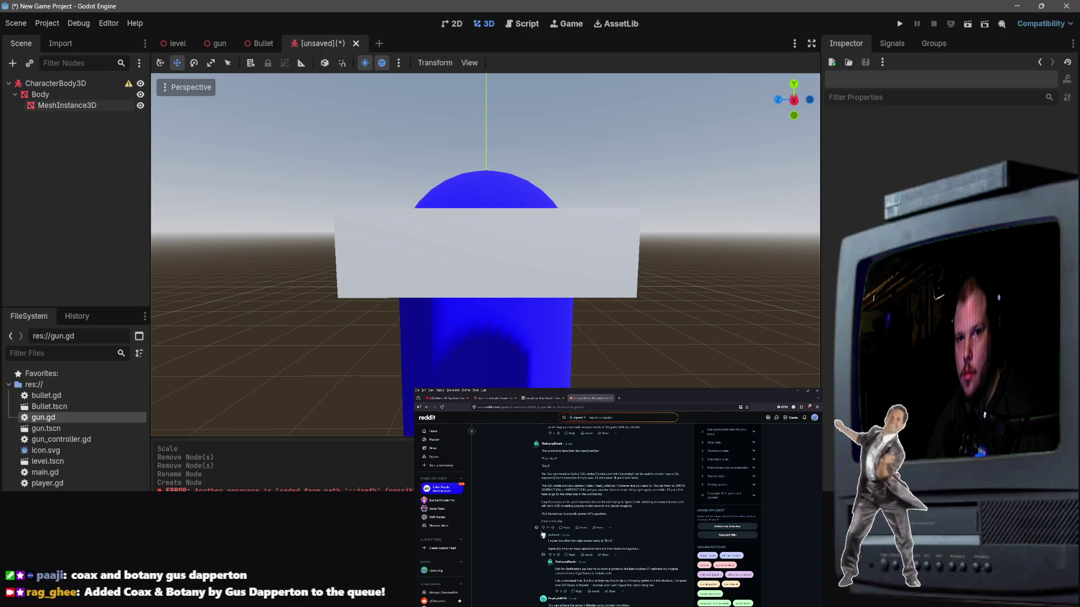
right_click(102, 176)
click(110, 179)
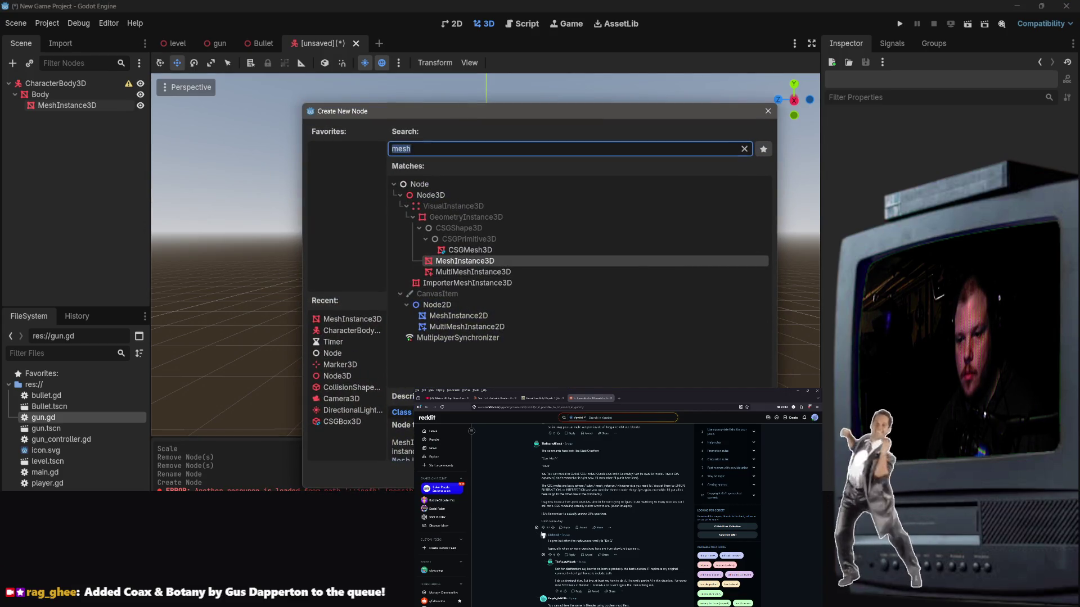
key(Escape)
click(40, 94)
right_click(50, 93)
click(84, 102)
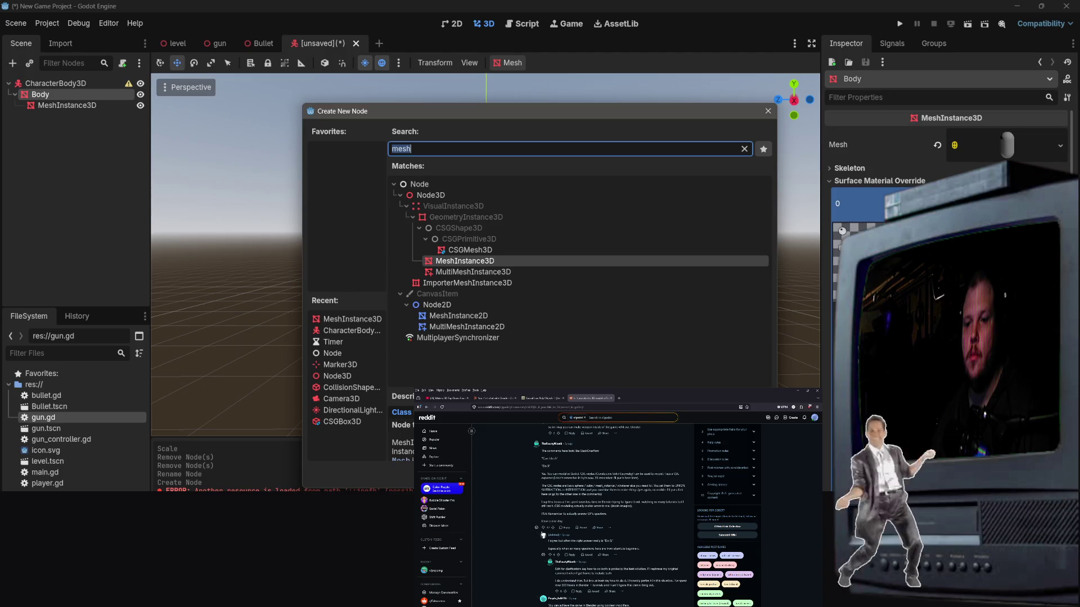
key(Return)
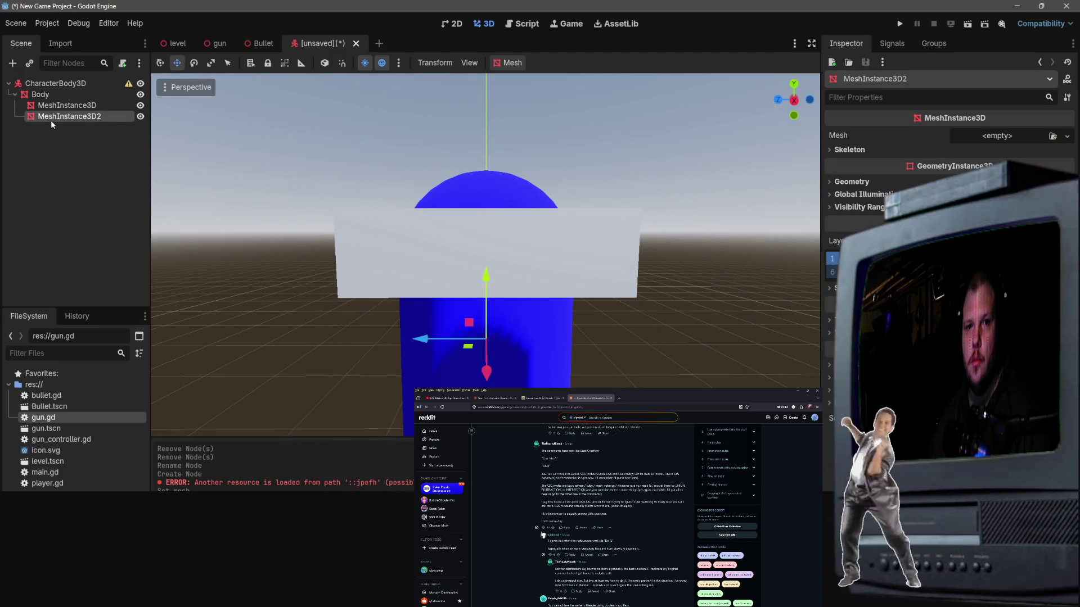
Step: Assign a New PrismMesh to MeshInstance3D2's Mesh property in the Inspector
double_click(50, 118)
key(Return)
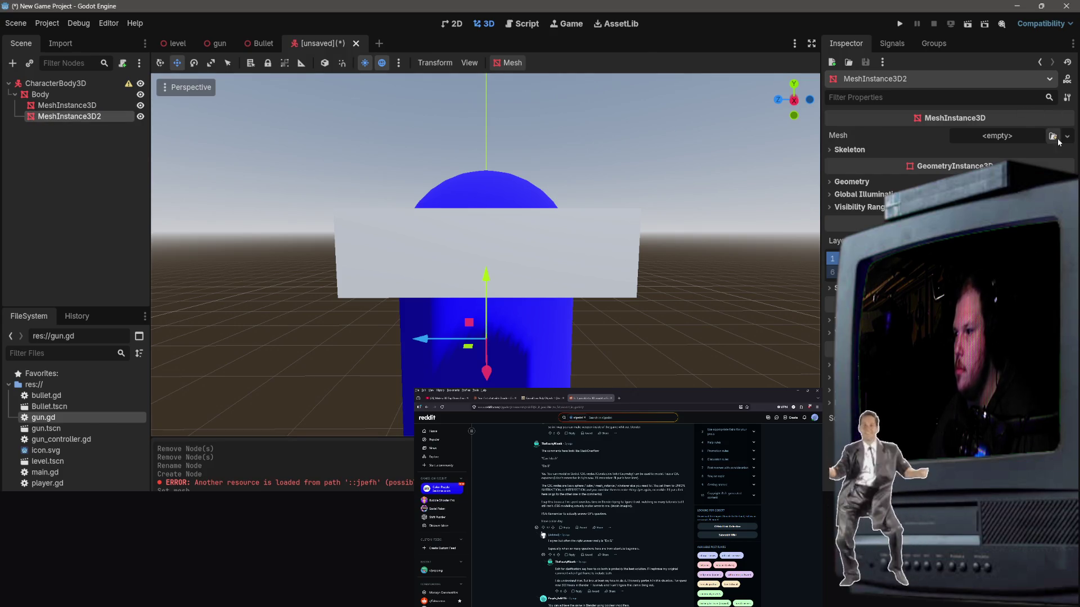
click(1053, 137)
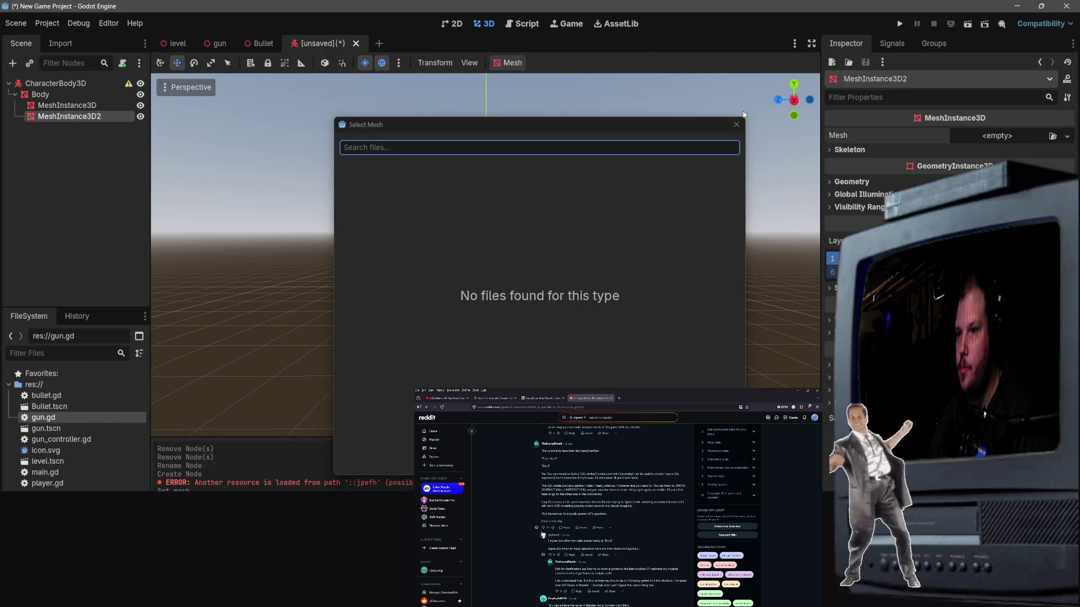
click(736, 124)
click(1067, 136)
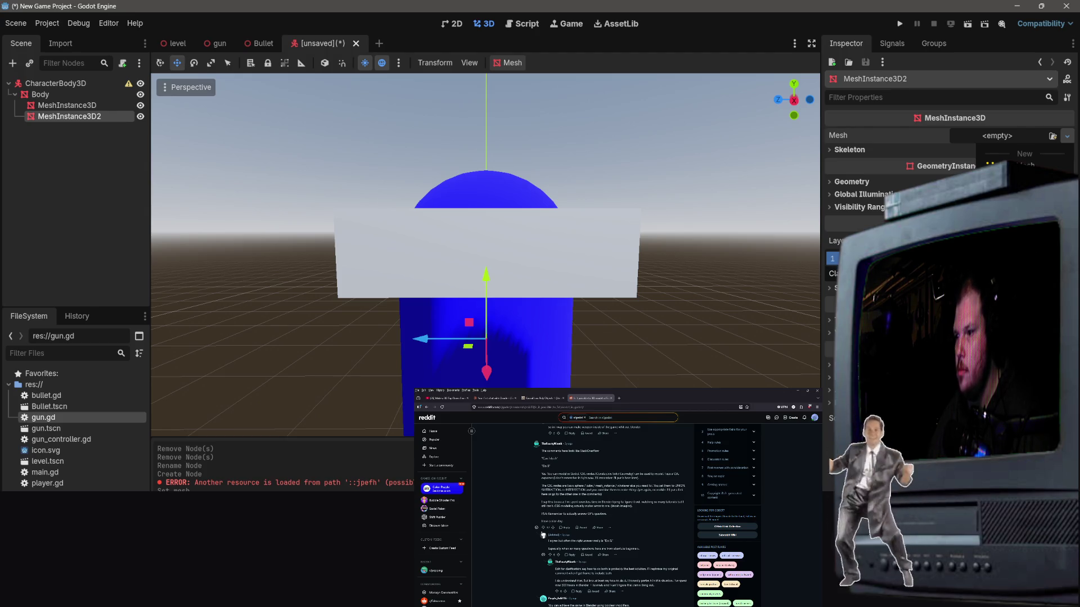
click(1024, 264)
drag(684, 309, 687, 334)
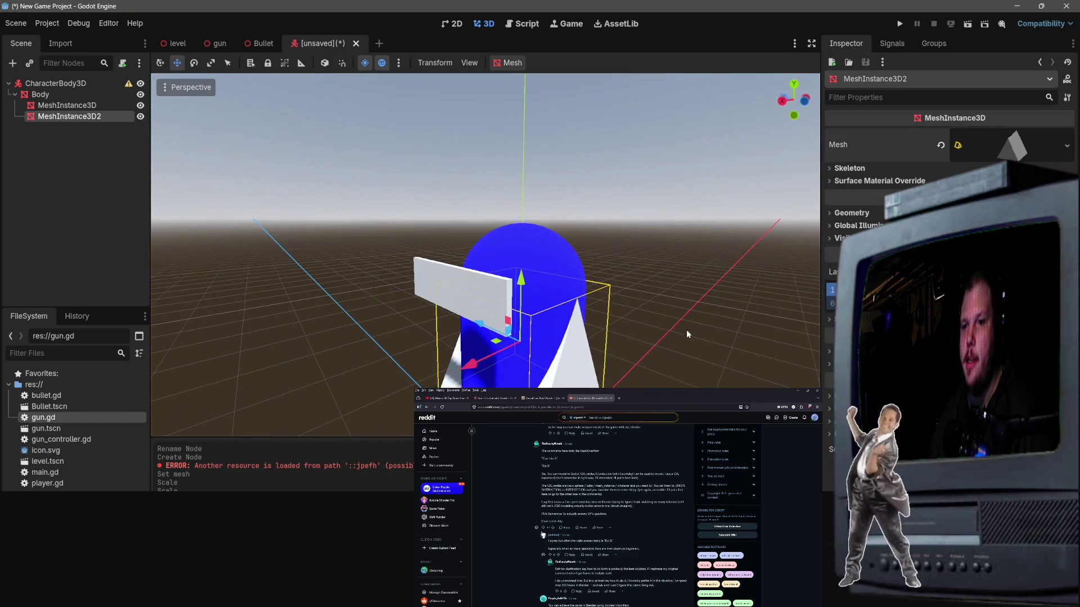
Step: Rotate the prism to 105 degrees with rotation snapping enabled
click(194, 63)
mouse_move(513, 369)
mouse_down()
mouse_move(577, 349)
mouse_move(529, 304)
mouse_up()
click(342, 62)
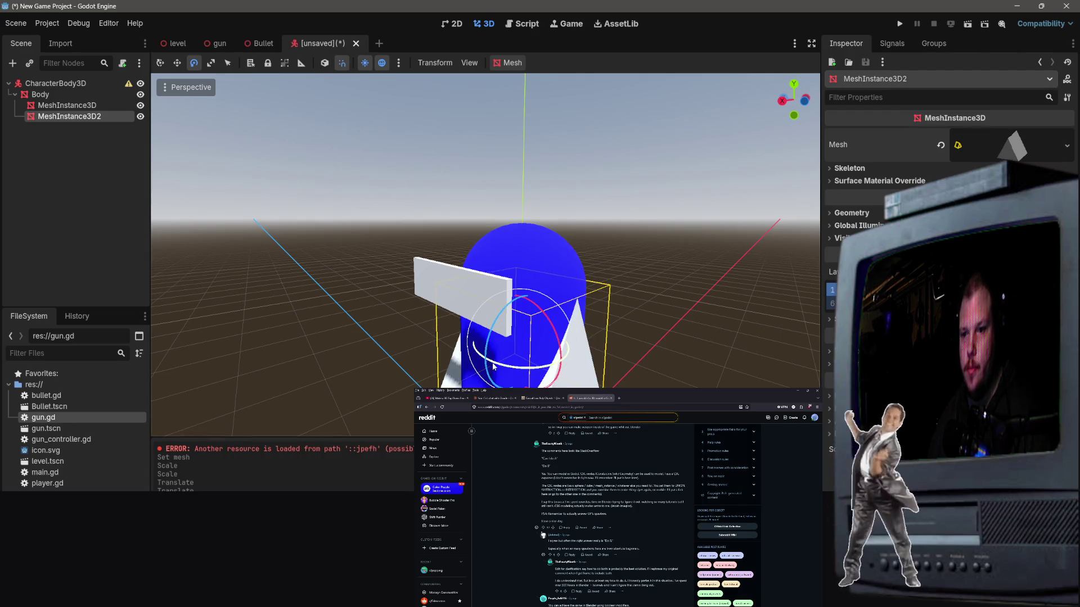
mouse_move(496, 368)
mouse_down()
mouse_move(550, 370)
mouse_move(532, 357)
mouse_up()
drag(585, 324, 540, 310)
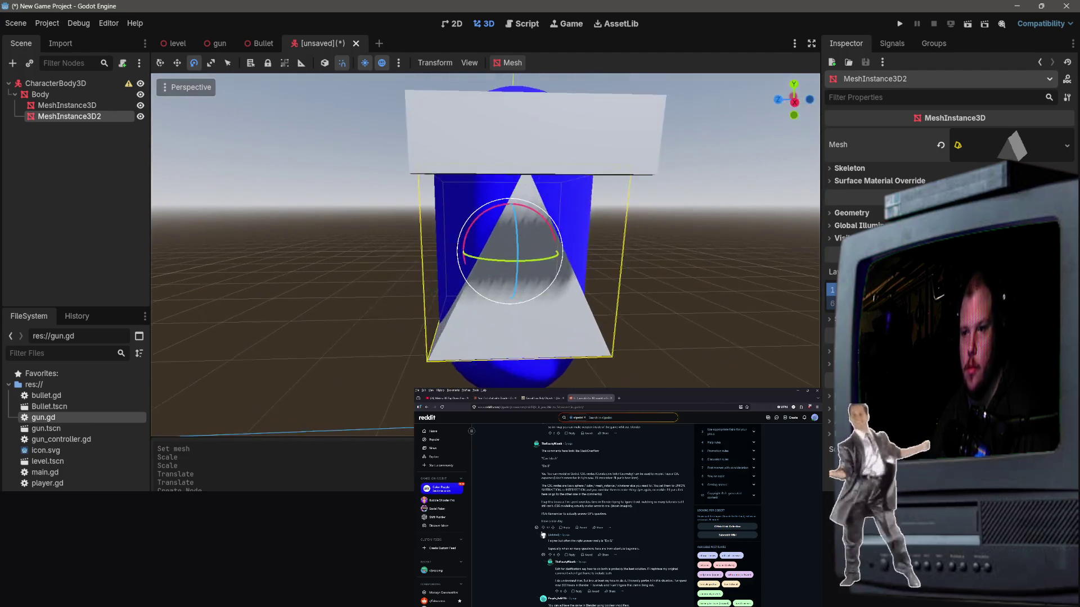
scroll(484, 254, down, 5)
scroll(484, 253, up, 8)
scroll(485, 254, down, 5)
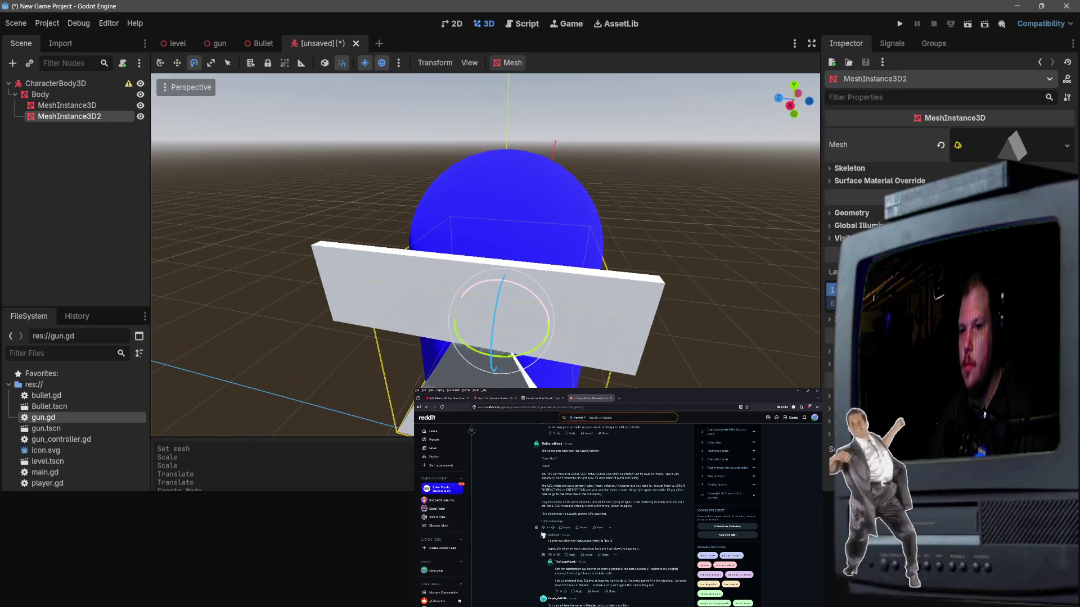
drag(663, 287, 478, 302)
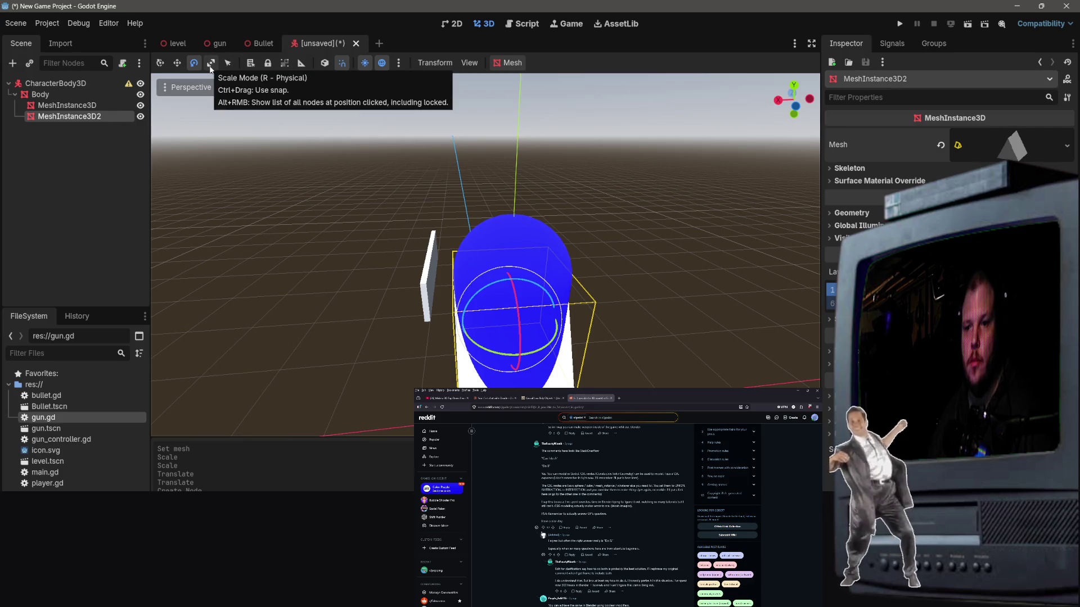
Step: Move the prism along X beside the capsule and adjust its rotation in side view
click(177, 62)
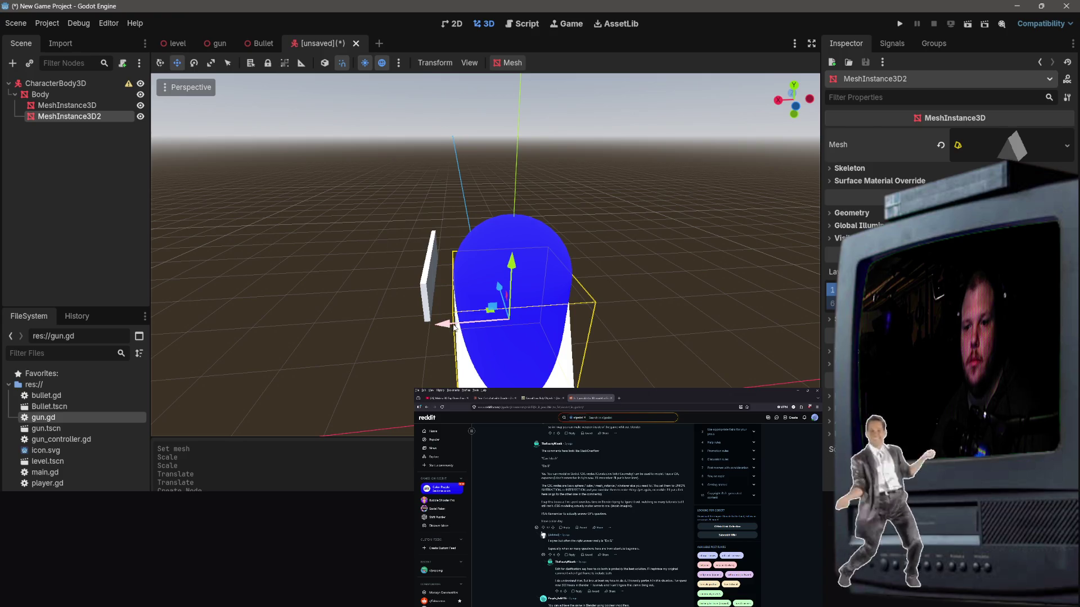
mouse_move(454, 326)
mouse_down()
mouse_move(397, 321)
mouse_move(427, 307)
mouse_move(441, 325)
mouse_move(371, 329)
mouse_up()
click(342, 63)
key(KP_3)
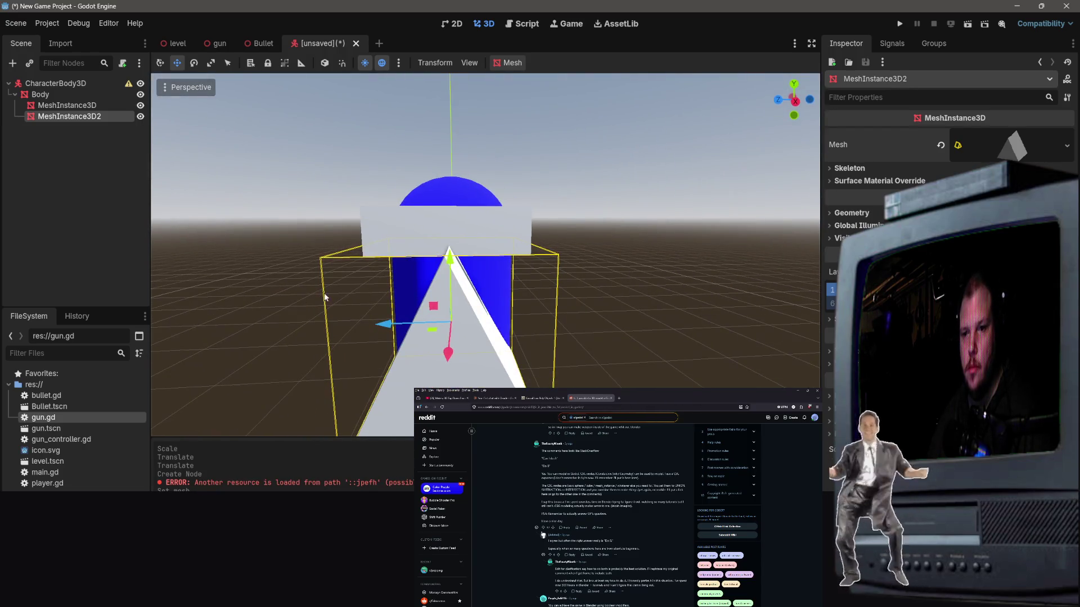
key(r)
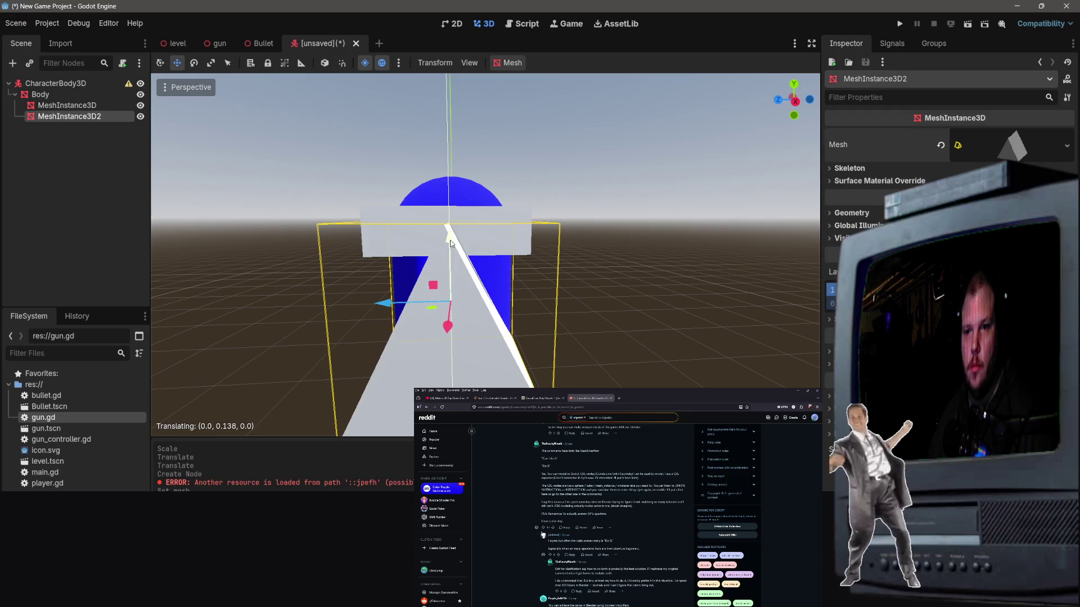
click(189, 108)
Step: Scale the wedge flatter on Y and shorter along its depth (Z)
click(211, 62)
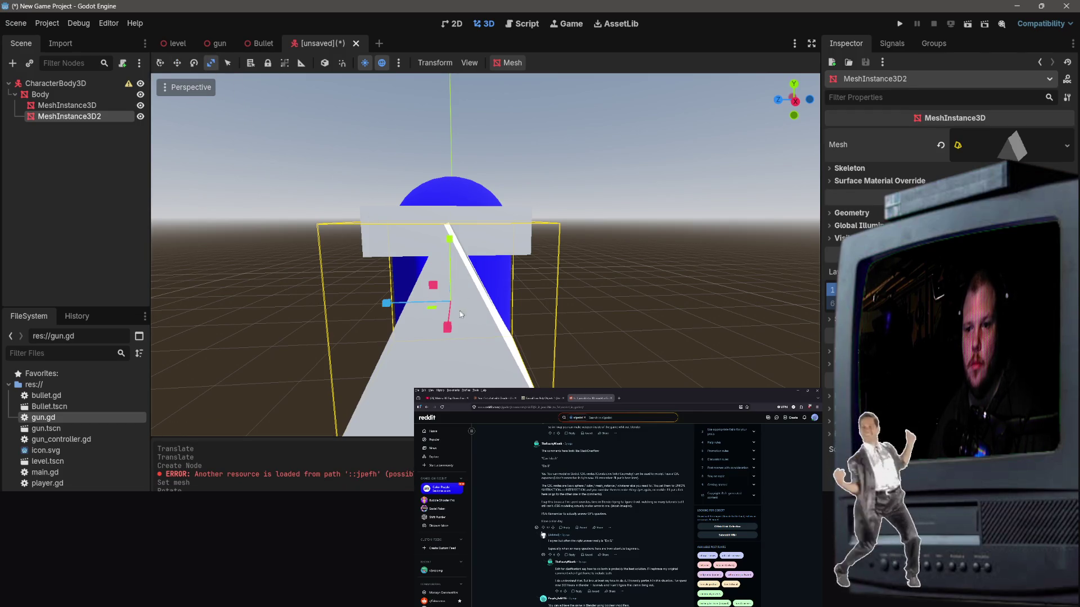
mouse_move(426, 285)
mouse_down()
mouse_move(442, 301)
mouse_move(405, 304)
mouse_move(427, 303)
mouse_move(433, 325)
mouse_up()
key(ctrl+z)
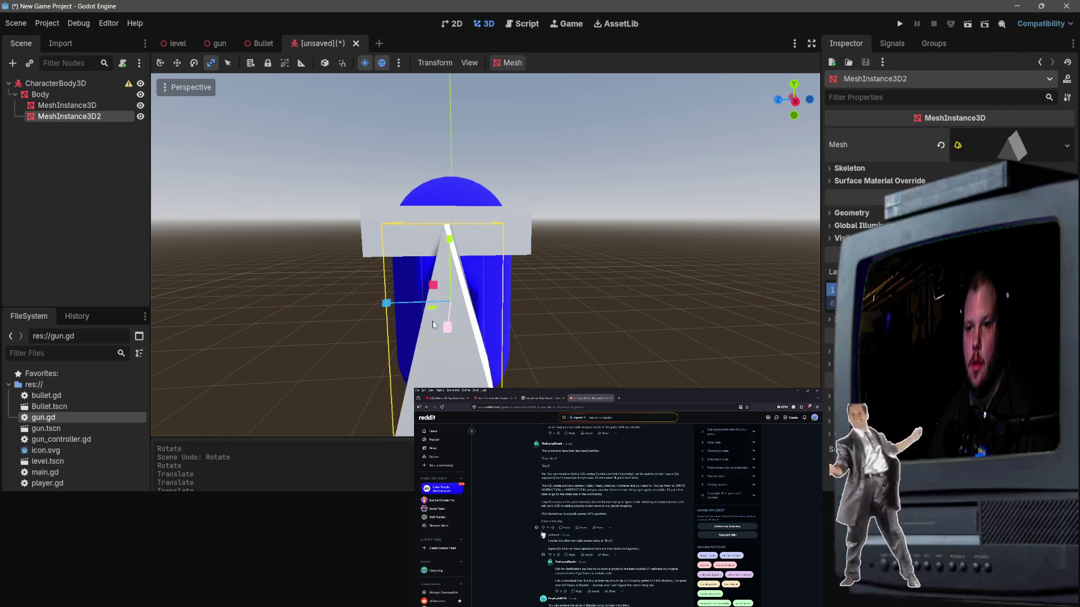
drag(447, 170, 455, 225)
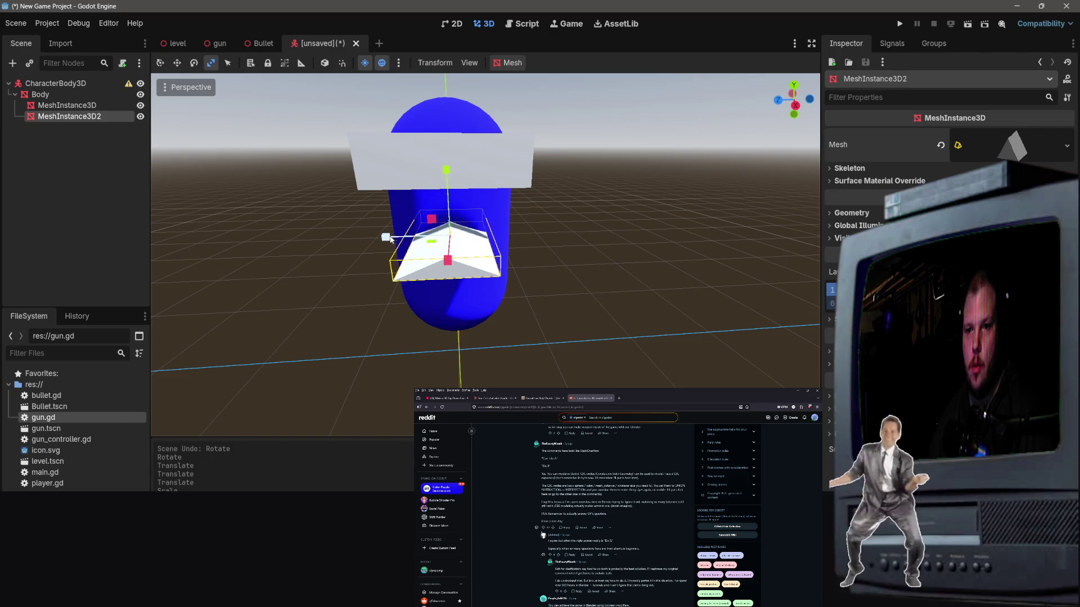
drag(386, 237, 424, 241)
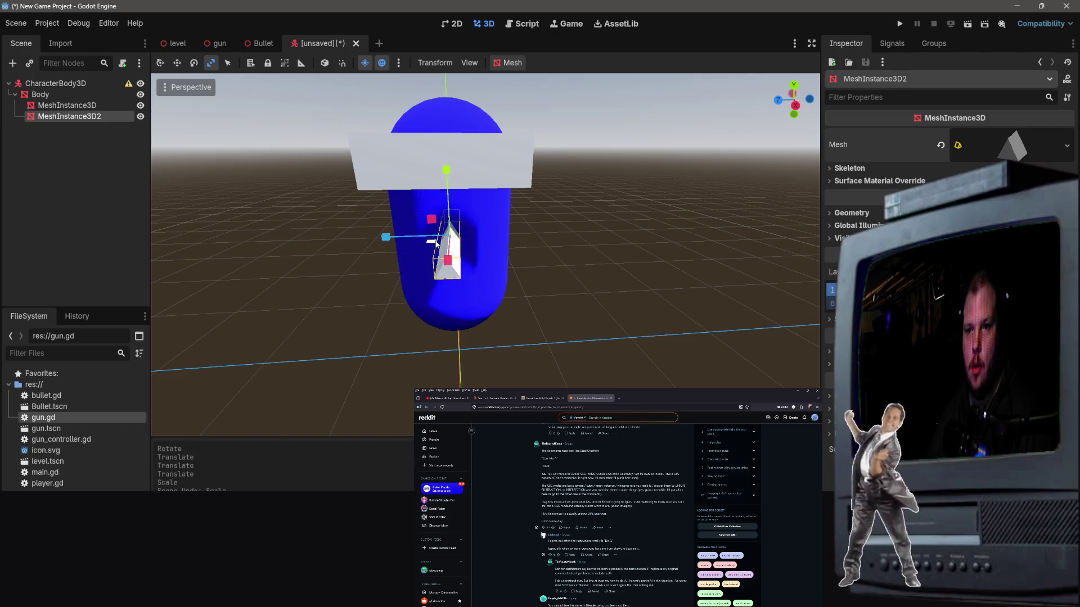
Step: Raise the flattened wedge up onto the front of the visor
click(178, 63)
drag(446, 167, 445, 107)
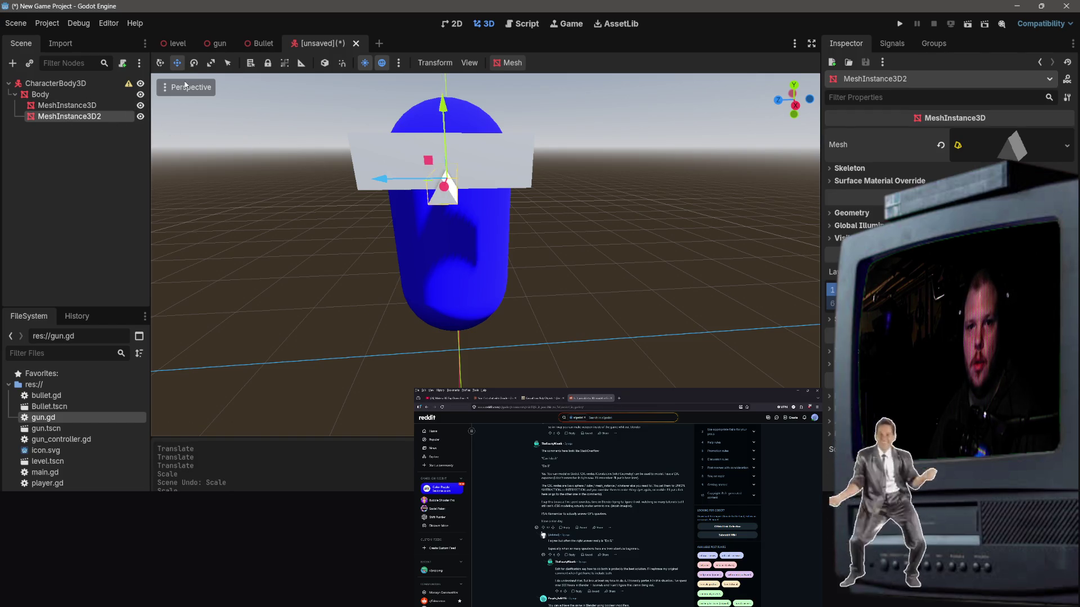
click(161, 65)
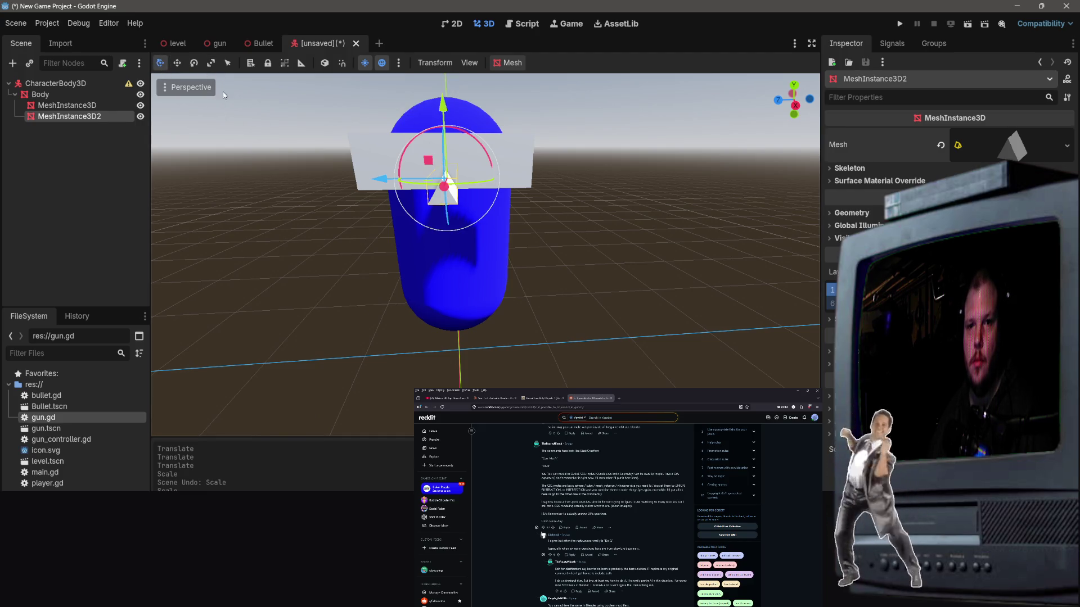
key(r)
drag(443, 111, 444, 71)
key(ctrl+z)
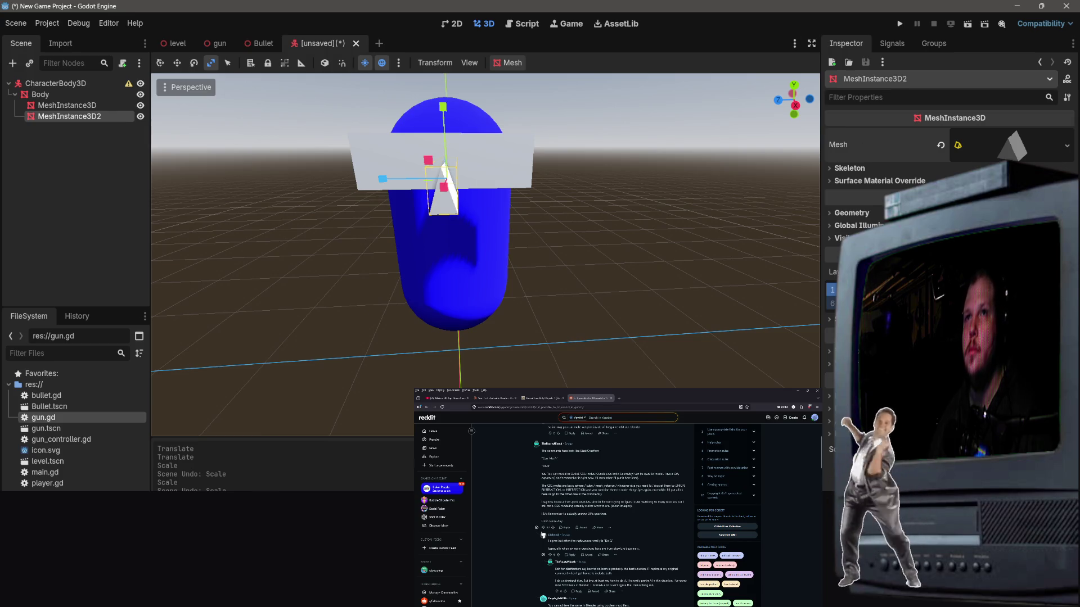
click(619, 398)
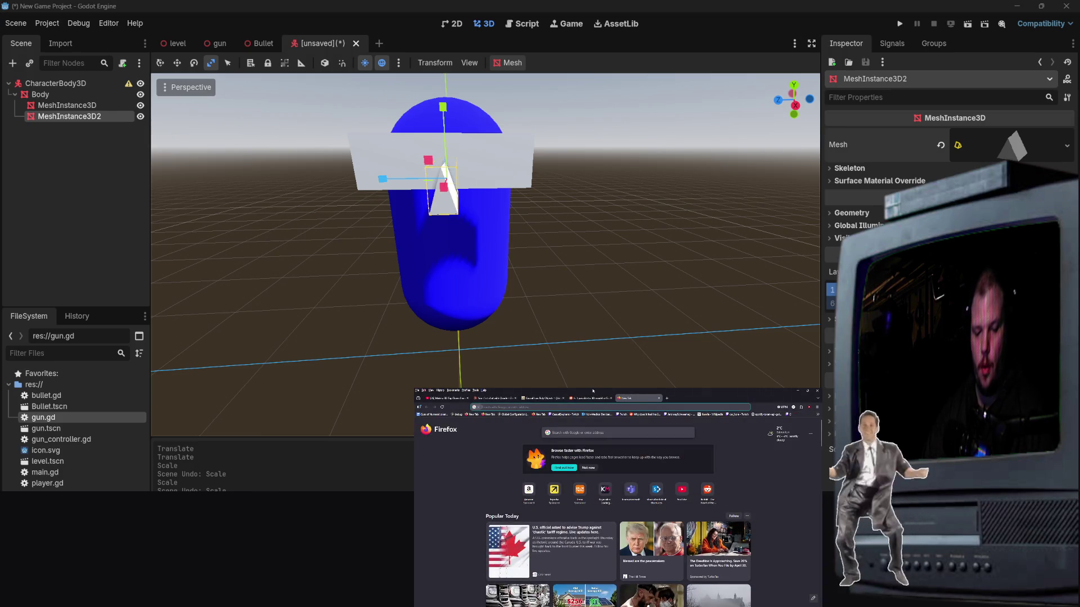
Step: Search Google for 'godot mesh subtraction'
text(godot cu)
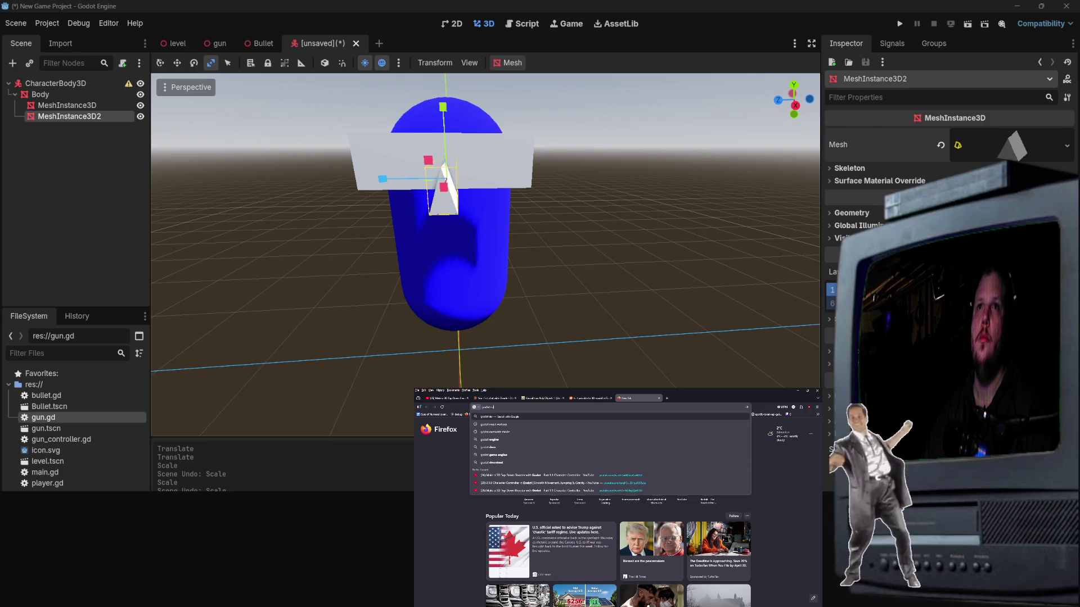
key(BackSpace)
text(sum)
key(BackSpace)
text(btraction)
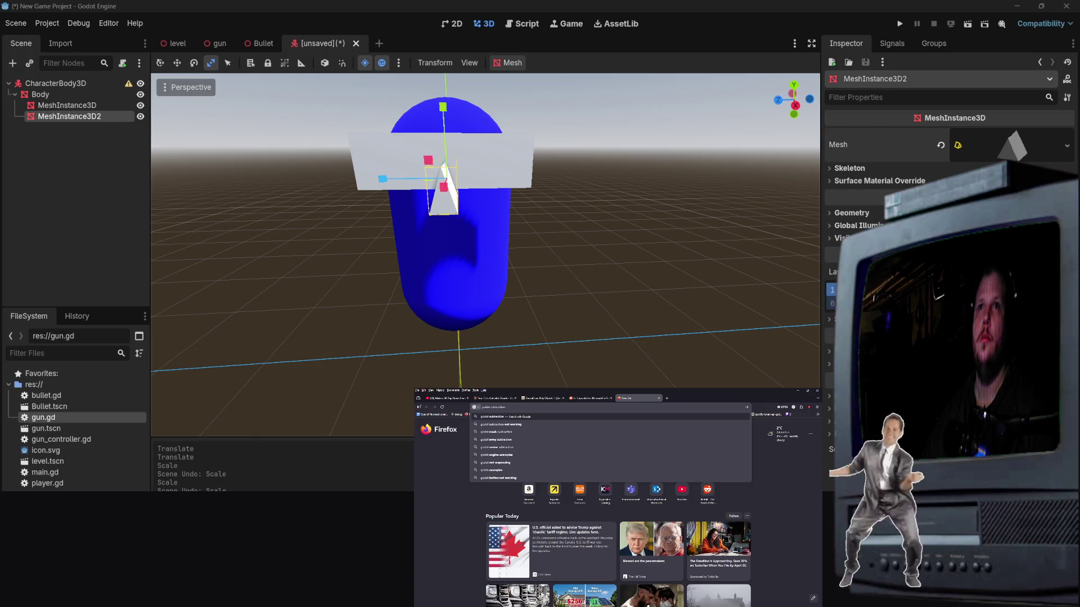
key(ctrl+Left)
text(mesh)
key(Return)
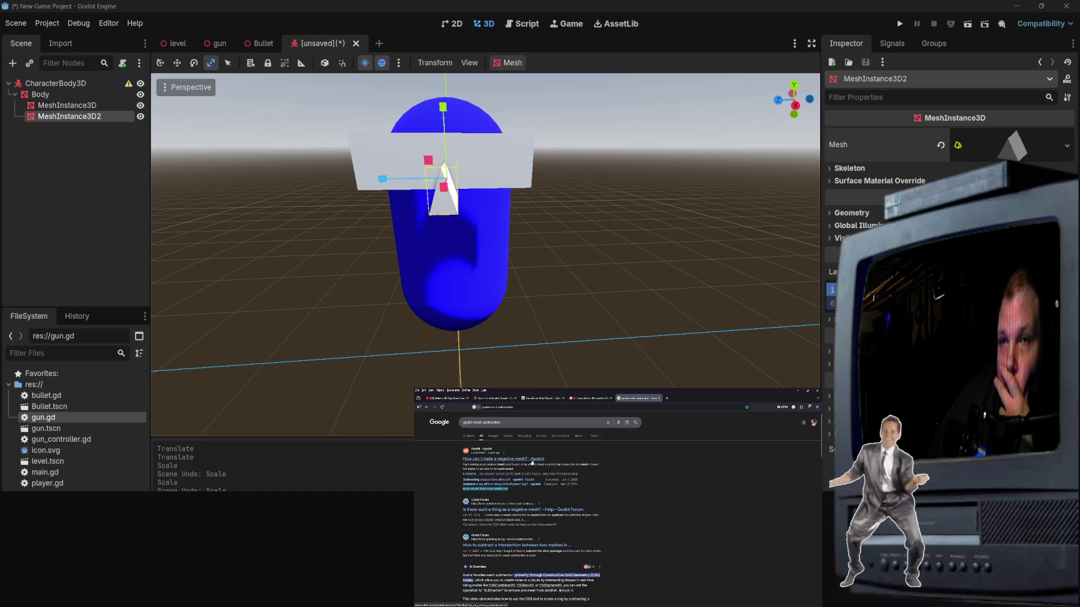
Step: Open the Reddit negative-mesh thread and its linked CSG Shapes documentation
click(531, 463)
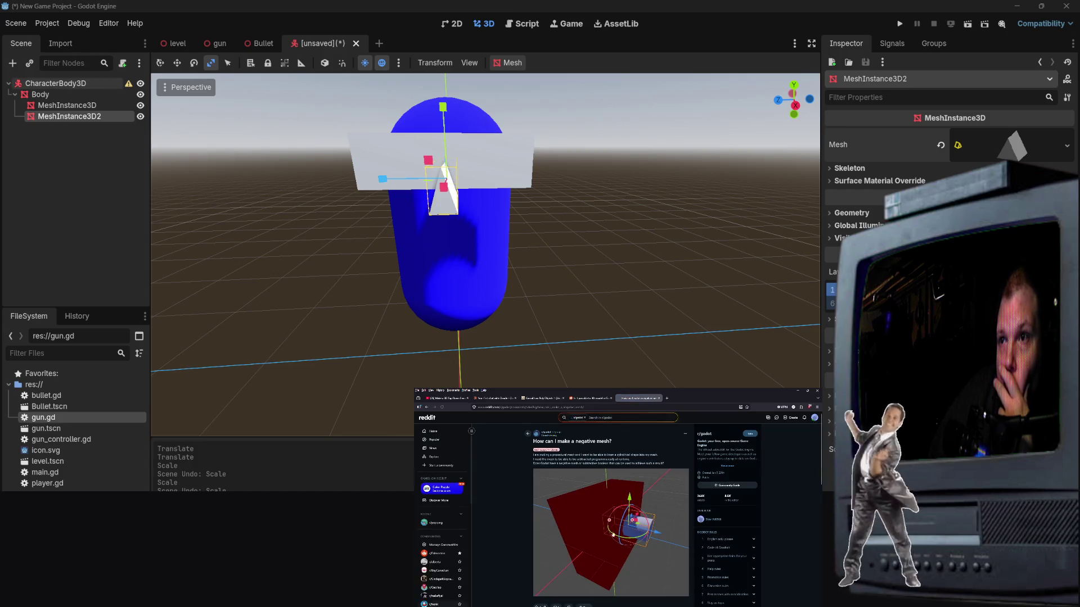
scroll(640, 517, down, 2)
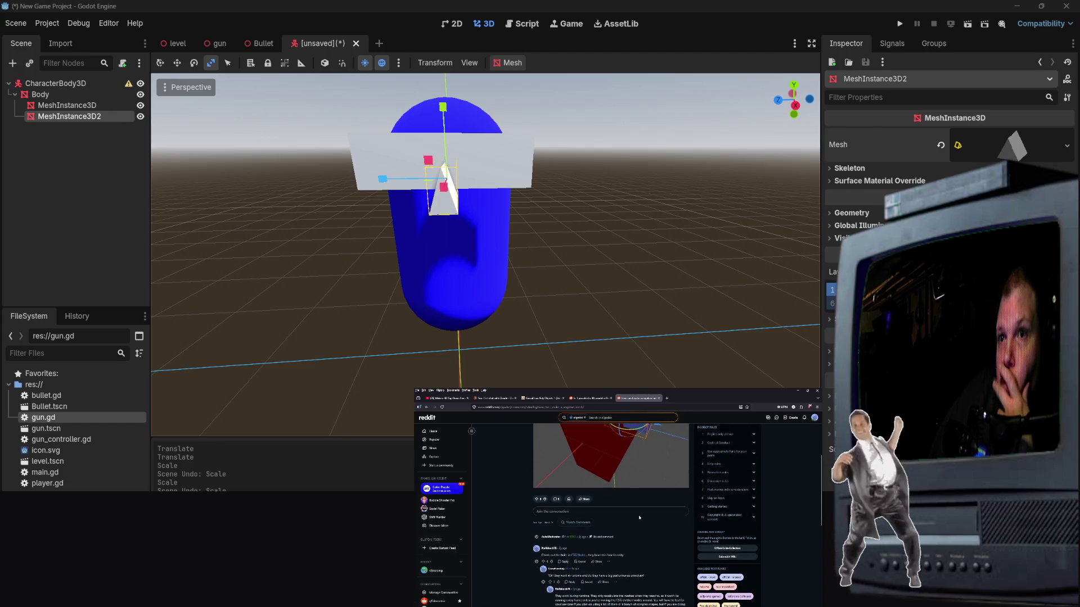
middle_click(576, 556)
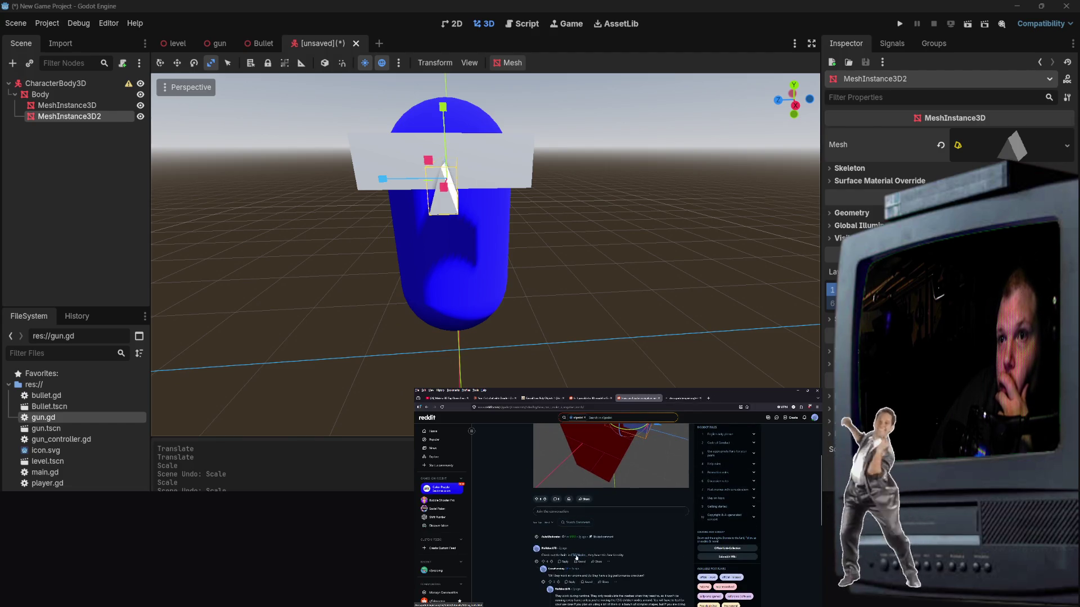
click(687, 399)
Step: Read the 'Prototyping levels with CSG' docs down to the subtraction section
scroll(632, 541, down, 2)
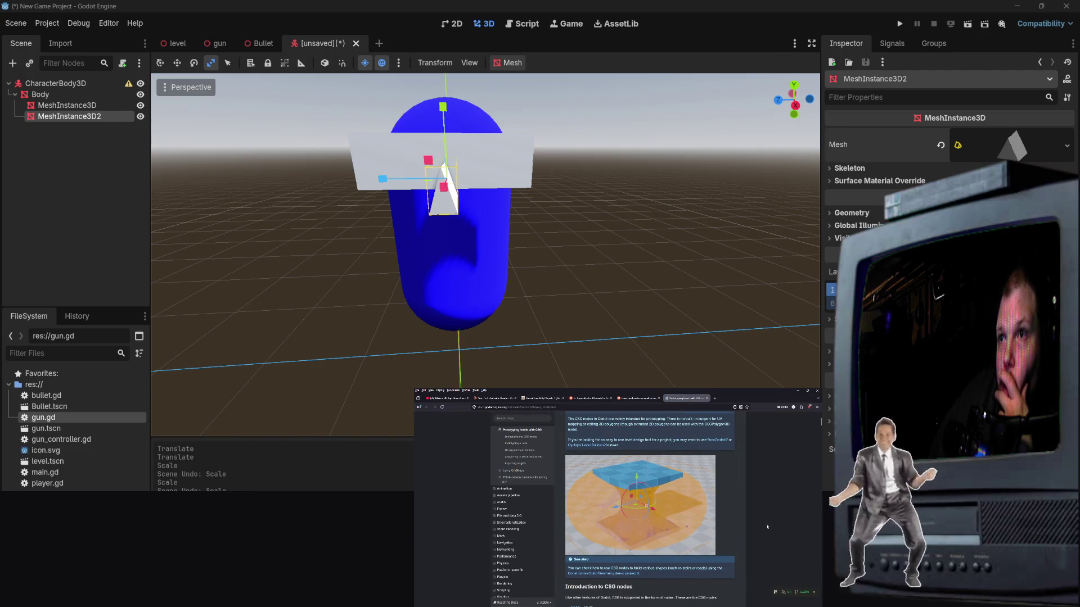
scroll(767, 527, down, 1)
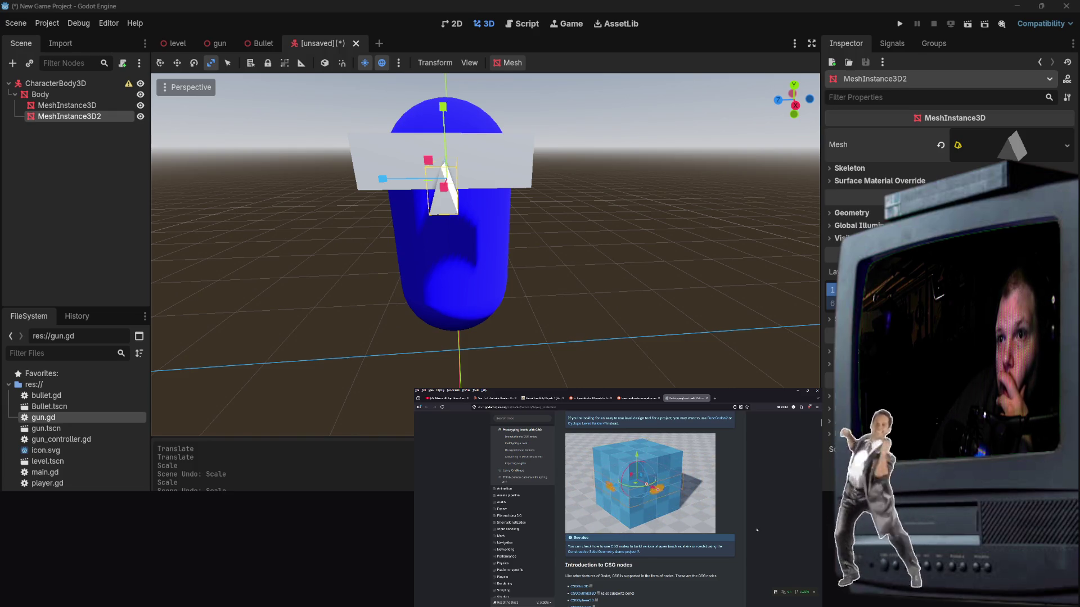
scroll(756, 530, down, 5)
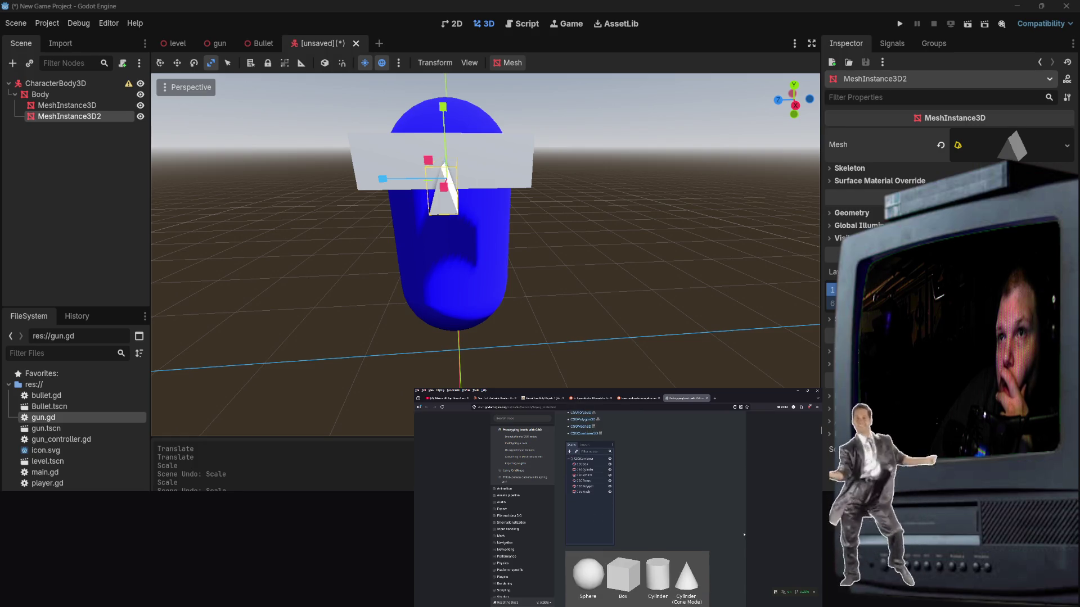
scroll(740, 544, down, 2)
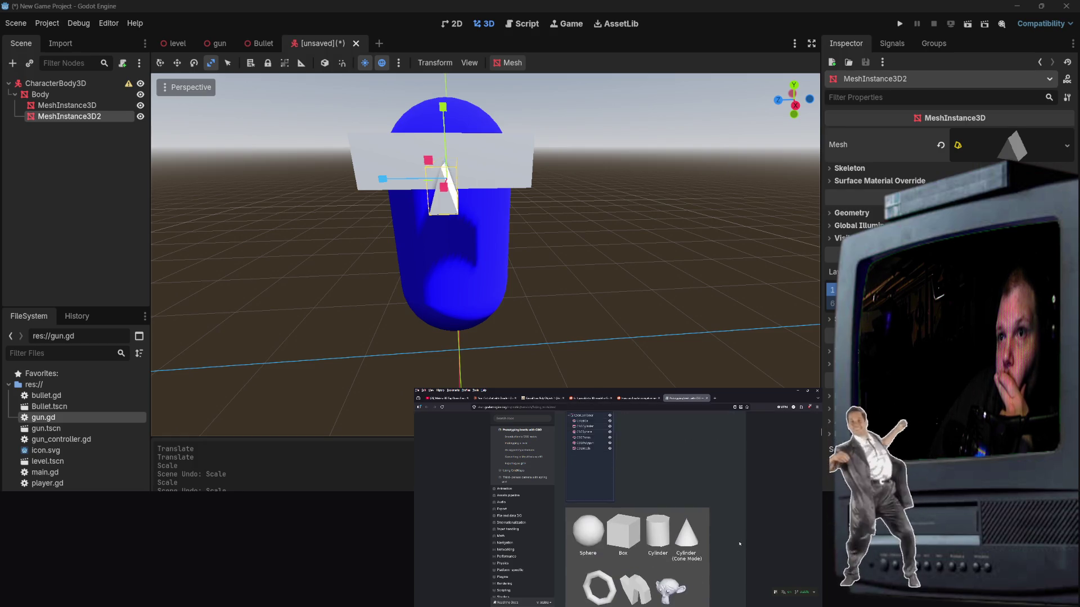
scroll(739, 543, down, 3)
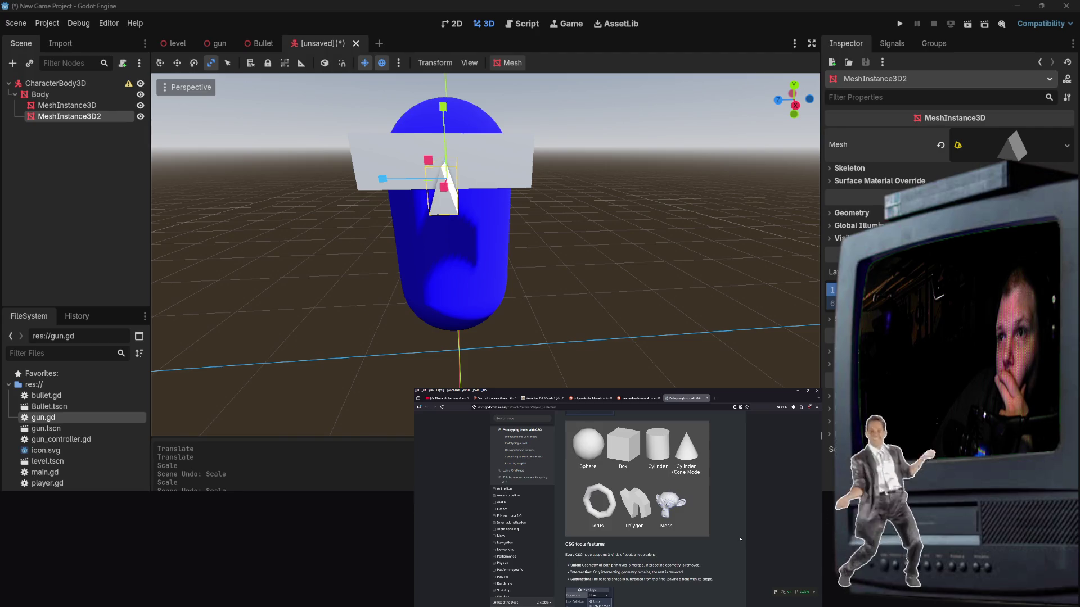
scroll(733, 544, up, 6)
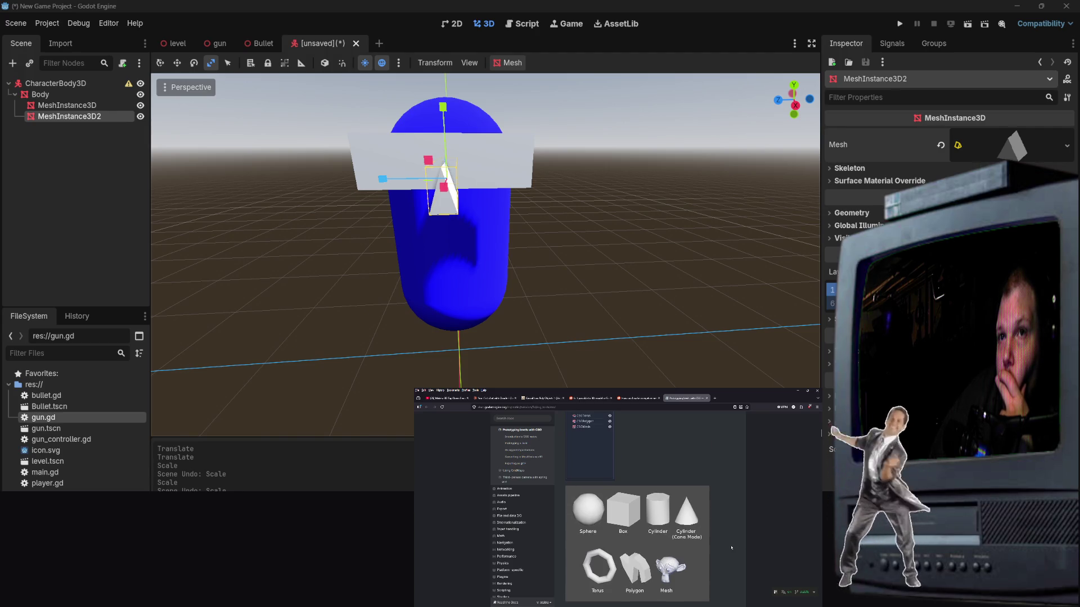
scroll(731, 548, down, 12)
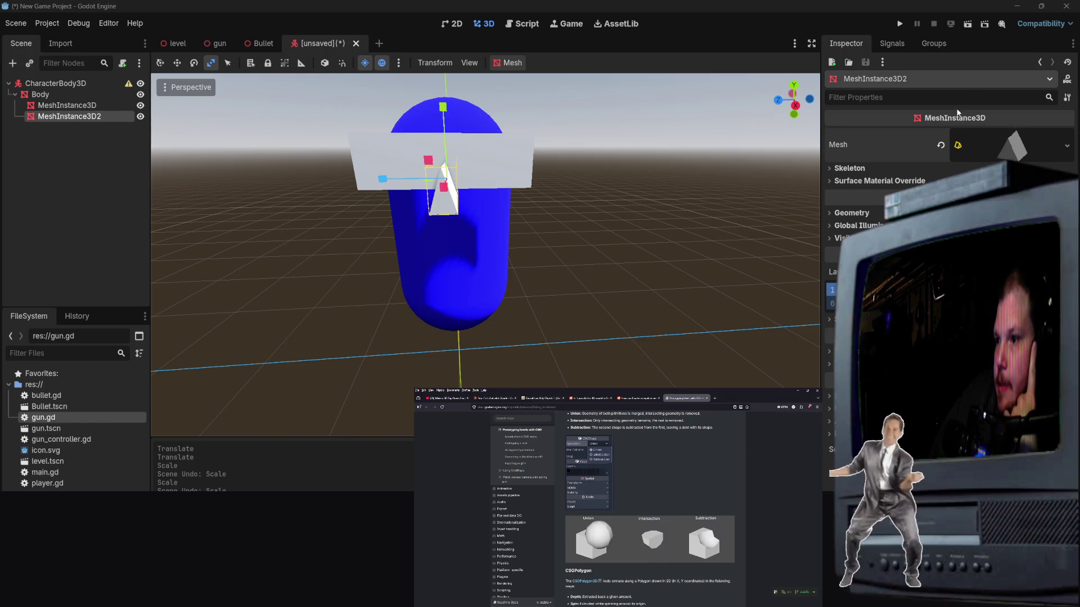
Step: Expand the mesh's Skeleton and Geometry sections in the Inspector
click(896, 167)
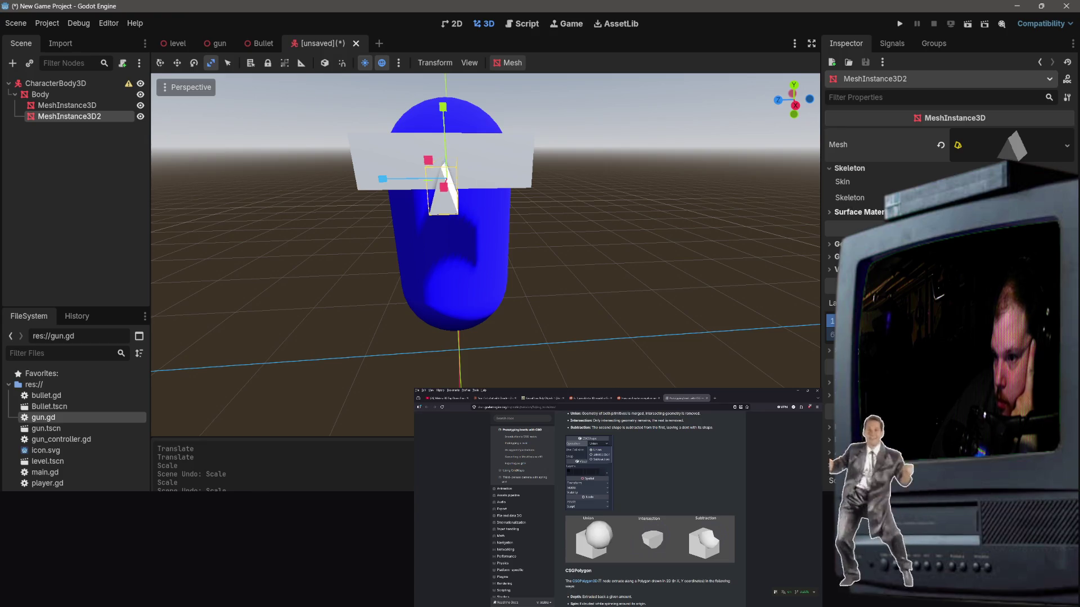
click(861, 244)
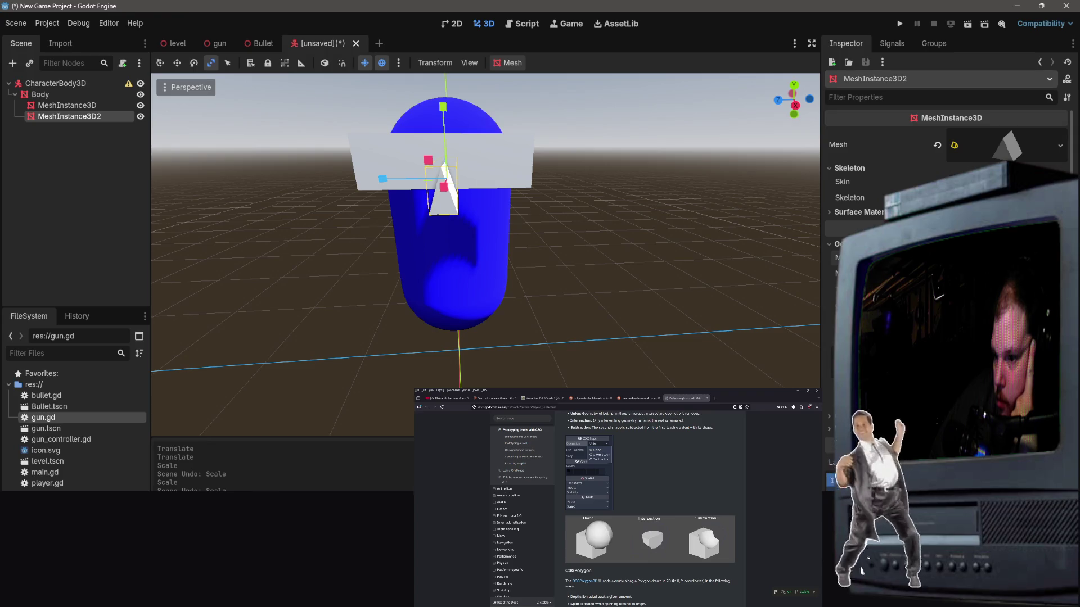
scroll(855, 225, down, 3)
scroll(649, 507, up, 15)
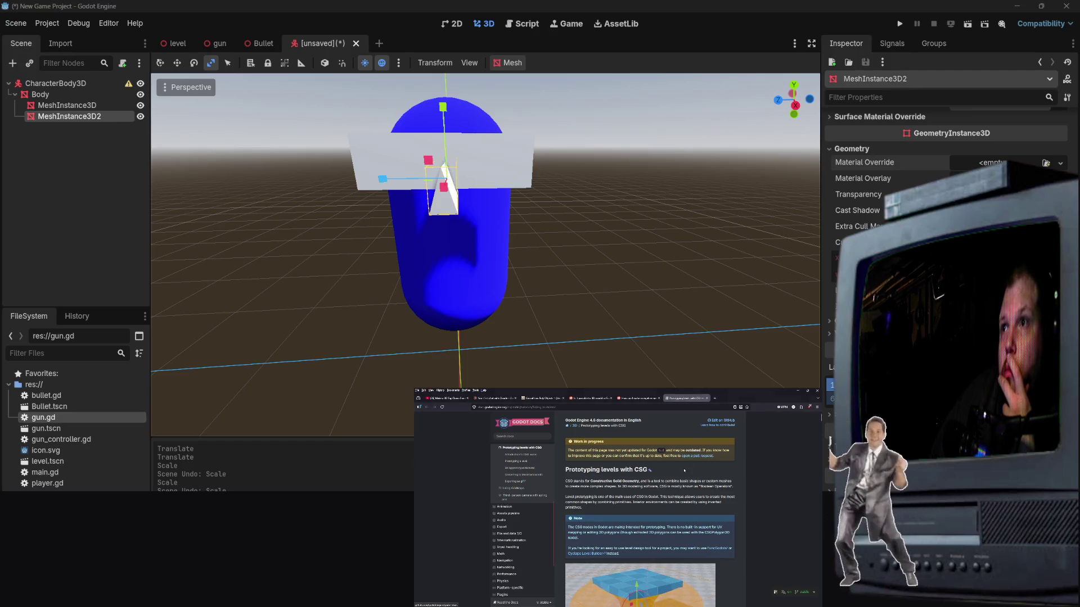
scroll(654, 506, down, 2)
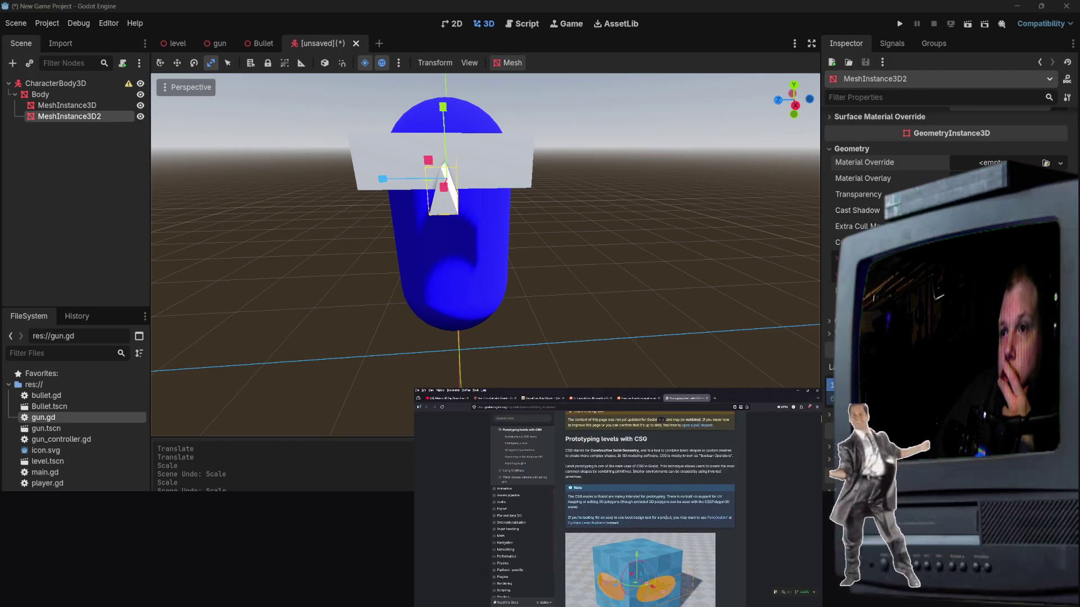
scroll(674, 528, down, 2)
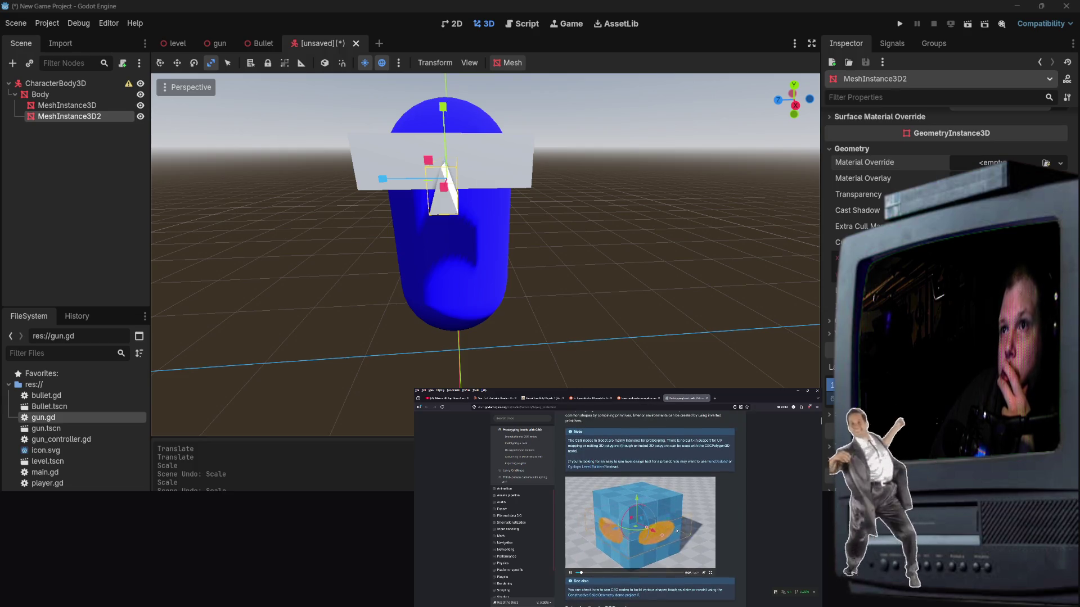
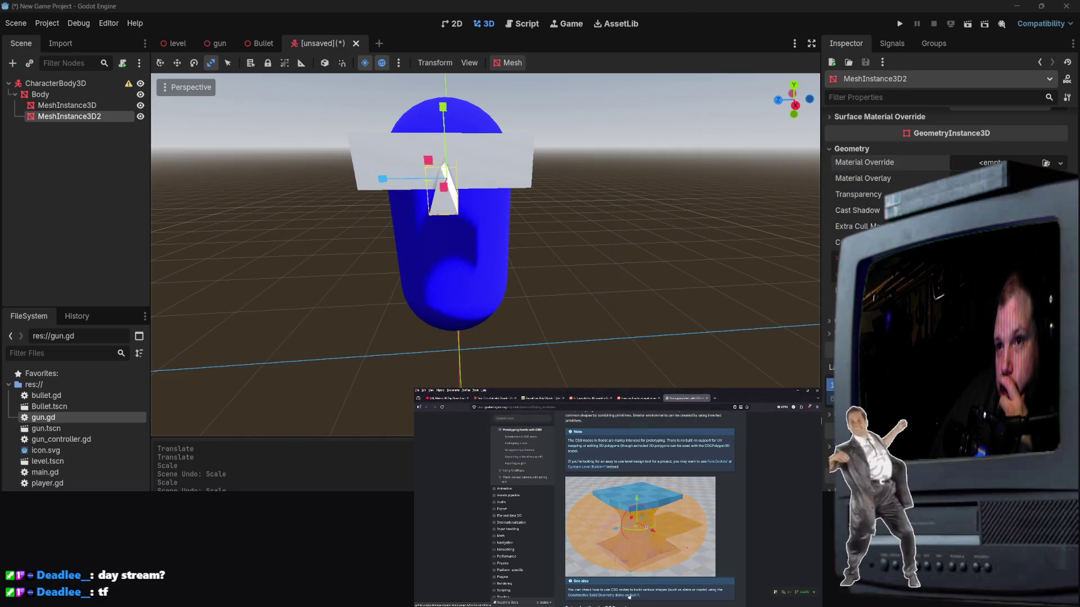
Step: Add a CSGBox3D child under MeshInstance3D2 by filtering node types with 'csg'
scroll(621, 562, down, 5)
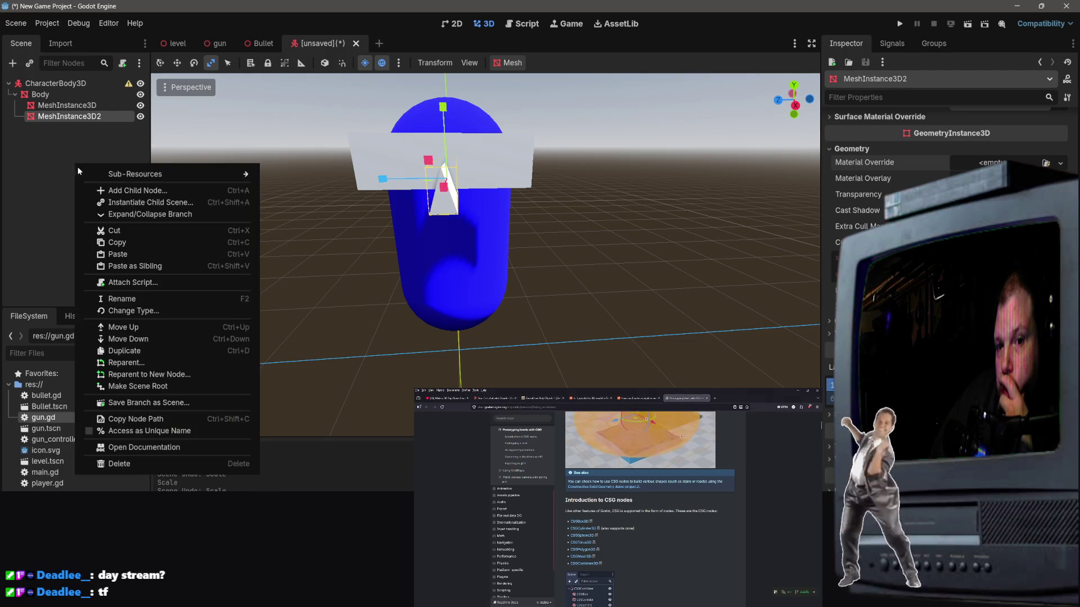
right_click(79, 167)
click(142, 193)
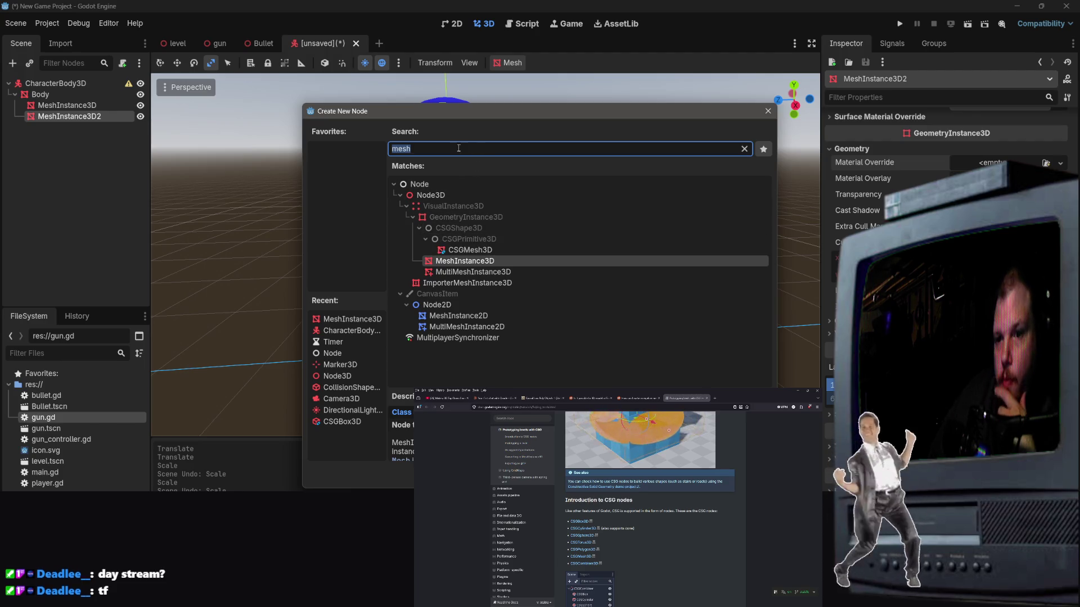
text(s)
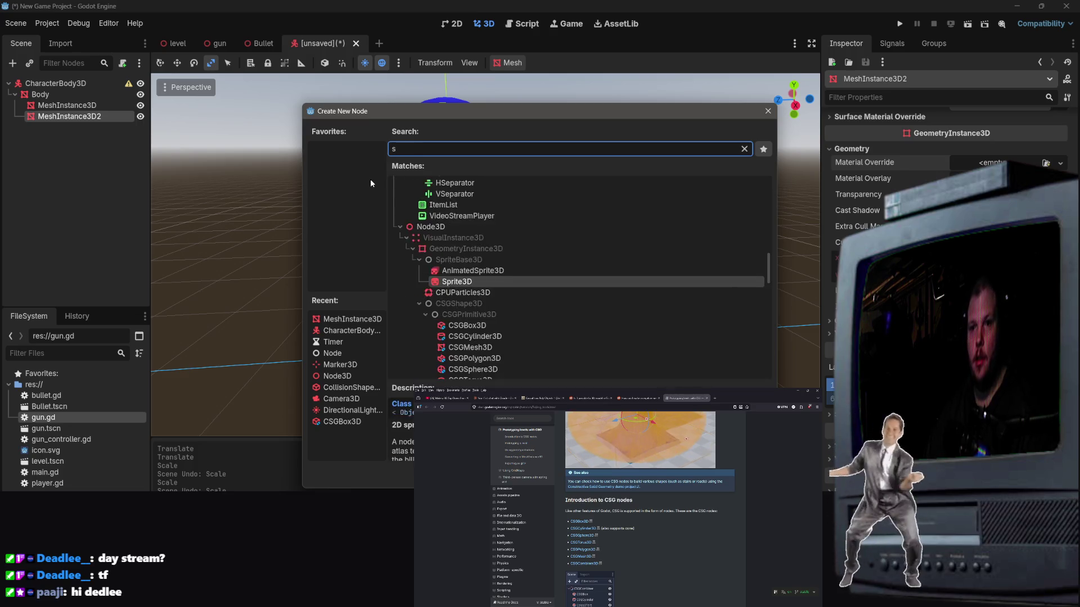
key(BackSpace)
text(csg)
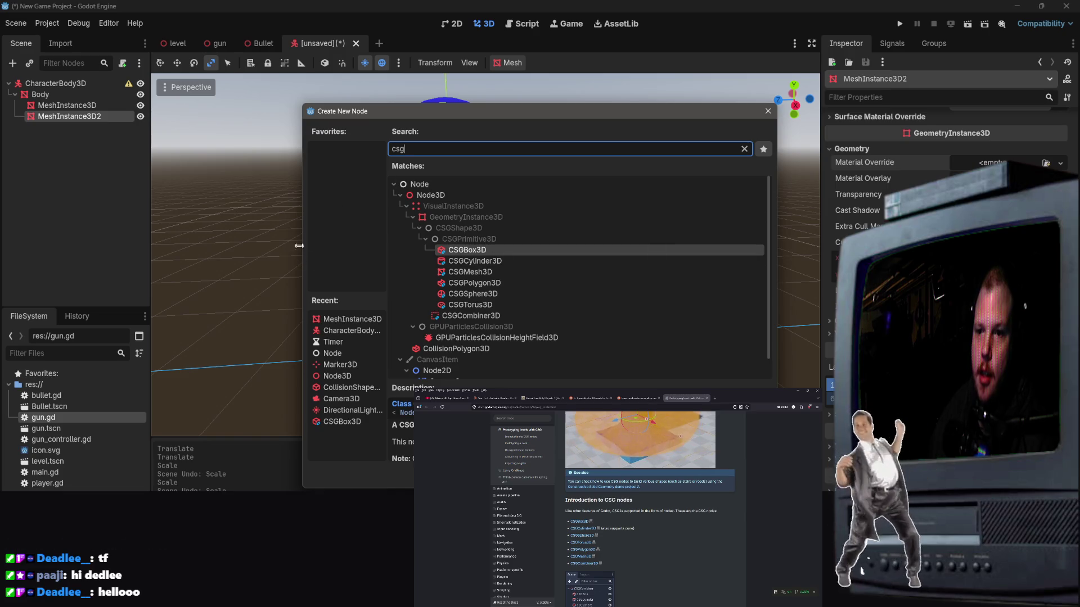
double_click(484, 249)
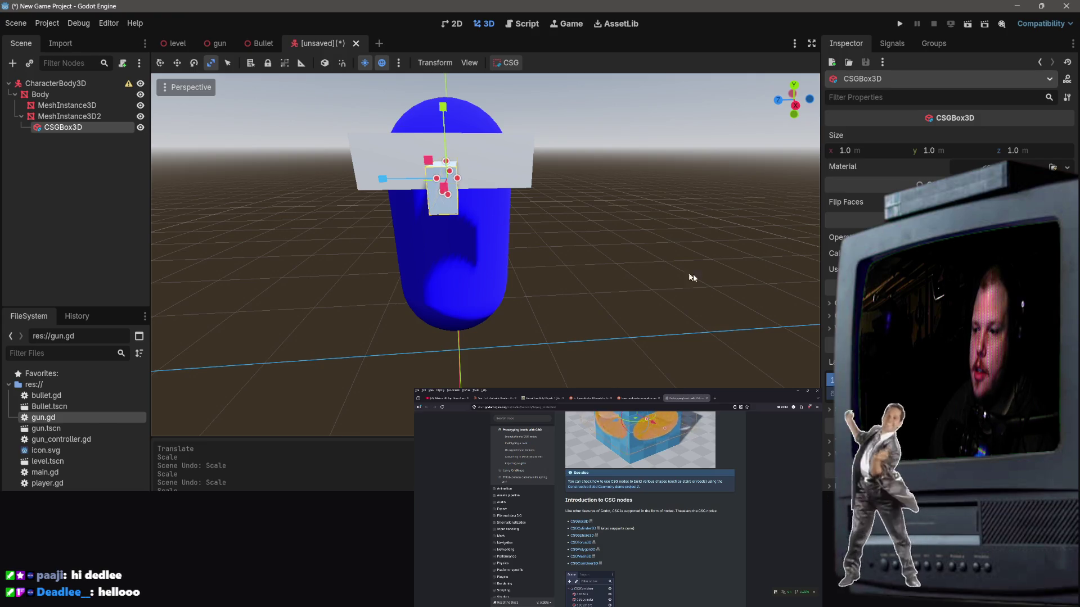
Step: Delete the MeshInstance3D wall piece
mouse_move(625, 263)
mouse_down()
mouse_move(581, 238)
mouse_move(506, 253)
mouse_move(562, 227)
mouse_up()
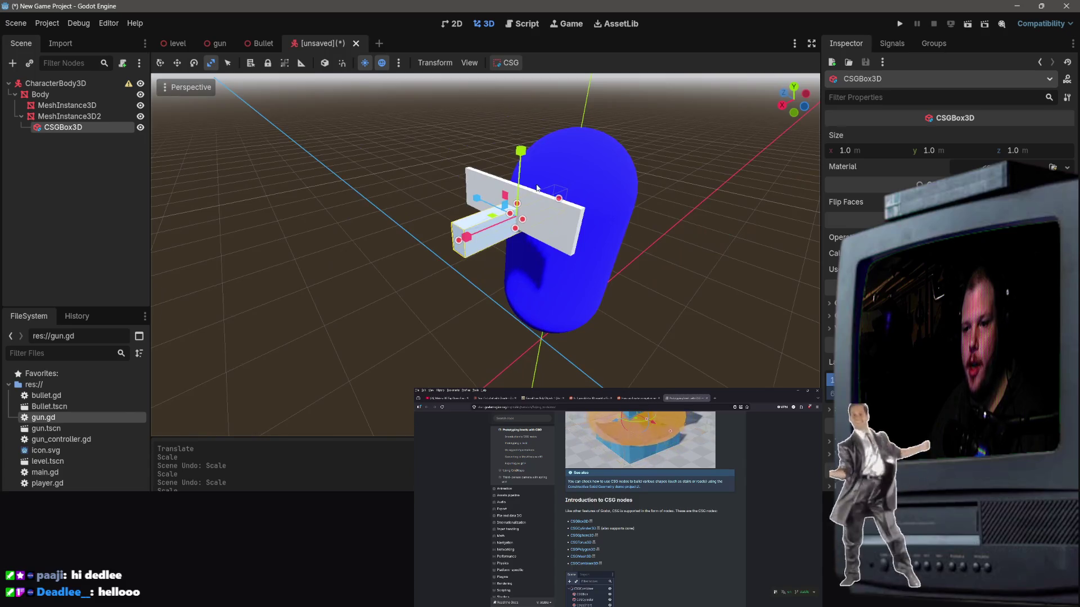
click(563, 227)
key(Delete)
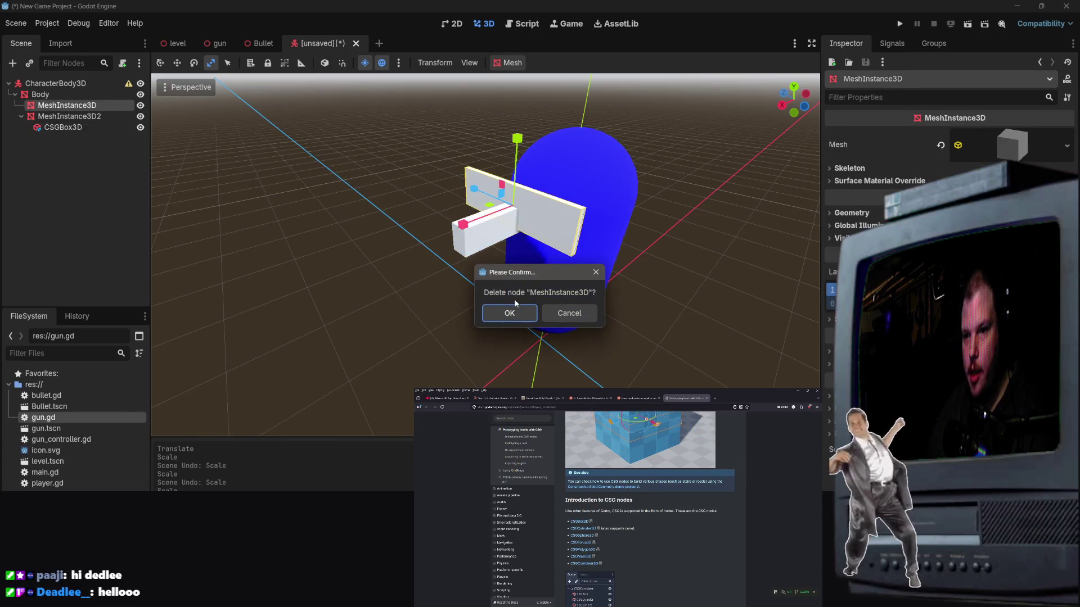
click(510, 314)
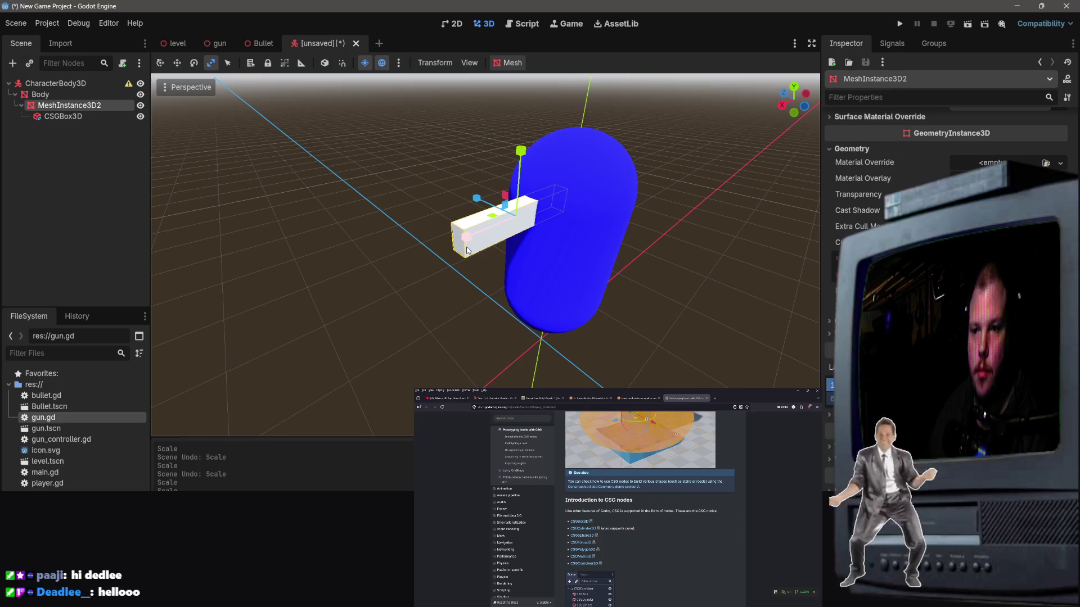
Step: Experiment with rotating the CSG box and scaling it taller on local axes
click(194, 63)
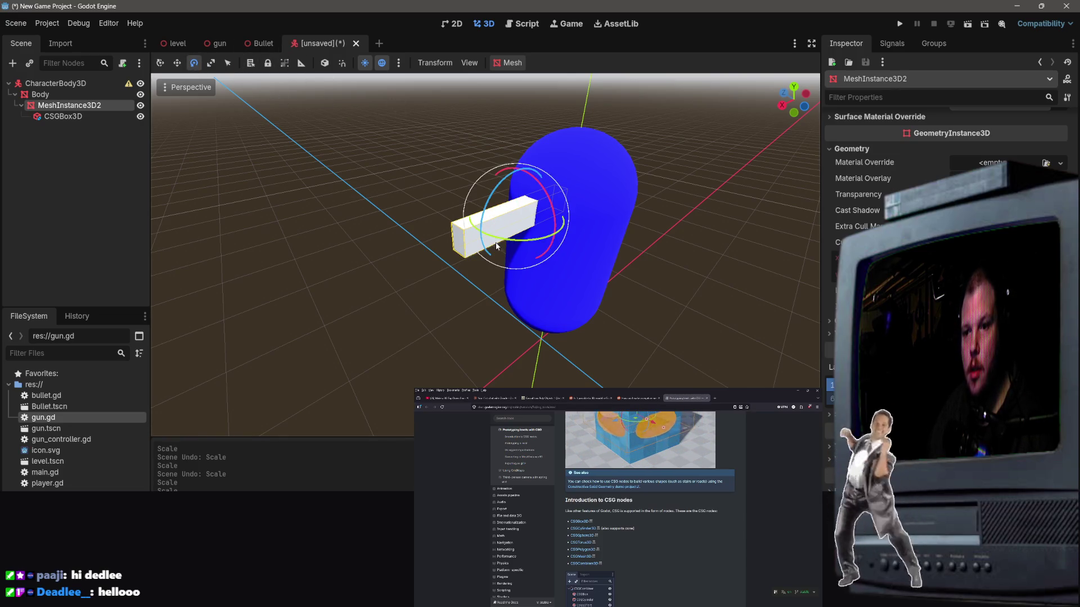
drag(496, 246, 472, 193)
key(ctrl+z)
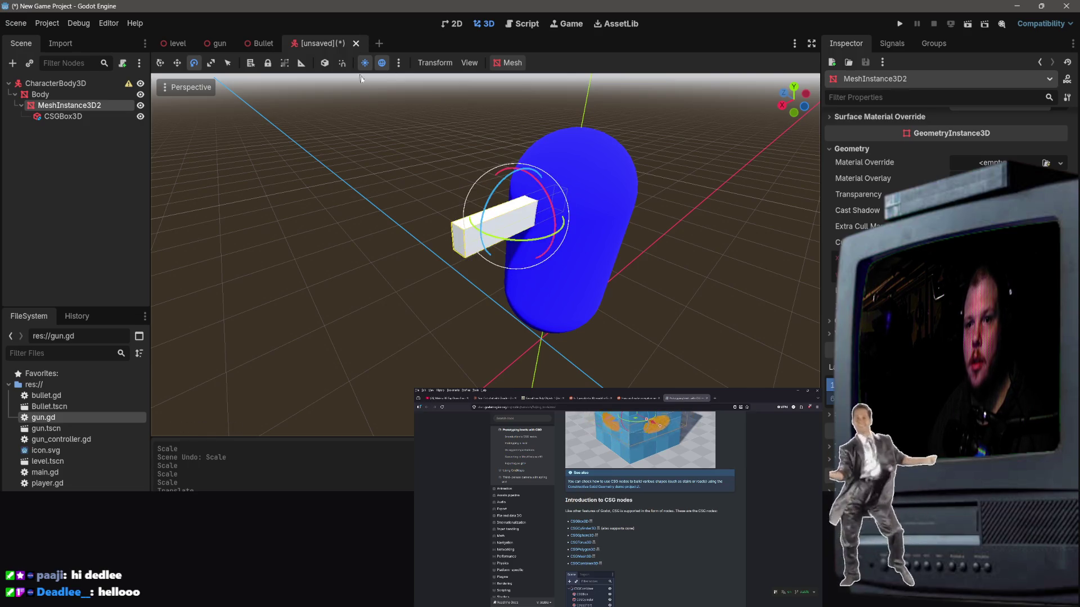
mouse_move(516, 244)
mouse_down()
mouse_move(555, 240)
mouse_move(581, 265)
mouse_move(635, 225)
mouse_up()
key(KP_3)
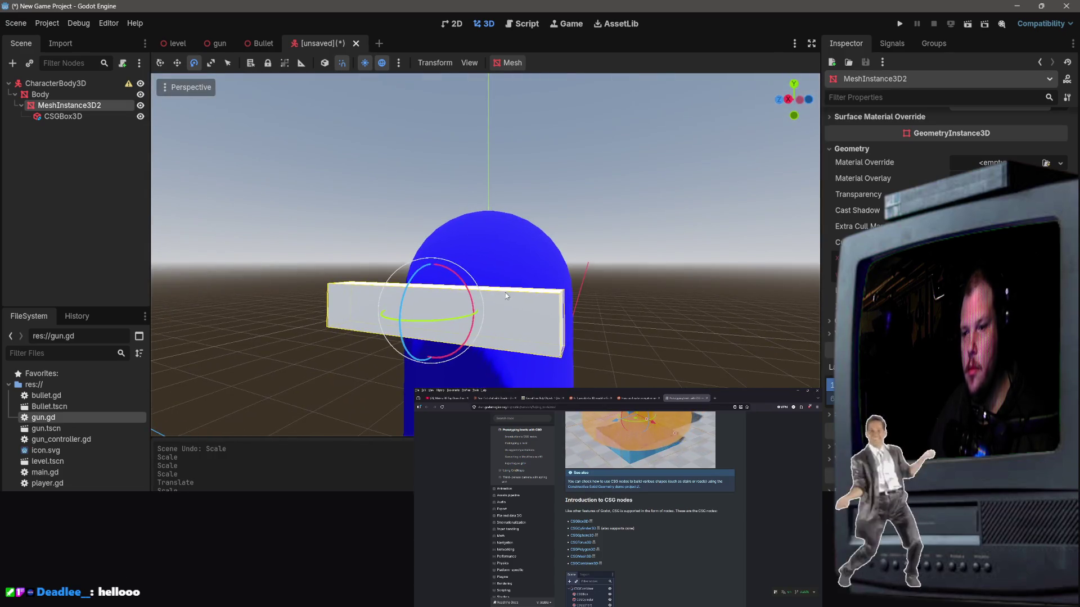
key(t)
key(r)
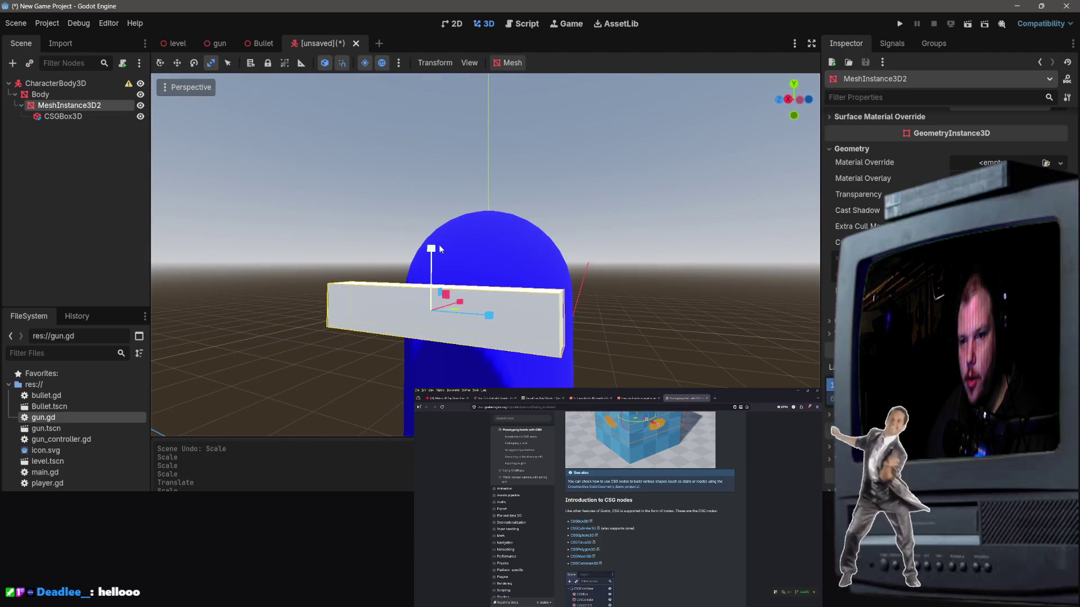
mouse_move(433, 248)
mouse_down()
mouse_move(427, 224)
mouse_move(425, 234)
mouse_up()
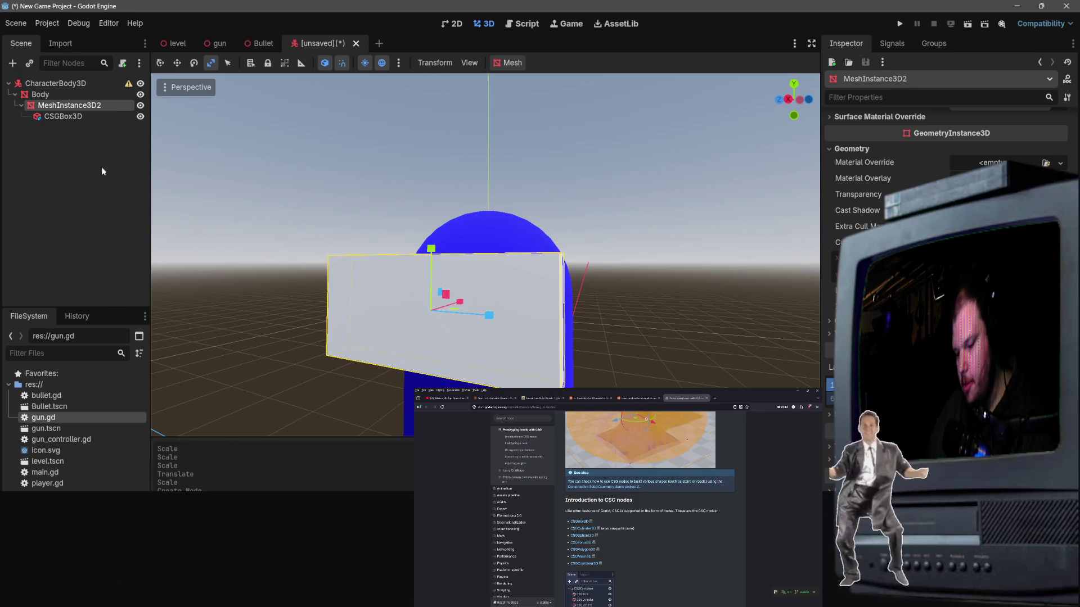
Step: Delete MeshInstance3D2 together with its CSG box
key(Delete)
click(499, 313)
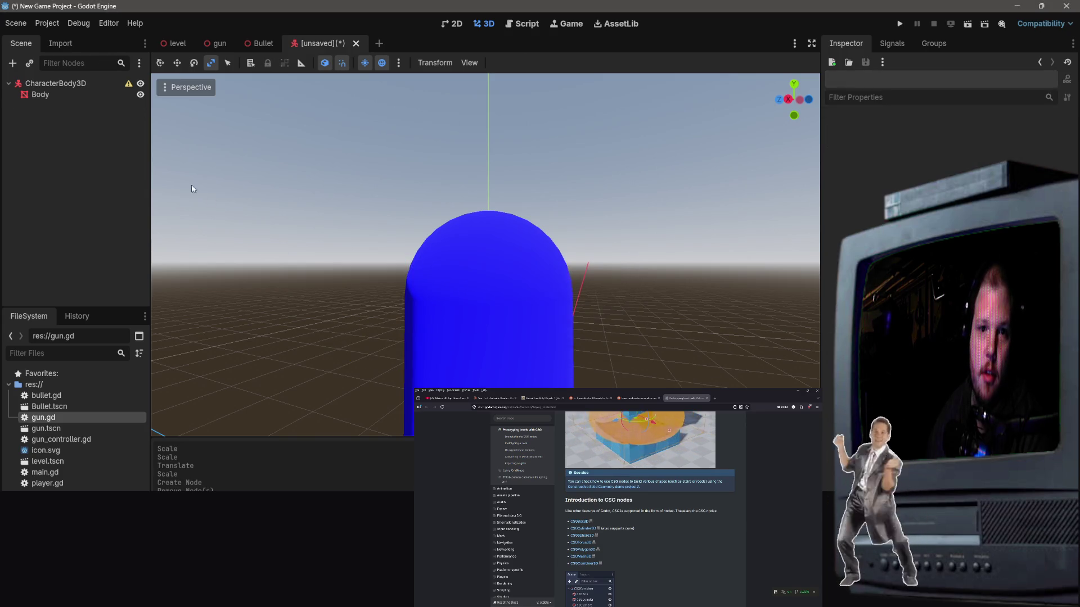
right_click(55, 97)
Step: Add a CSGPolygon3D under Body and flatten it into a thin slab
click(107, 122)
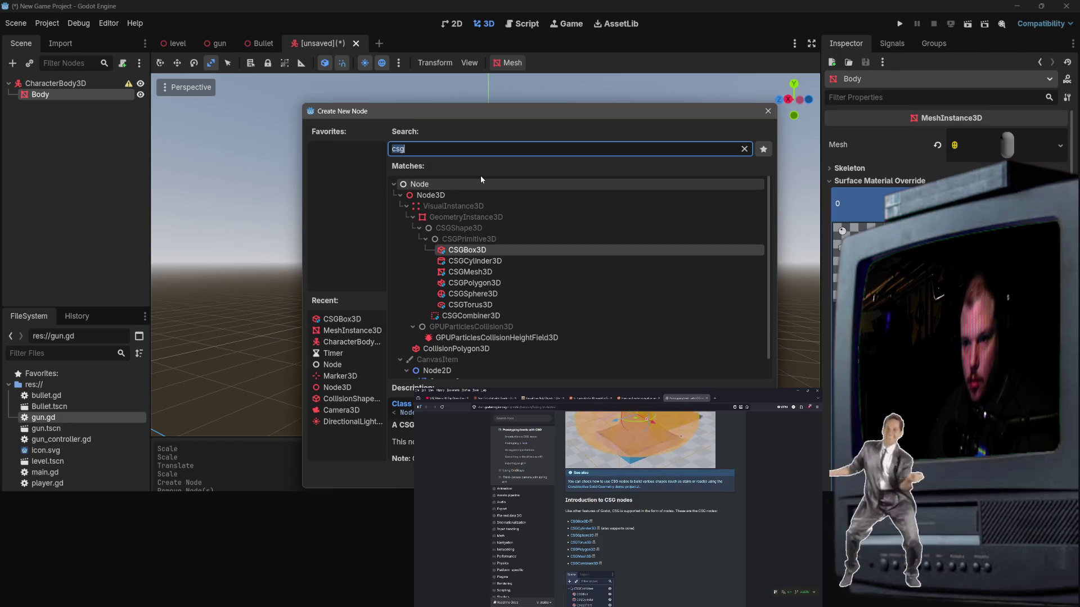
double_click(474, 283)
scroll(481, 338, down, 5)
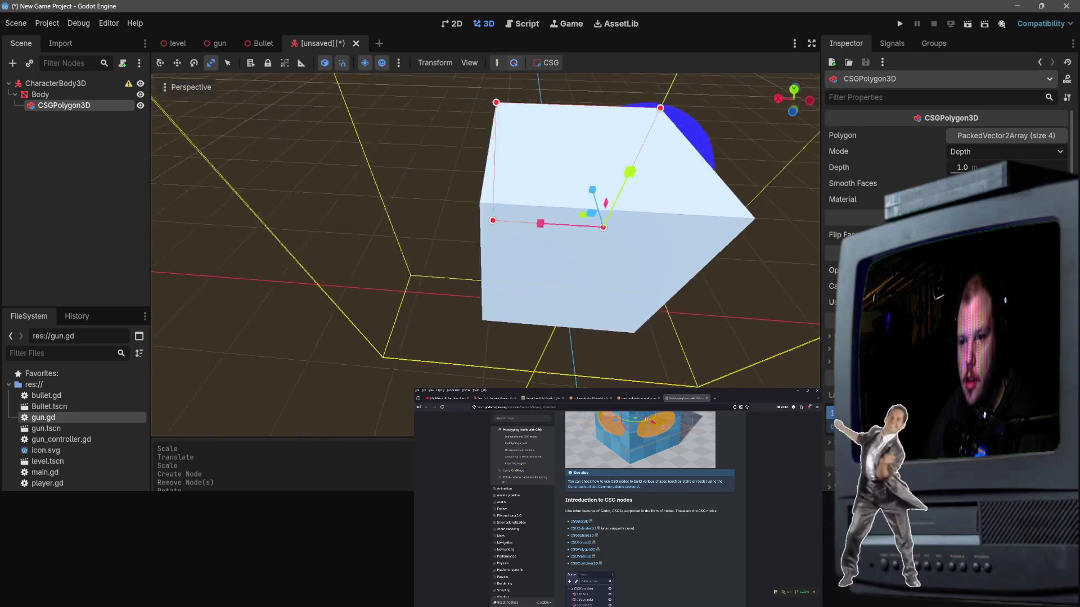
mouse_move(483, 236)
mouse_down()
mouse_move(438, 247)
mouse_move(478, 236)
mouse_move(501, 258)
mouse_up()
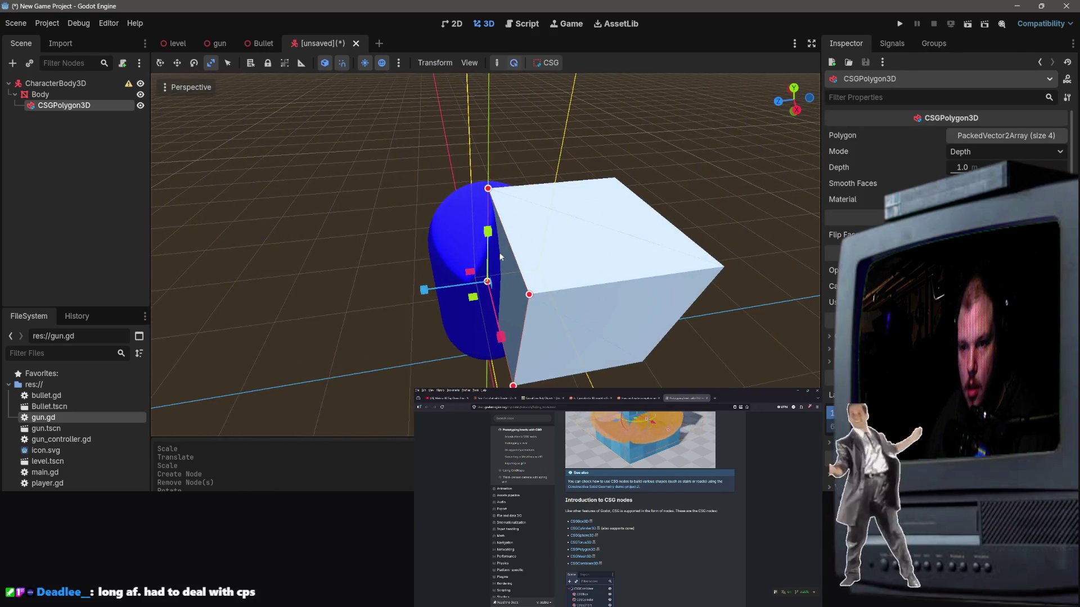
mouse_move(464, 294)
mouse_down()
mouse_move(491, 284)
mouse_move(352, 222)
mouse_up()
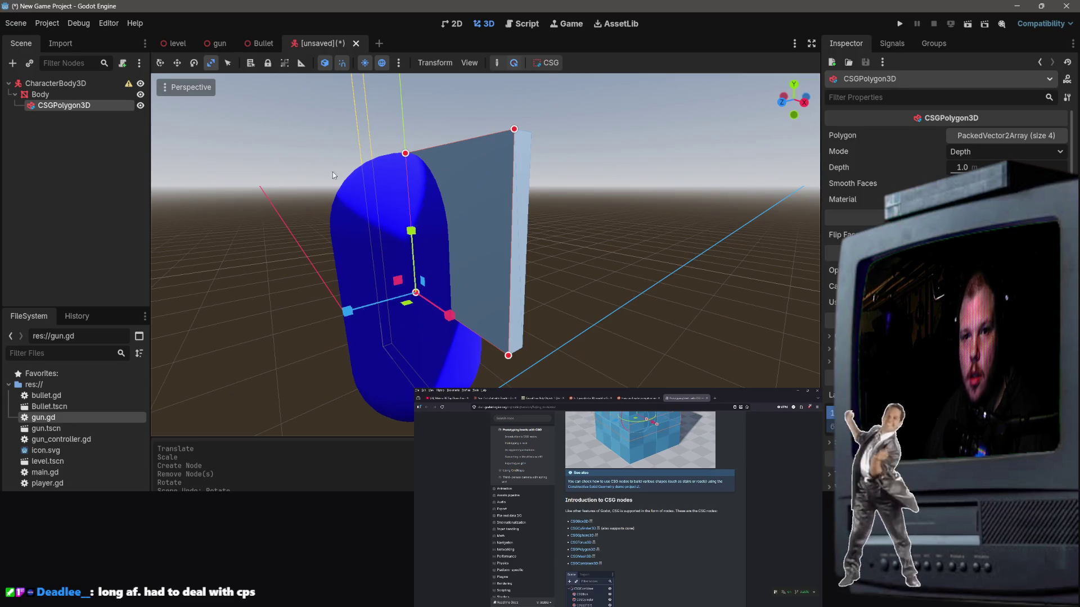
mouse_move(333, 171)
mouse_down()
mouse_move(253, 174)
mouse_move(484, 370)
mouse_up()
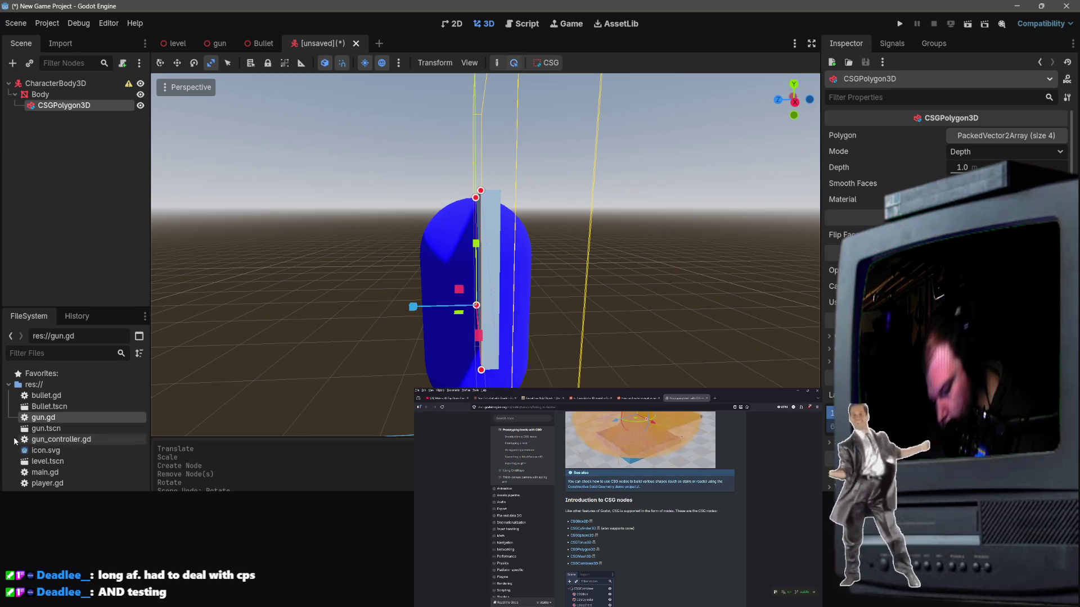
Step: Rotate the slab 120 degrees and slide it into place in front of the capsule
key(e)
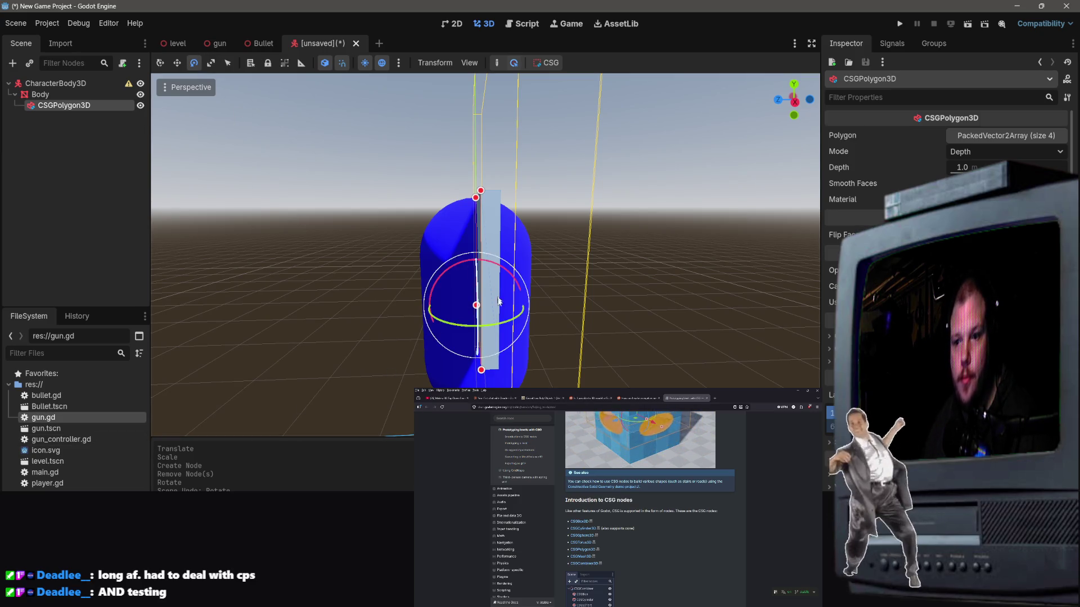
mouse_move(500, 304)
mouse_down()
mouse_move(478, 340)
mouse_move(454, 337)
mouse_up()
click(183, 64)
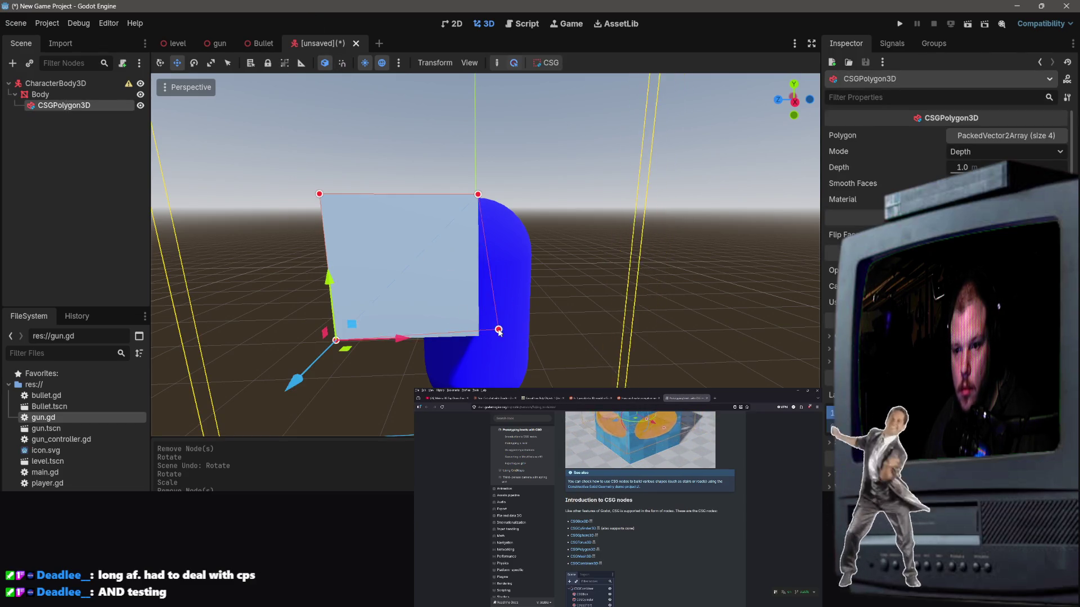
drag(395, 333, 474, 337)
scroll(476, 242, up, 5)
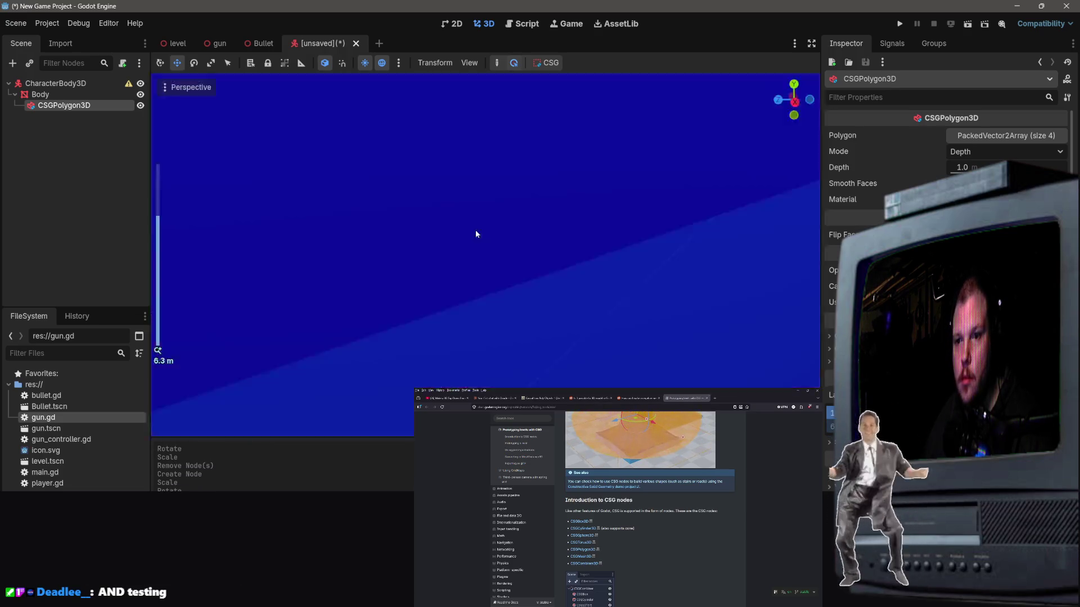
scroll(475, 230, down, 5)
mouse_move(561, 201)
mouse_down()
mouse_move(664, 208)
mouse_move(545, 224)
mouse_move(542, 256)
mouse_move(483, 173)
mouse_up()
click(211, 66)
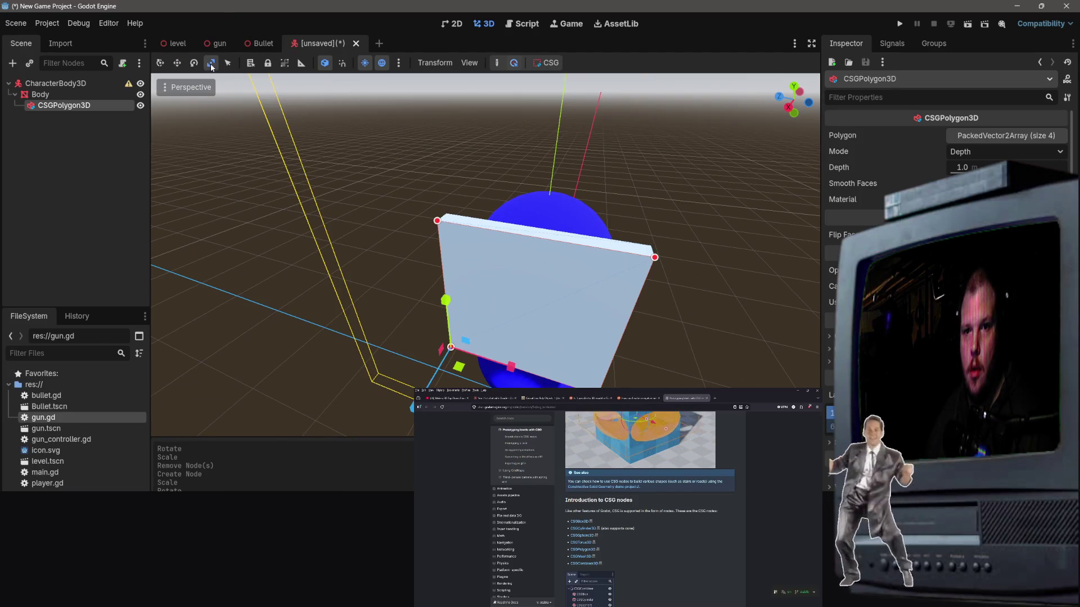
click(177, 67)
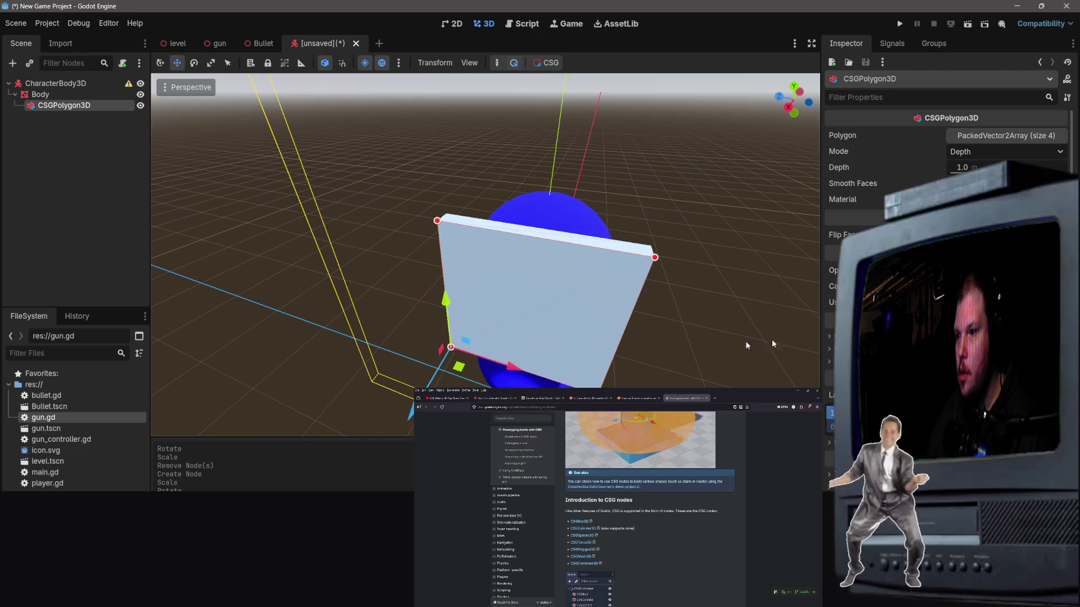
scroll(612, 478, down, 3)
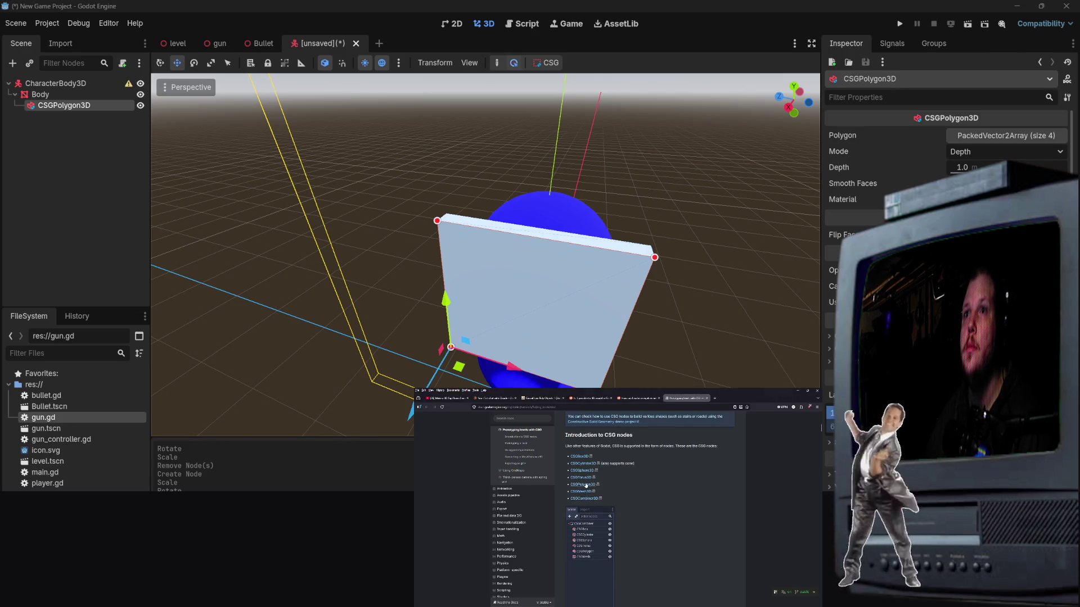
click(586, 485)
scroll(633, 536, down, 5)
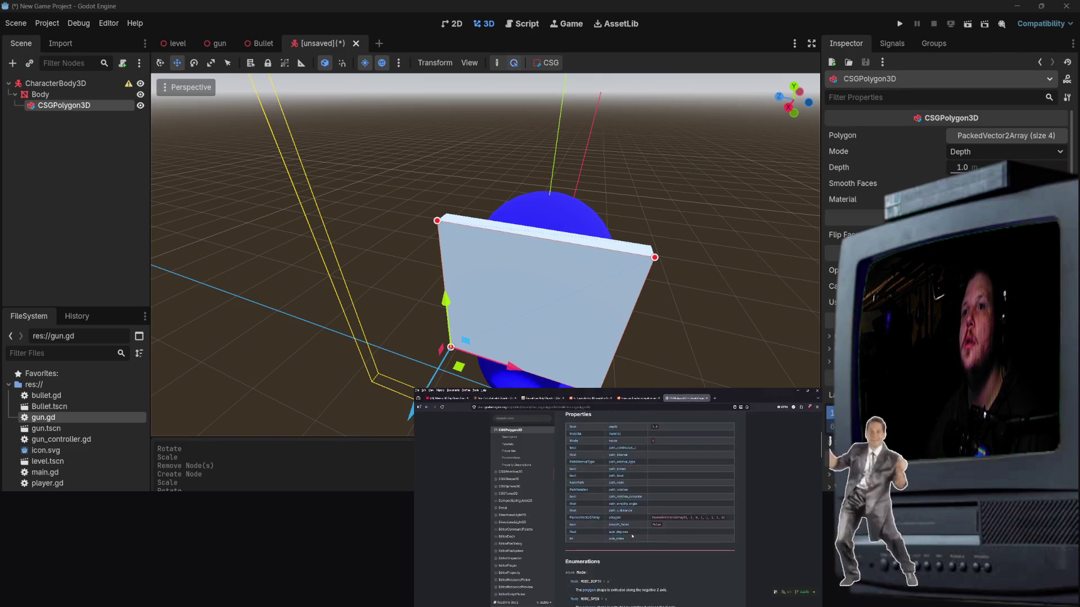
scroll(632, 536, down, 10)
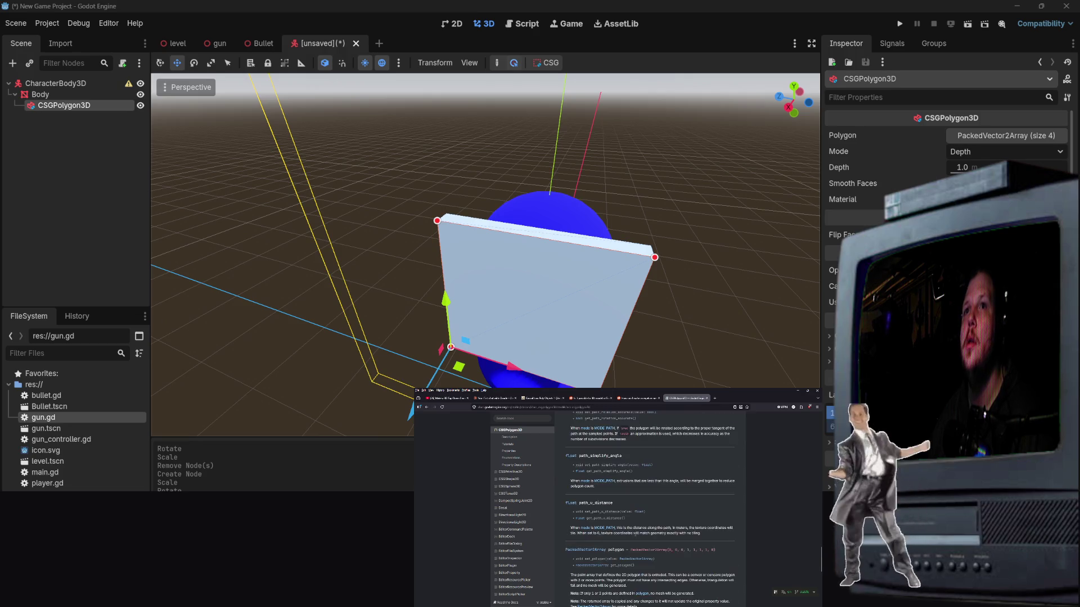
scroll(632, 536, up, 15)
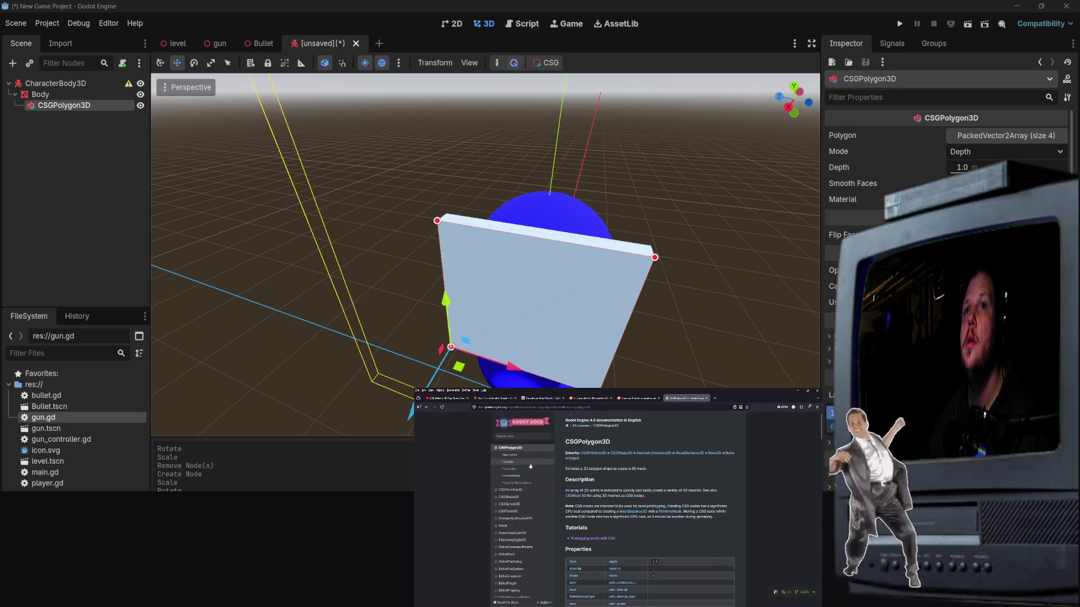
click(531, 466)
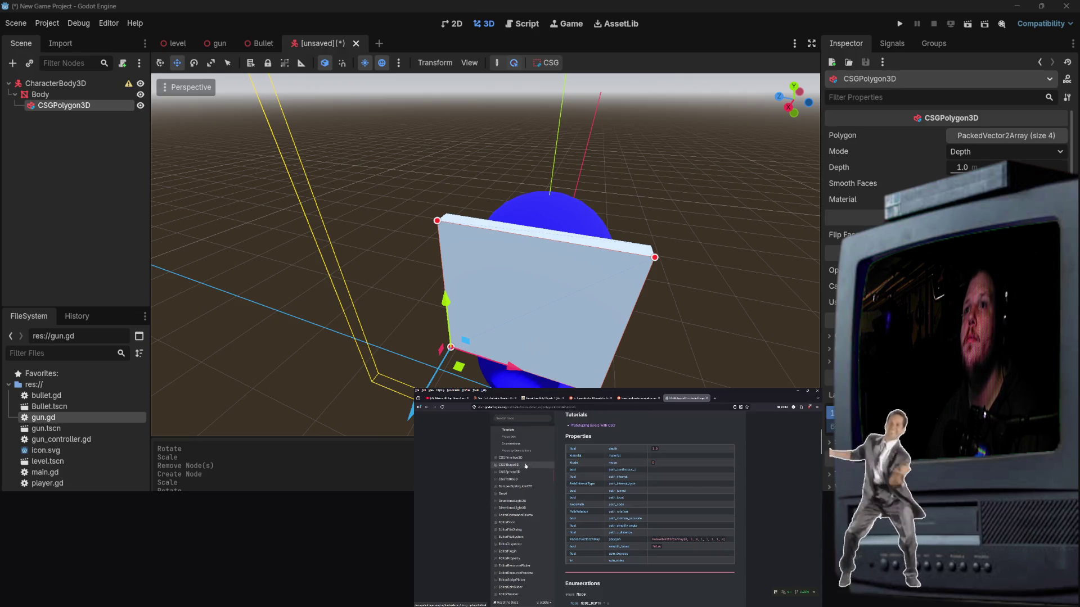
click(597, 427)
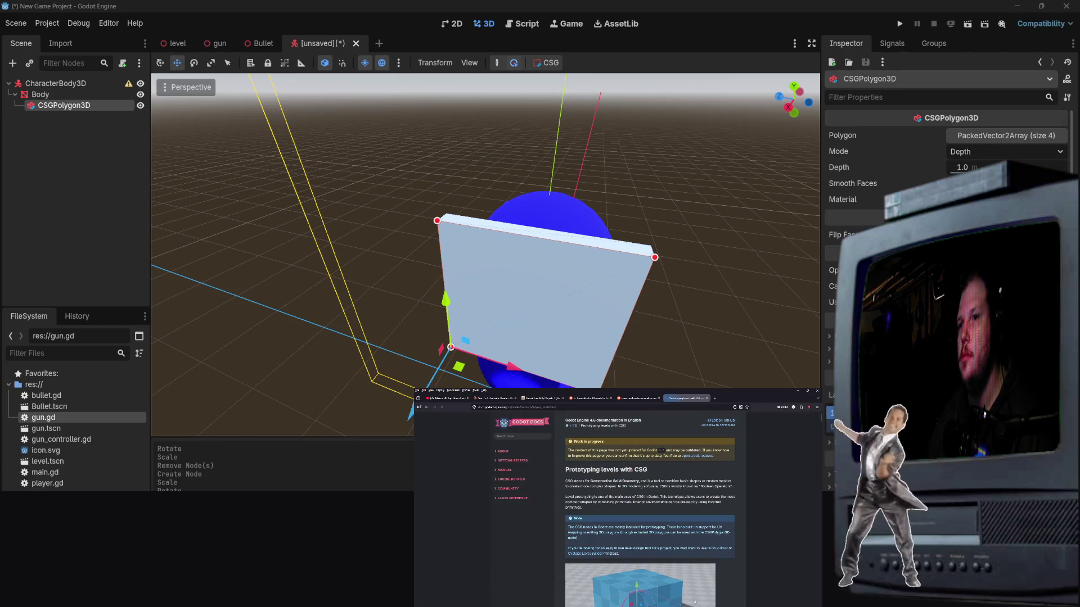
scroll(608, 502, down, 10)
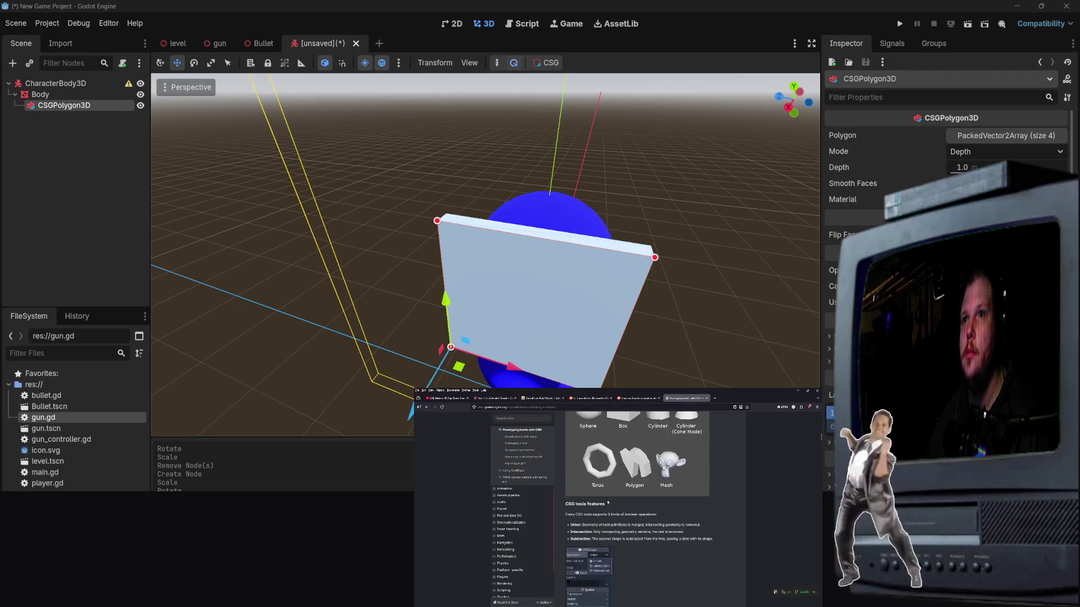
scroll(608, 502, down, 10)
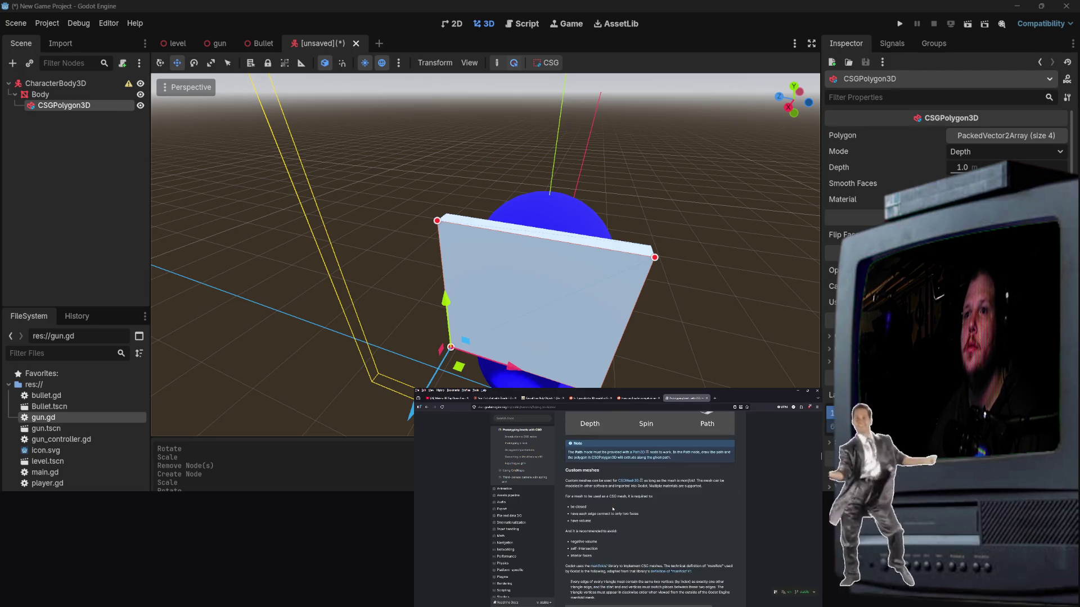
scroll(613, 509, up, 5)
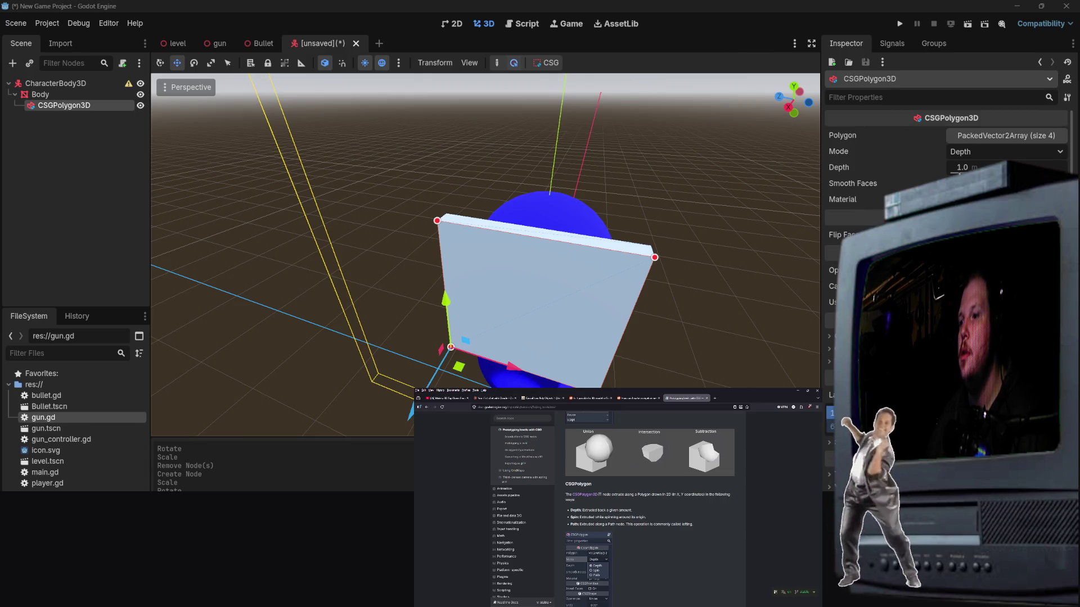
click(1011, 152)
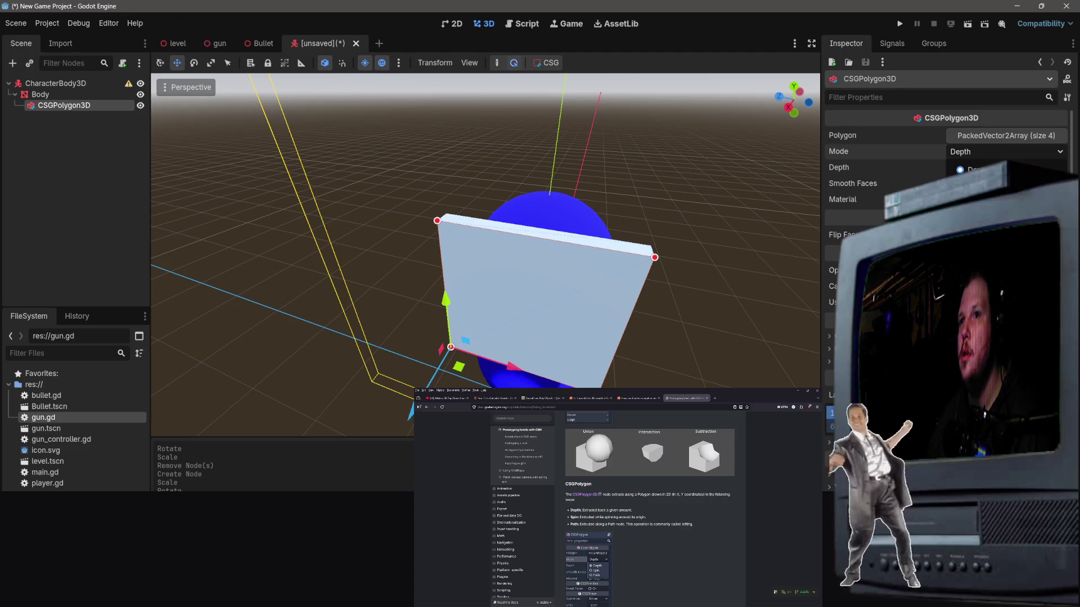
Step: Try the Spin and Path extrusion modes on the polygon, then undo back to Depth
click(973, 183)
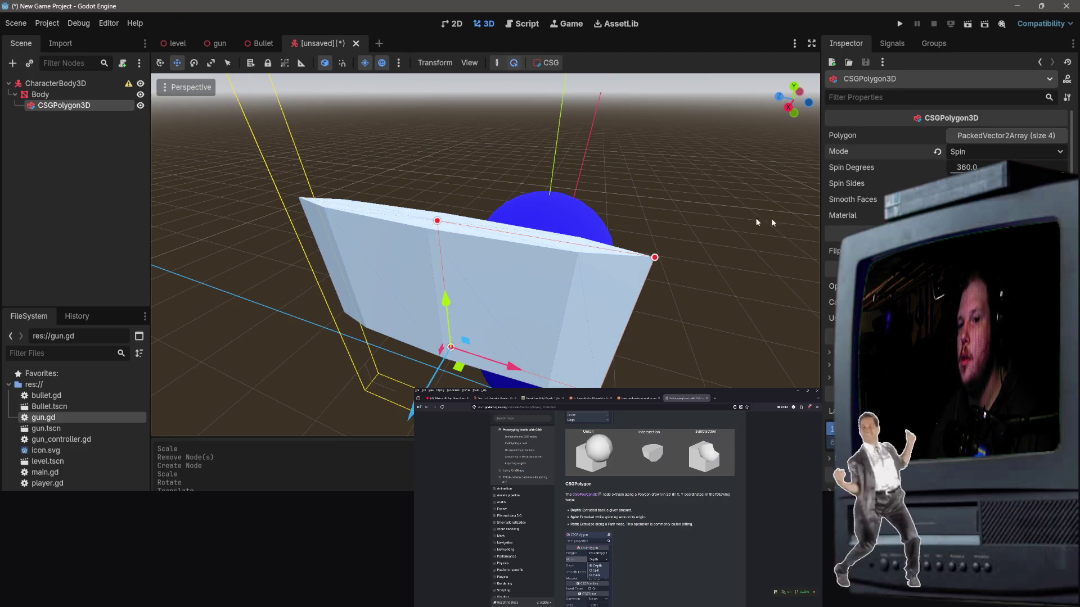
mouse_move(756, 222)
mouse_down()
mouse_move(731, 214)
mouse_move(720, 169)
mouse_move(675, 236)
mouse_move(647, 253)
mouse_move(428, 192)
mouse_up()
click(989, 151)
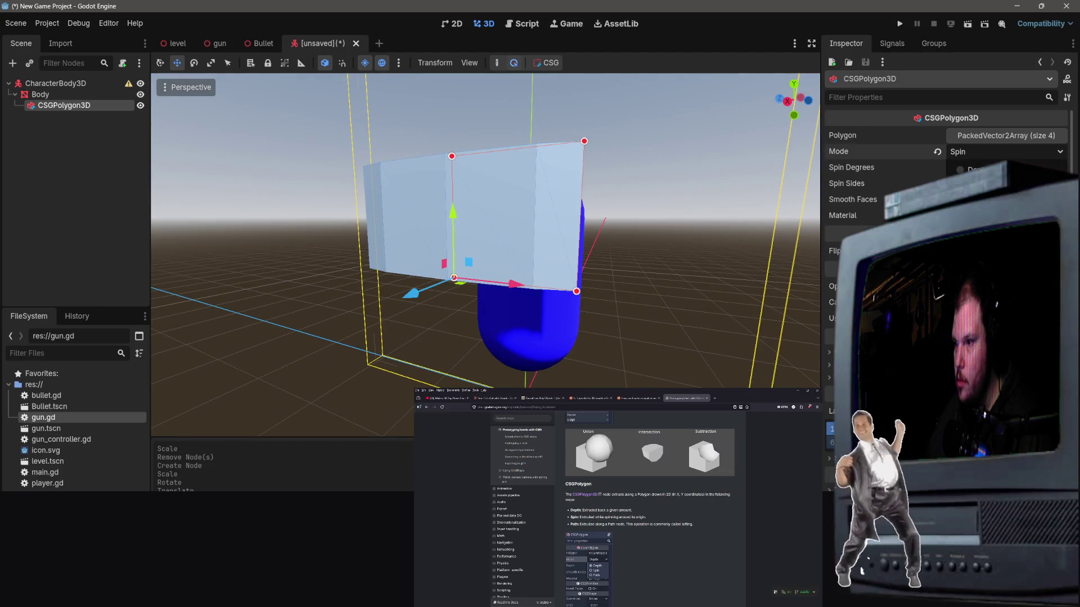
click(978, 189)
mouse_move(797, 192)
mouse_down()
mouse_move(754, 194)
mouse_move(803, 185)
mouse_up()
key(ctrl+z)
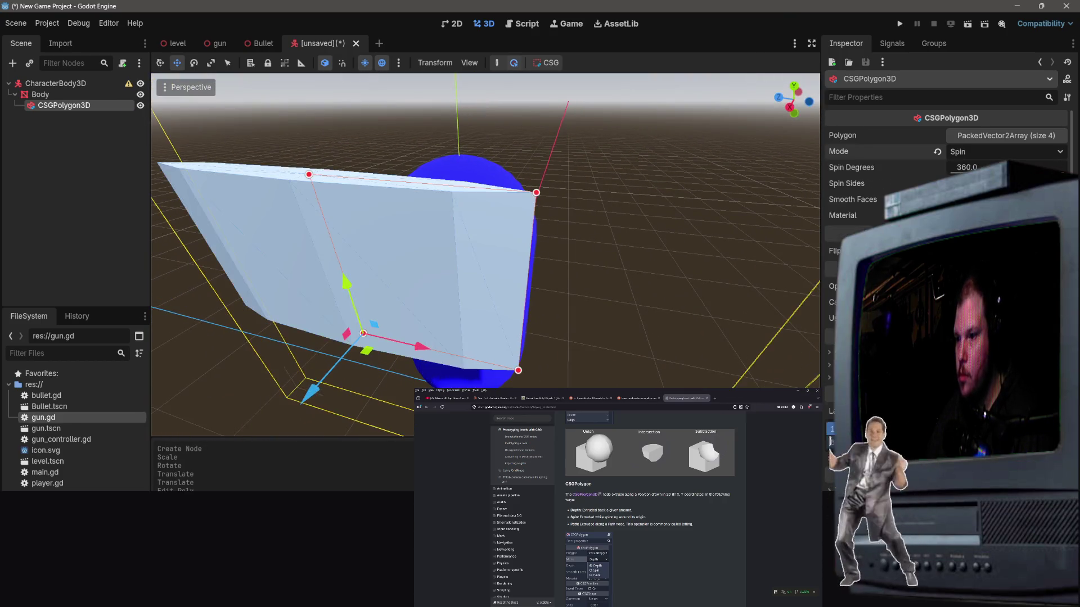
key(ctrl+z)
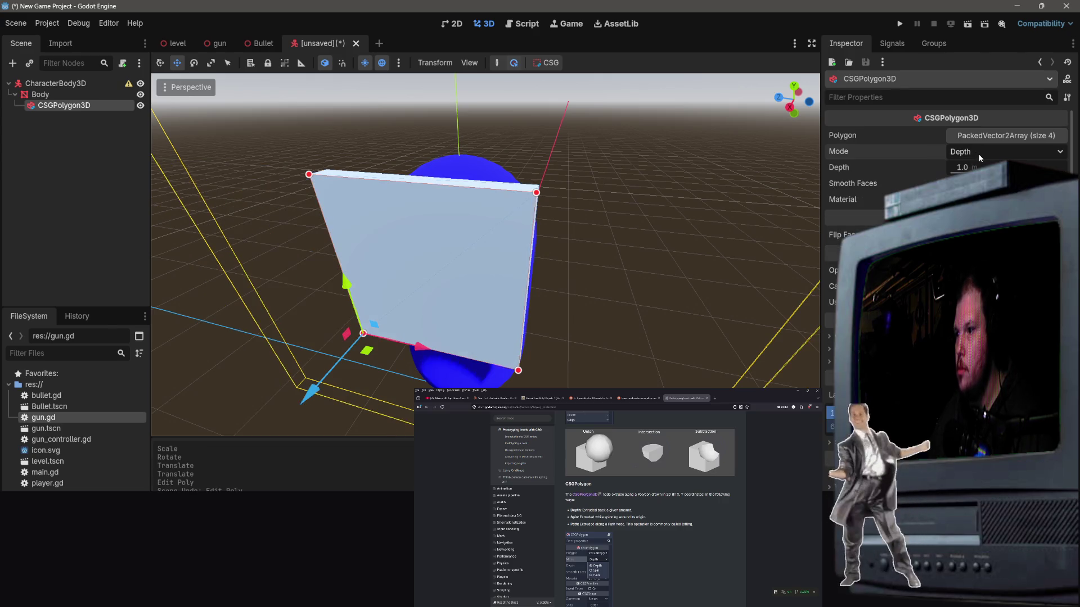
Step: Set the CSGPolygon3D Mode to Spin for a 360-degree revolved solid
click(981, 153)
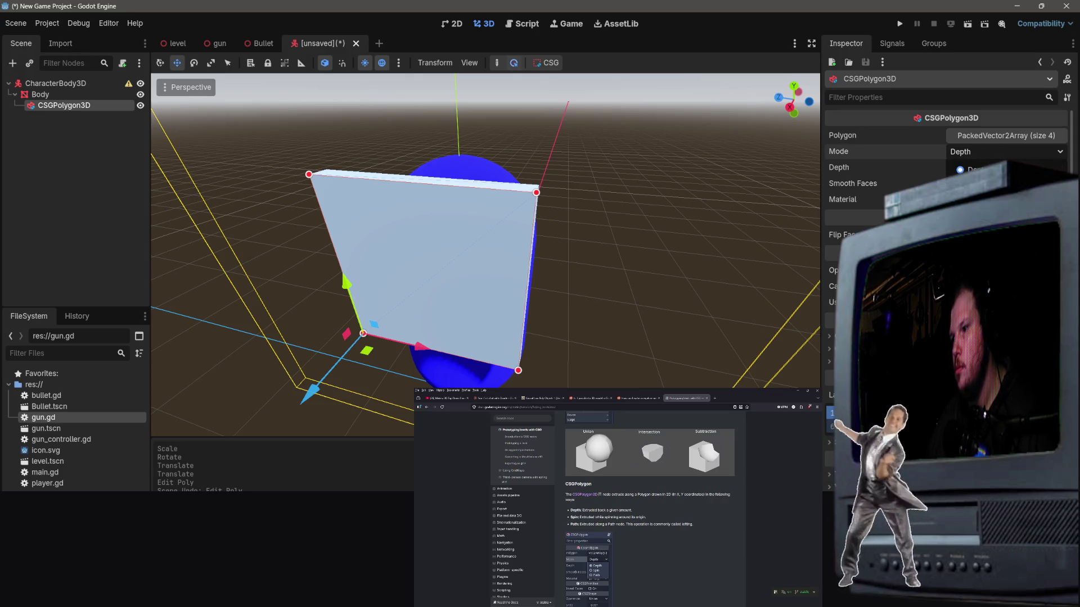
click(973, 185)
drag(758, 304, 708, 231)
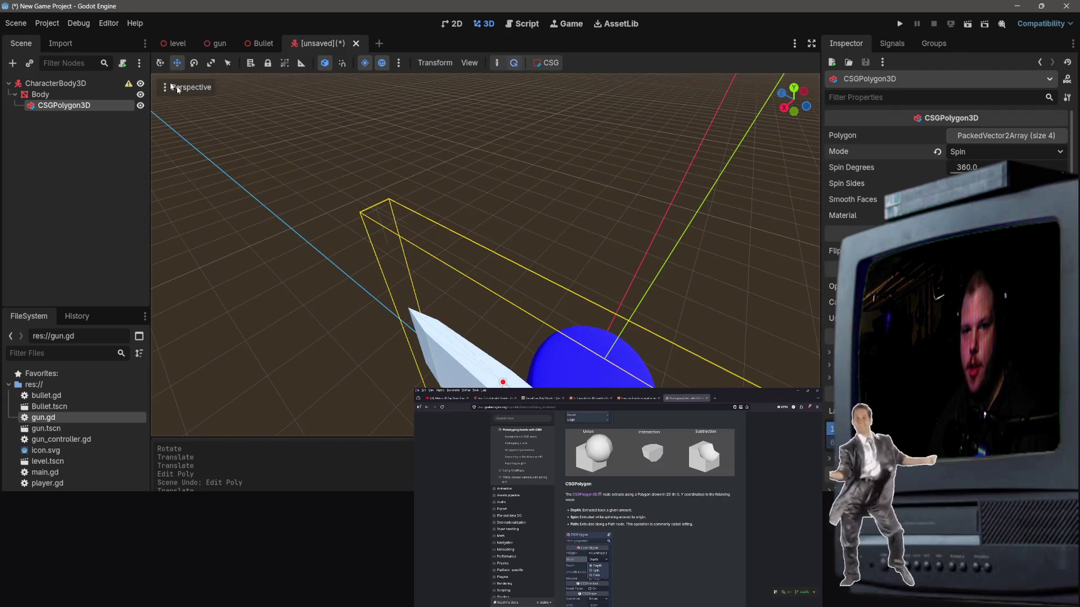
click(210, 62)
drag(590, 258, 550, 262)
click(194, 62)
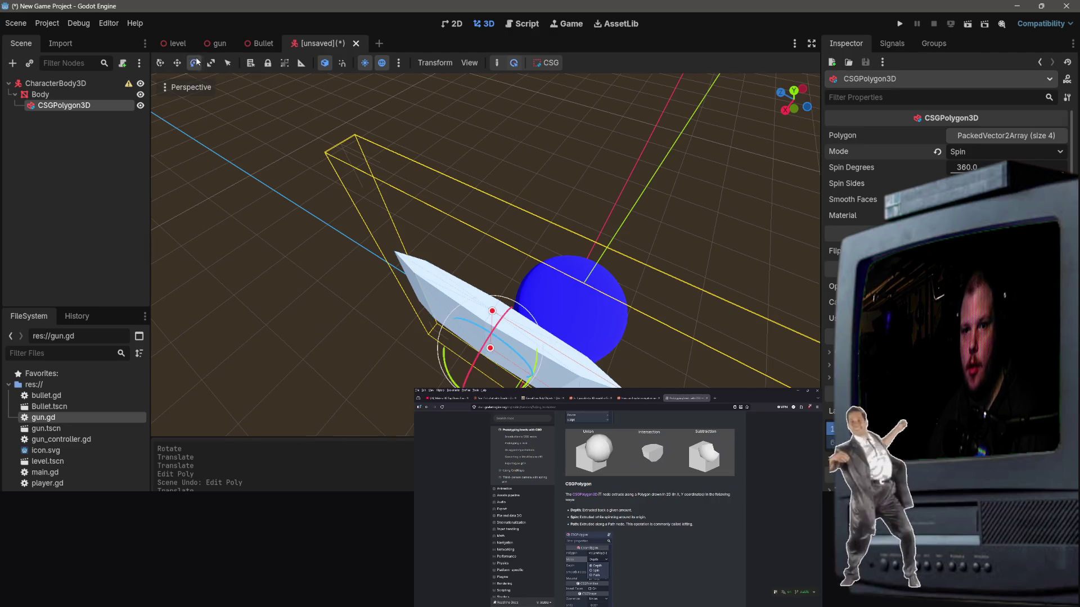
mouse_move(464, 292)
mouse_down()
mouse_move(464, 281)
mouse_move(478, 319)
mouse_up()
right_click(478, 323)
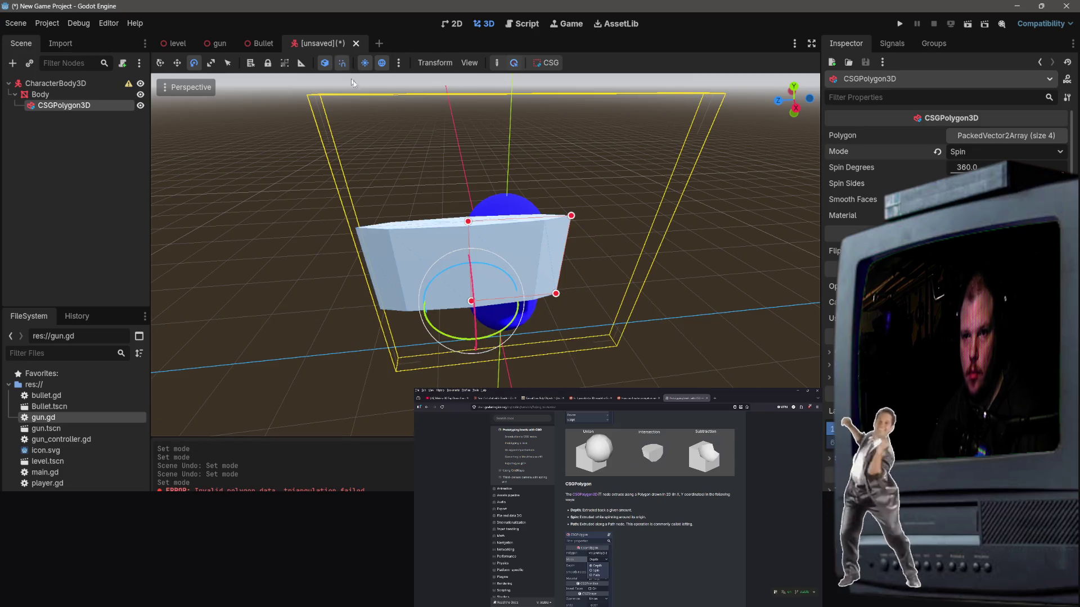
Step: Rotate the spun polygon 120 degrees to lie flat and squash it narrower and thinner
mouse_move(472, 281)
mouse_down()
mouse_move(481, 349)
mouse_move(583, 344)
mouse_up()
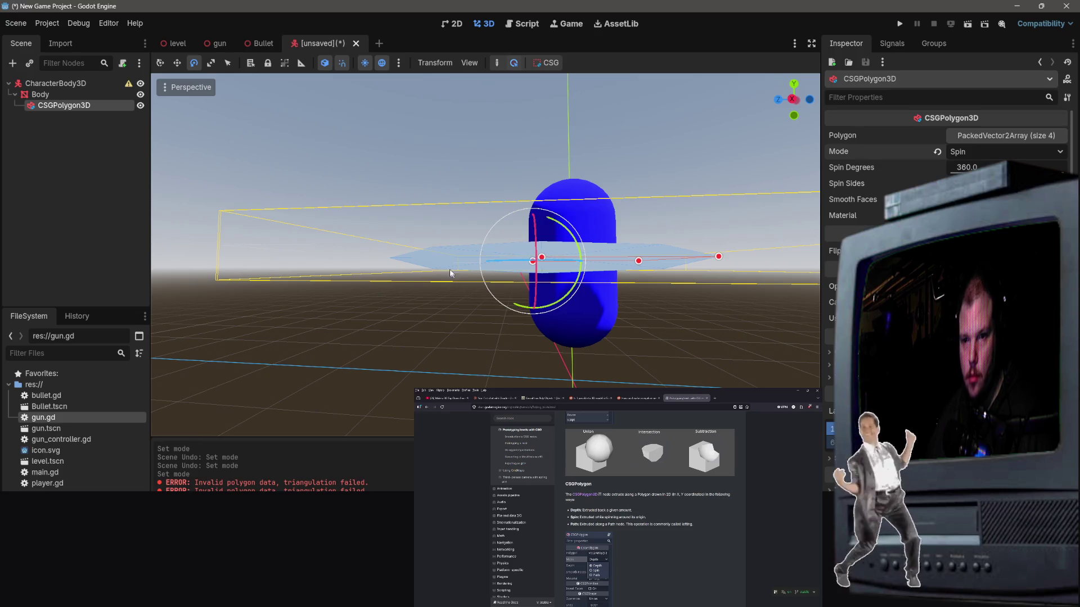
click(211, 63)
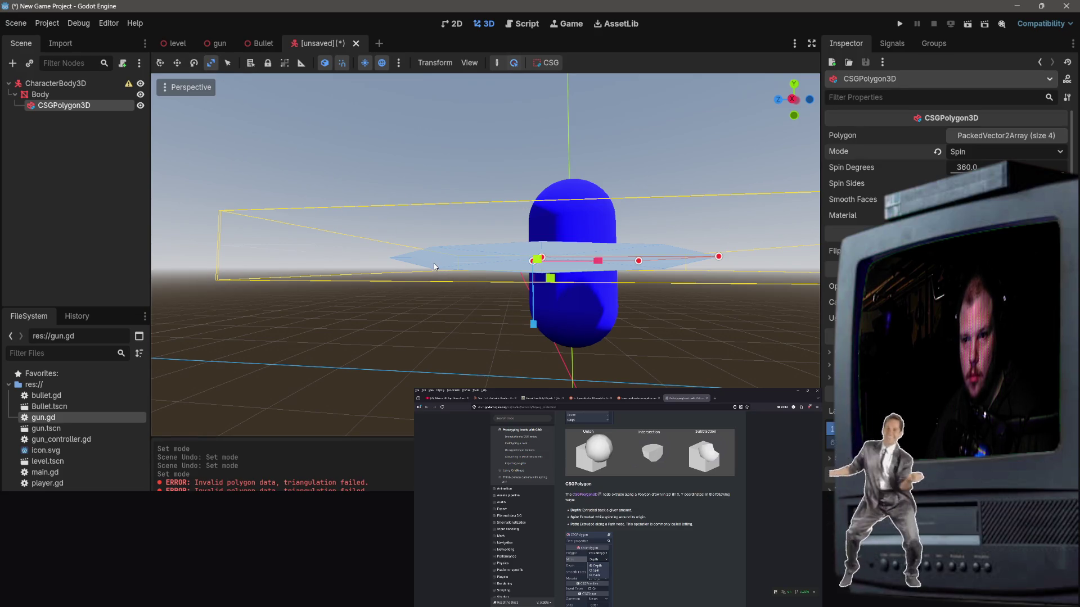
mouse_move(570, 276)
mouse_down()
mouse_move(568, 264)
mouse_move(562, 282)
mouse_up()
mouse_move(549, 196)
mouse_down()
mouse_move(497, 198)
mouse_move(503, 220)
mouse_up()
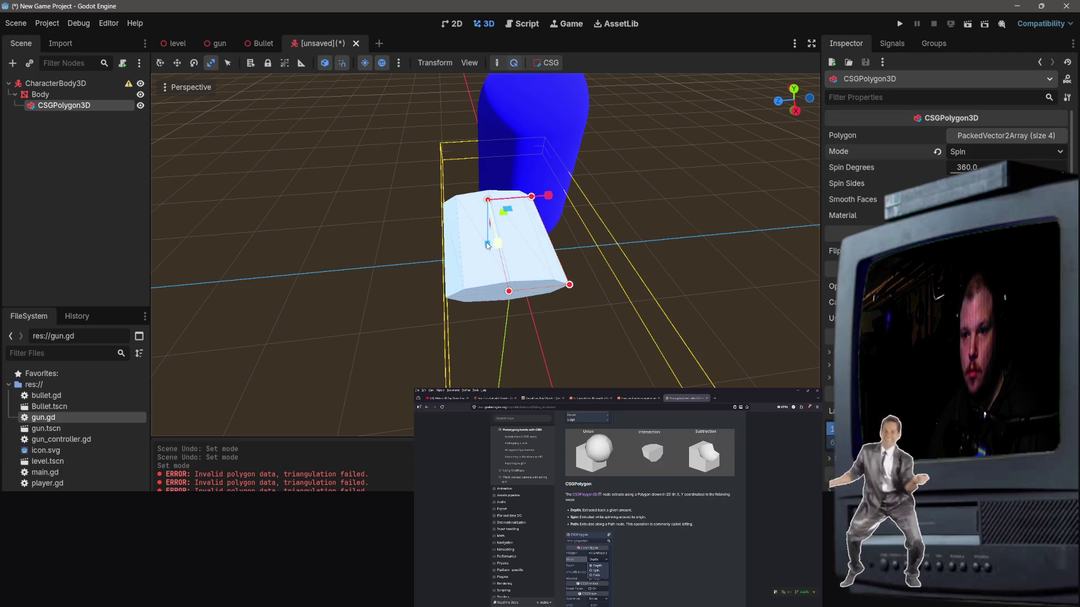
mouse_move(476, 248)
mouse_down()
mouse_move(571, 265)
mouse_move(518, 261)
mouse_move(568, 274)
mouse_move(522, 251)
mouse_up()
Step: Undo the last rotation and raise the polygon up to face height on the capsule
click(176, 65)
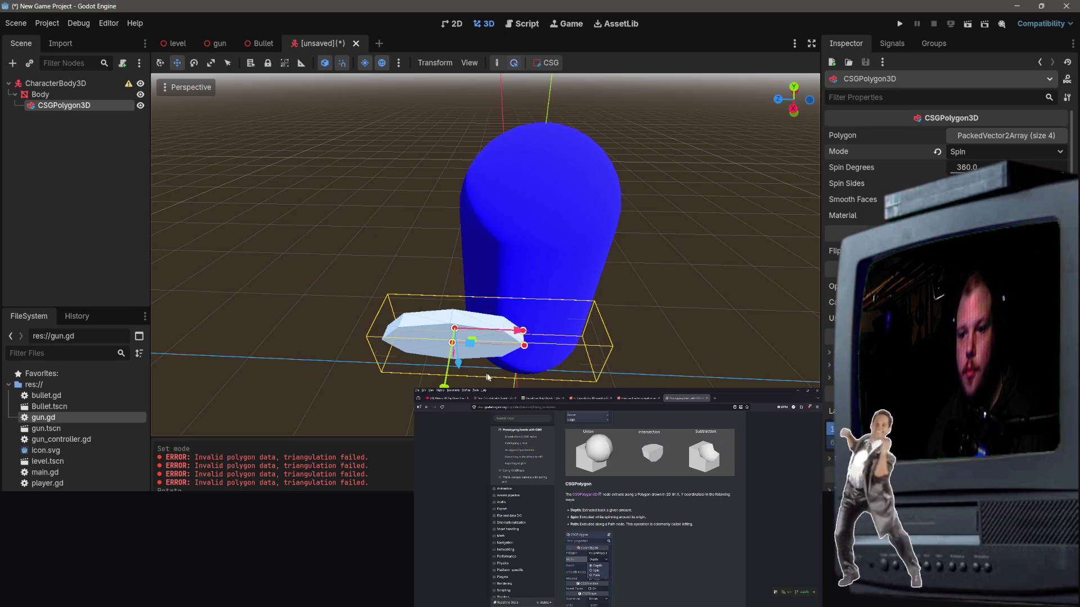
key(ctrl+z)
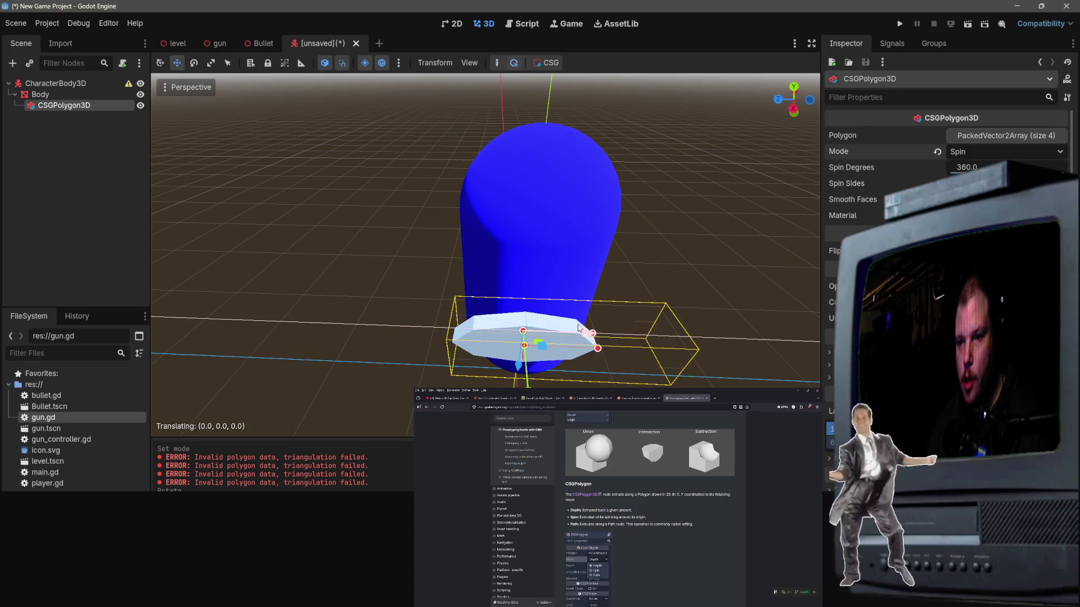
mouse_move(526, 325)
mouse_down()
mouse_move(526, 382)
mouse_move(520, 315)
mouse_move(557, 263)
mouse_up()
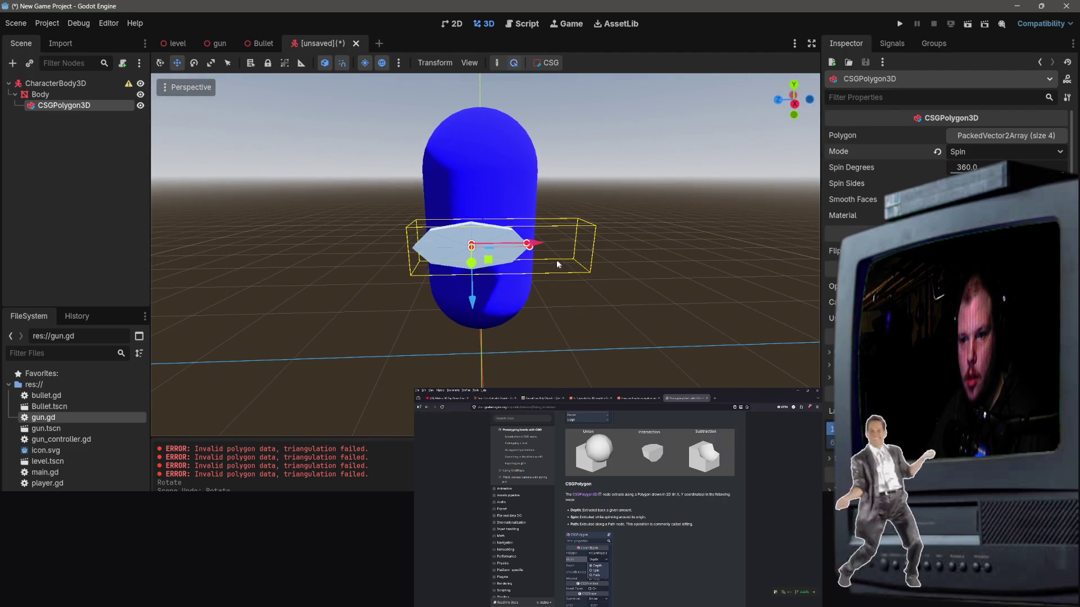
drag(474, 309, 478, 252)
drag(537, 177, 539, 179)
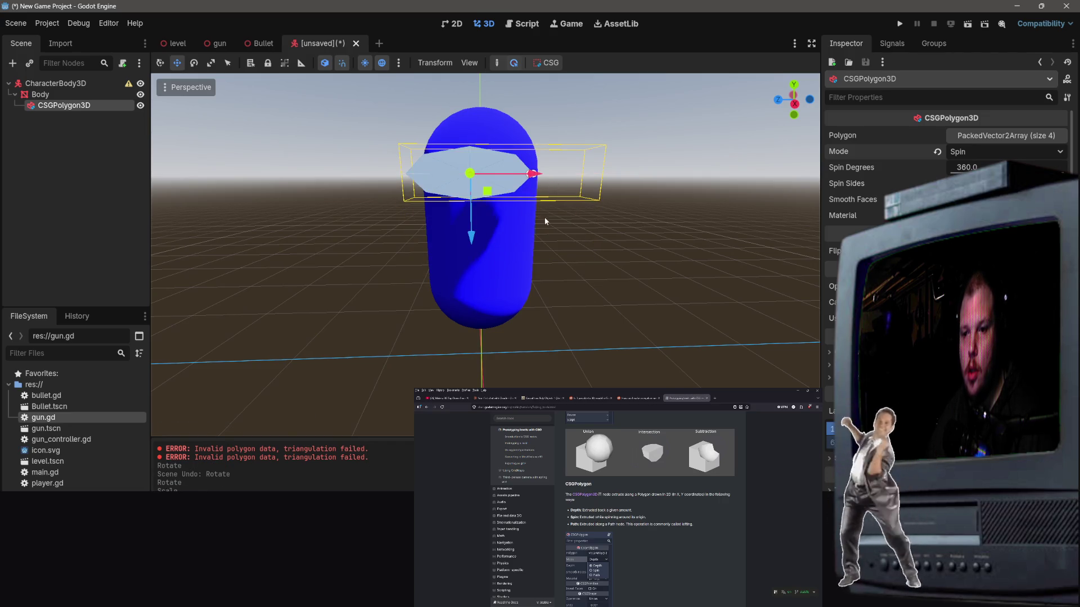
mouse_move(545, 217)
mouse_down()
mouse_move(484, 264)
mouse_move(542, 227)
mouse_up()
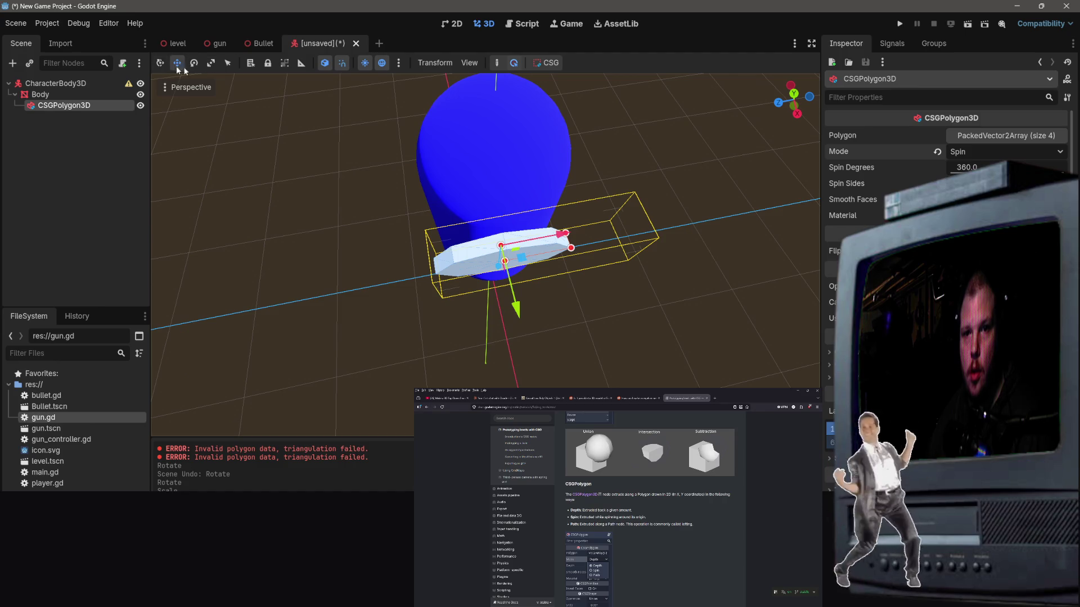
Step: Pull the polygon's right outline point outward
key(q)
mouse_move(541, 227)
mouse_down()
mouse_move(512, 203)
mouse_move(540, 225)
mouse_up()
key(w)
scroll(650, 198, up, 5)
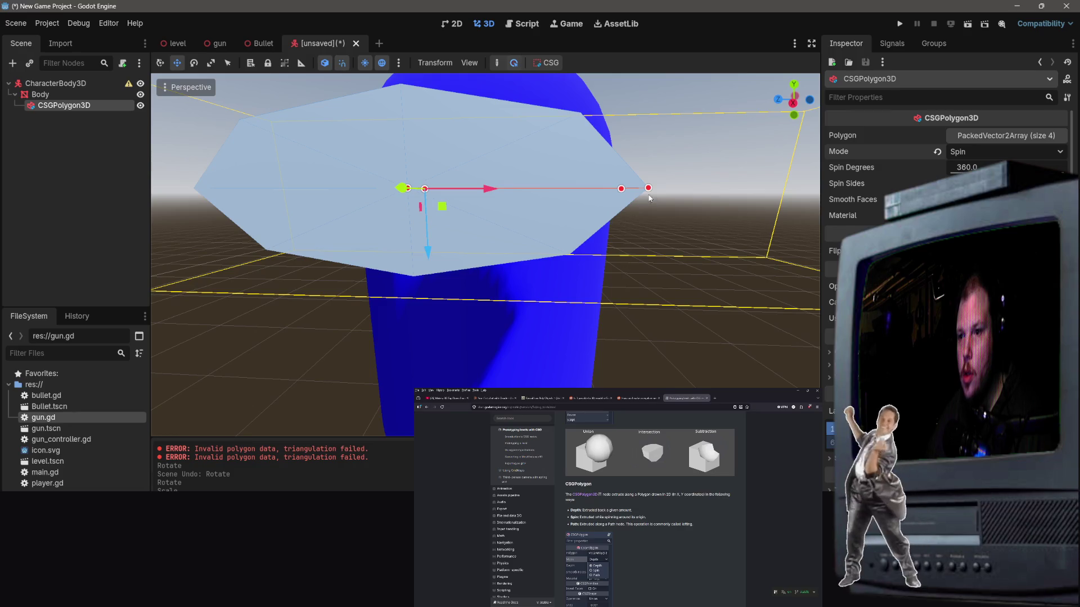
mouse_move(647, 189)
mouse_down()
mouse_move(626, 181)
mouse_move(630, 222)
mouse_up()
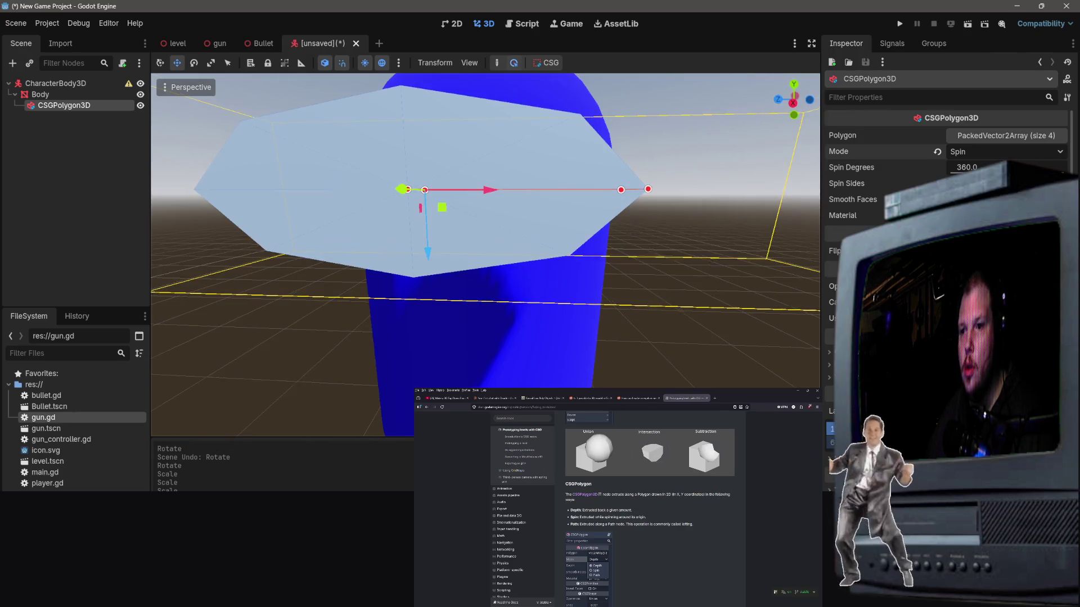
Step: Reshape the polygon outline, moving the right point inward and pulling the upper point over
scroll(624, 225, down, 3)
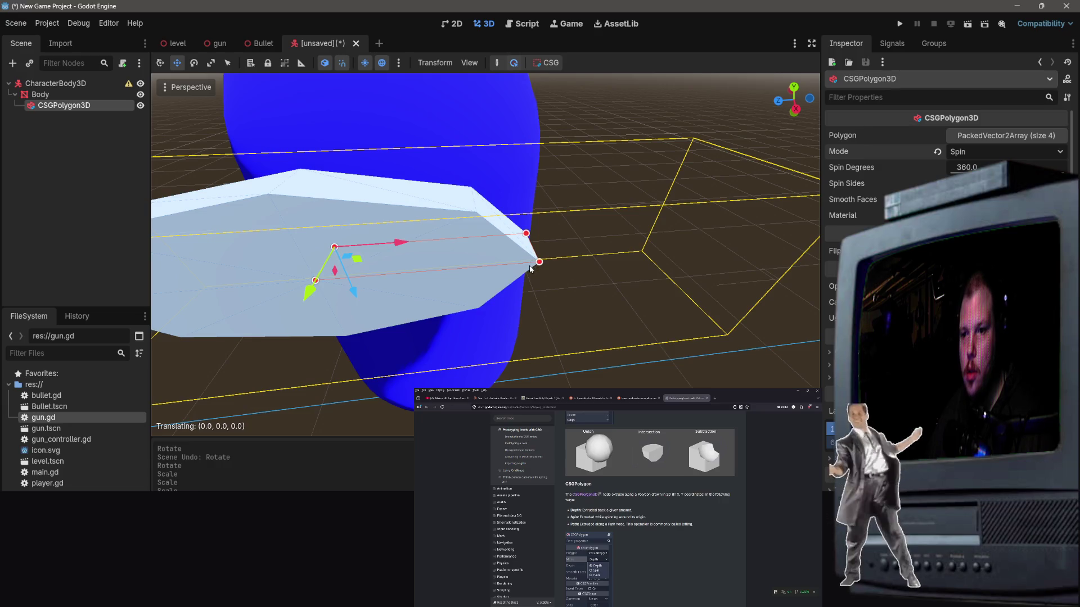
click(537, 265)
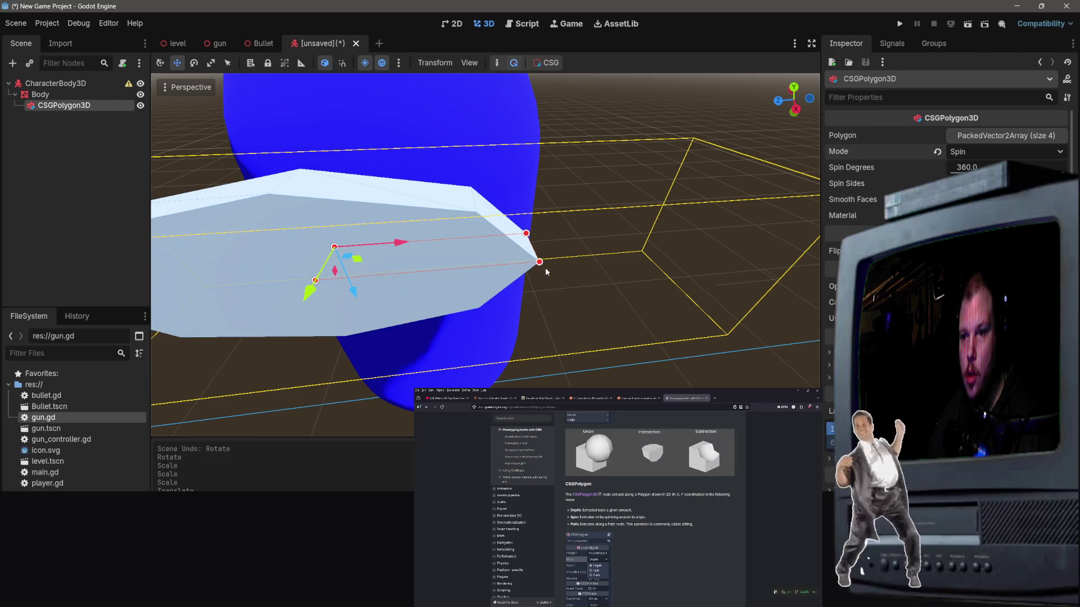
drag(540, 264, 498, 268)
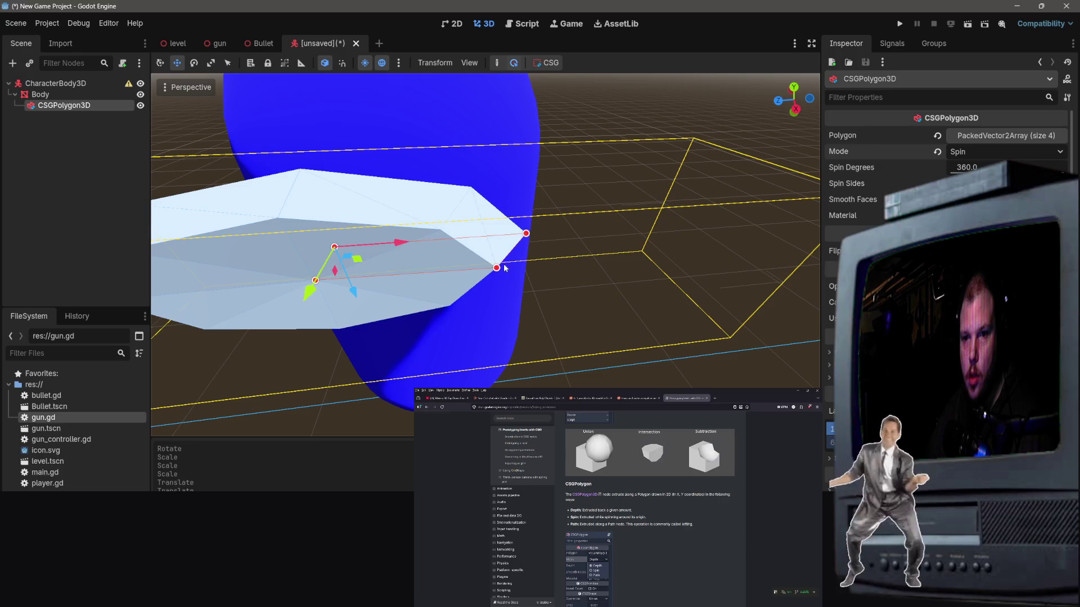
click(498, 269)
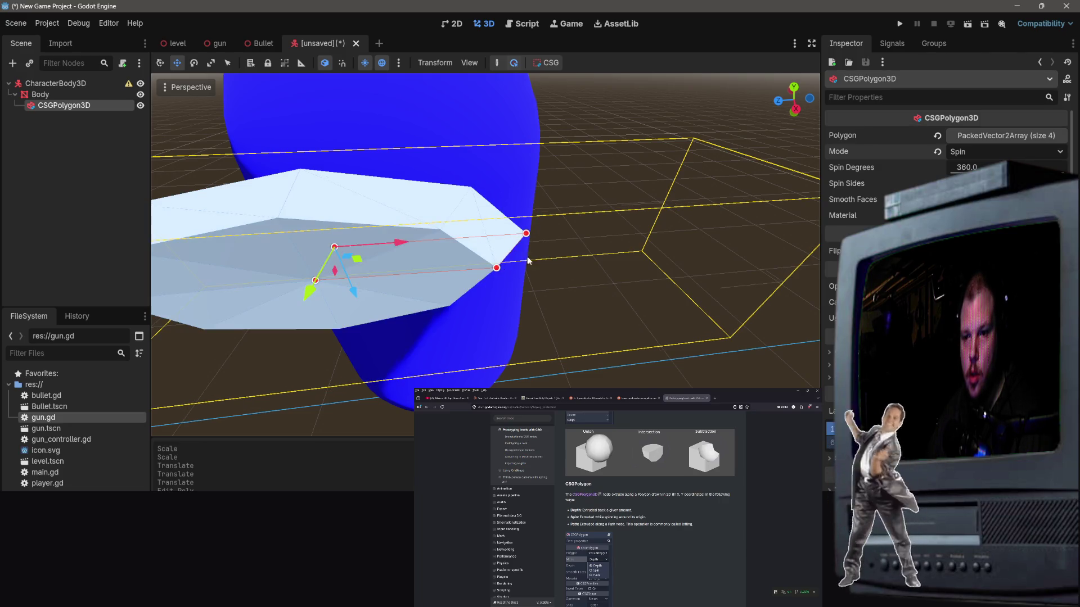
key(ctrl+z)
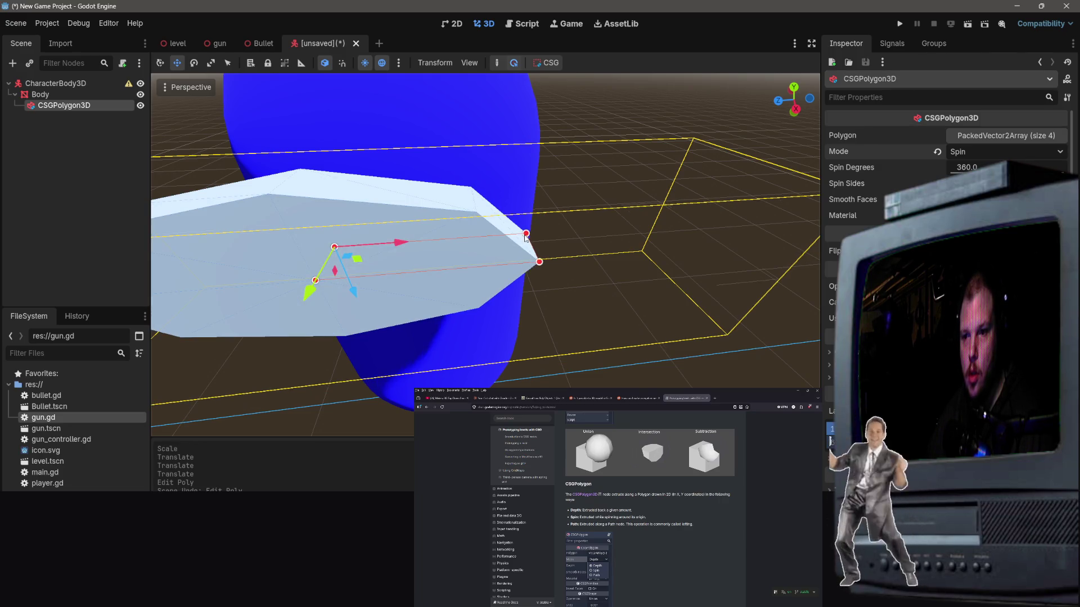
click(526, 235)
right_click(539, 262)
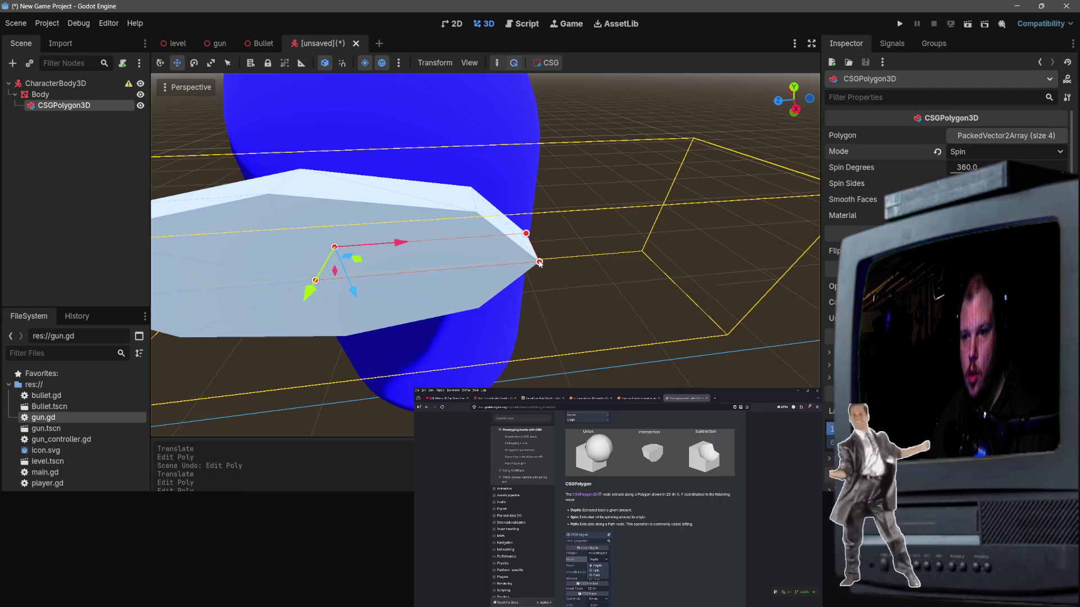
key(ctrl+z)
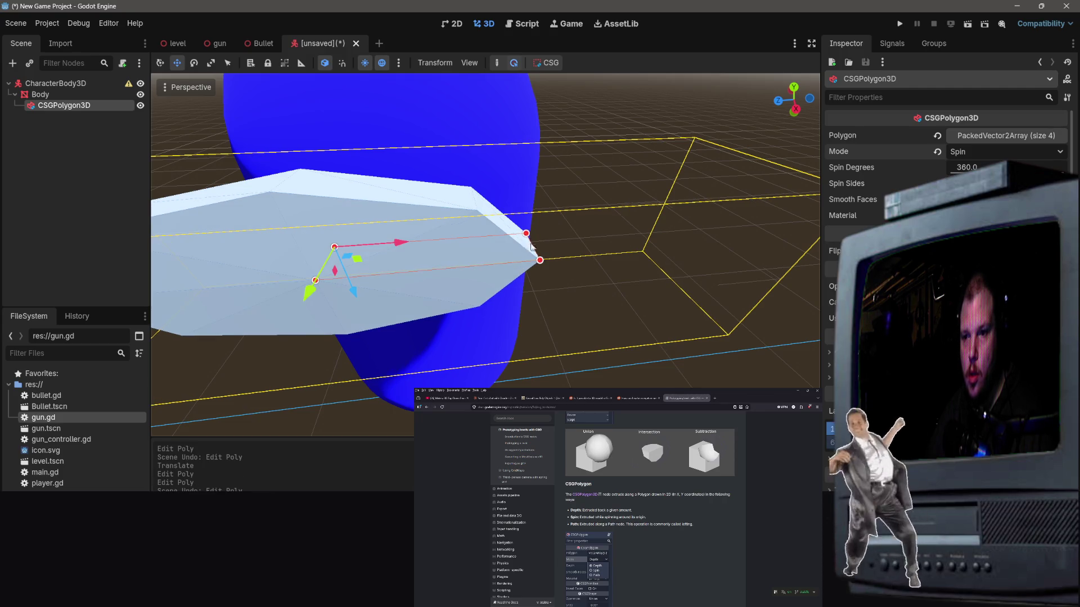
mouse_move(528, 236)
mouse_down()
mouse_move(469, 227)
mouse_move(495, 242)
mouse_move(558, 217)
mouse_up()
scroll(495, 242, up, 5)
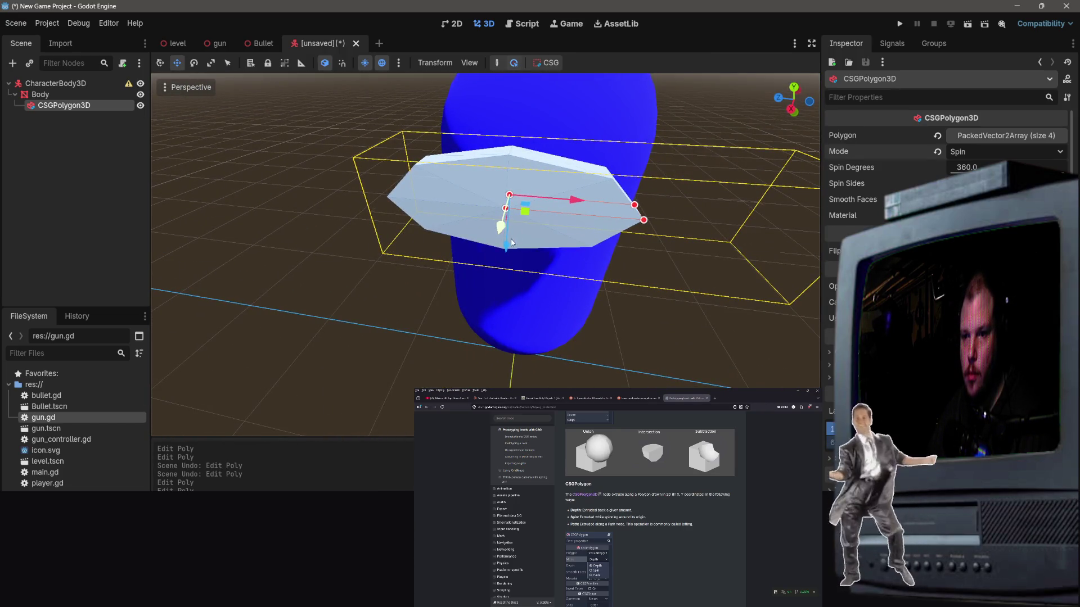
drag(512, 243, 521, 247)
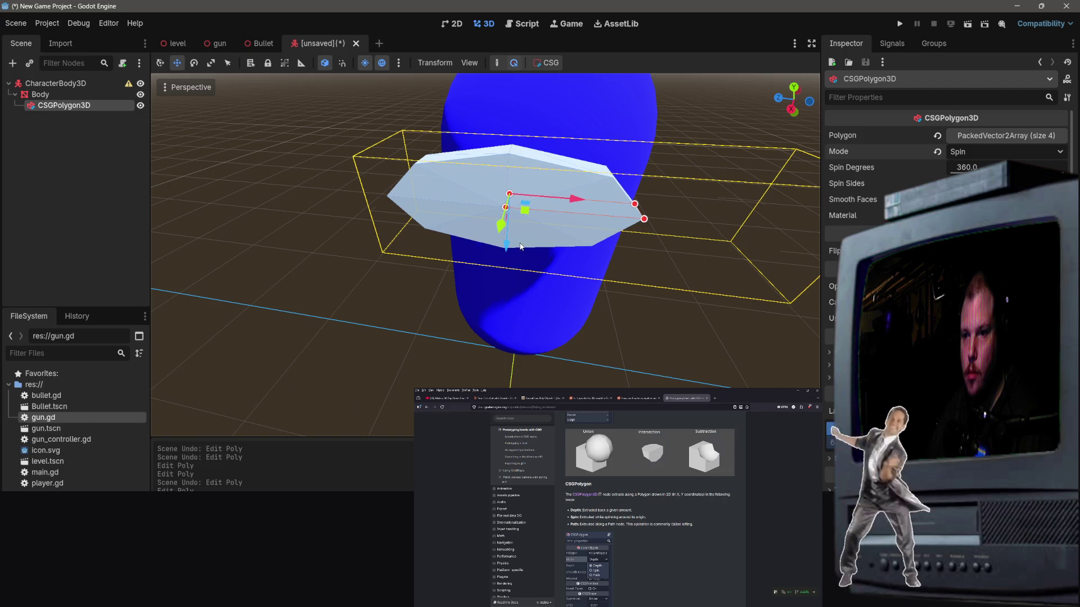
Step: Add, move and remove outline points to leave five, then request deleting the CSGPolygon3D
click(592, 214)
mouse_move(592, 215)
mouse_down()
mouse_move(590, 203)
mouse_move(589, 214)
mouse_up()
click(588, 209)
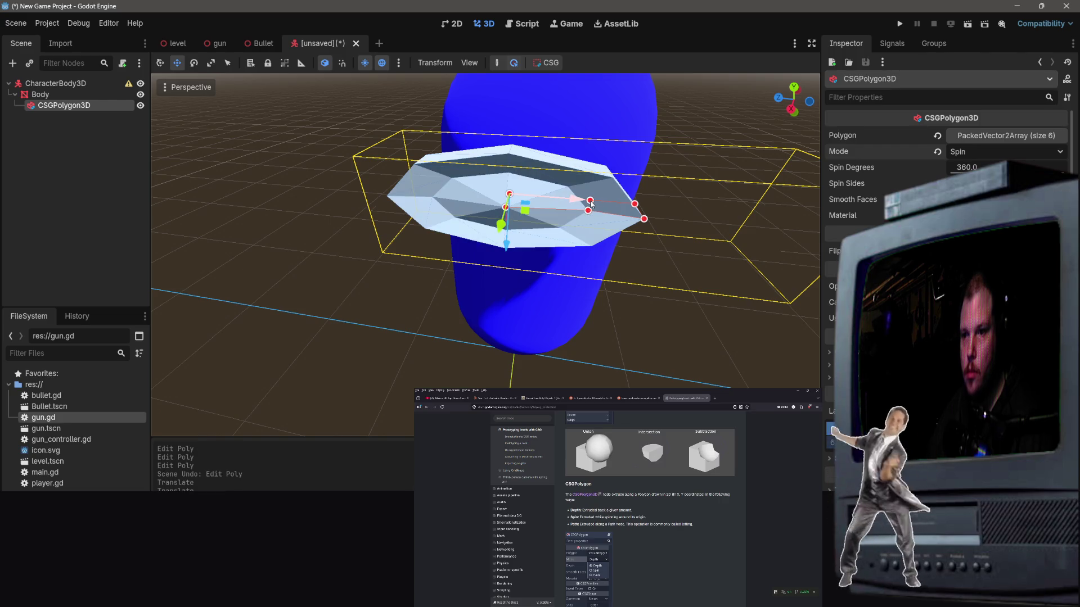
drag(586, 210, 584, 207)
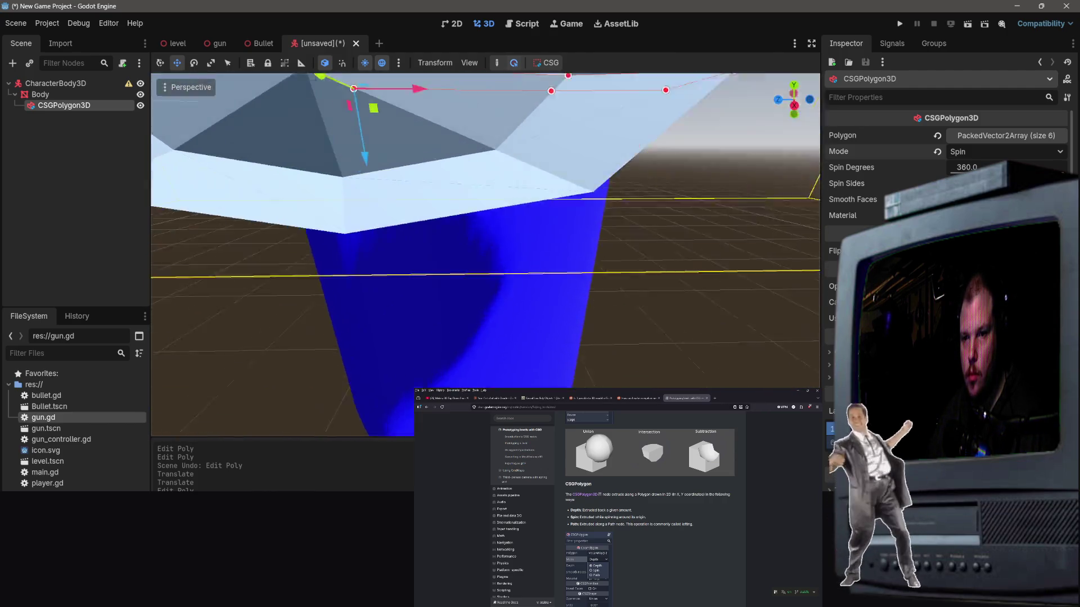
drag(522, 207, 519, 221)
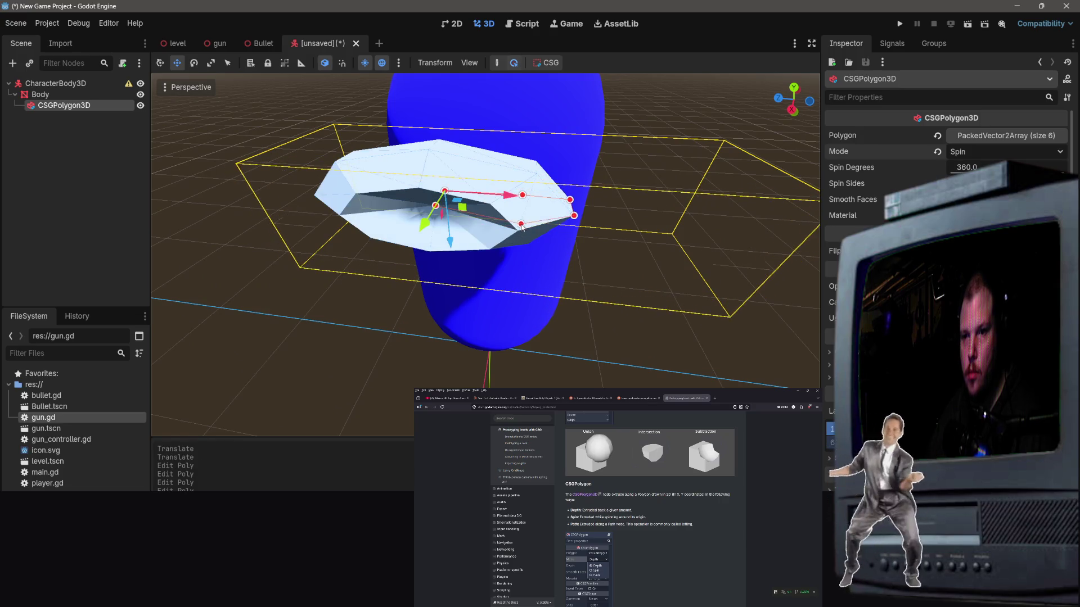
right_click(518, 220)
drag(434, 207, 437, 224)
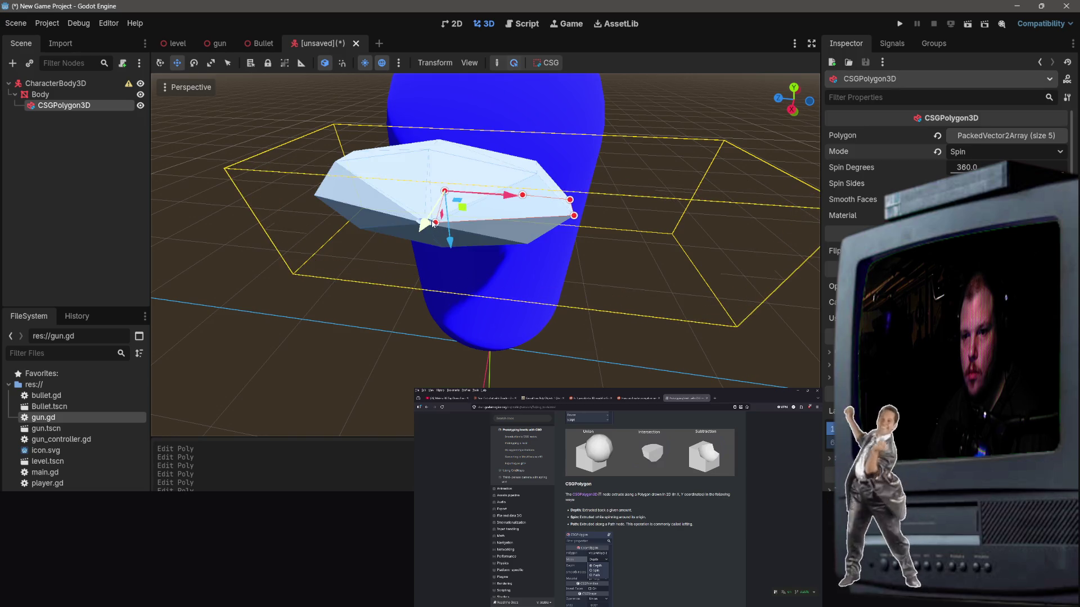
click(493, 266)
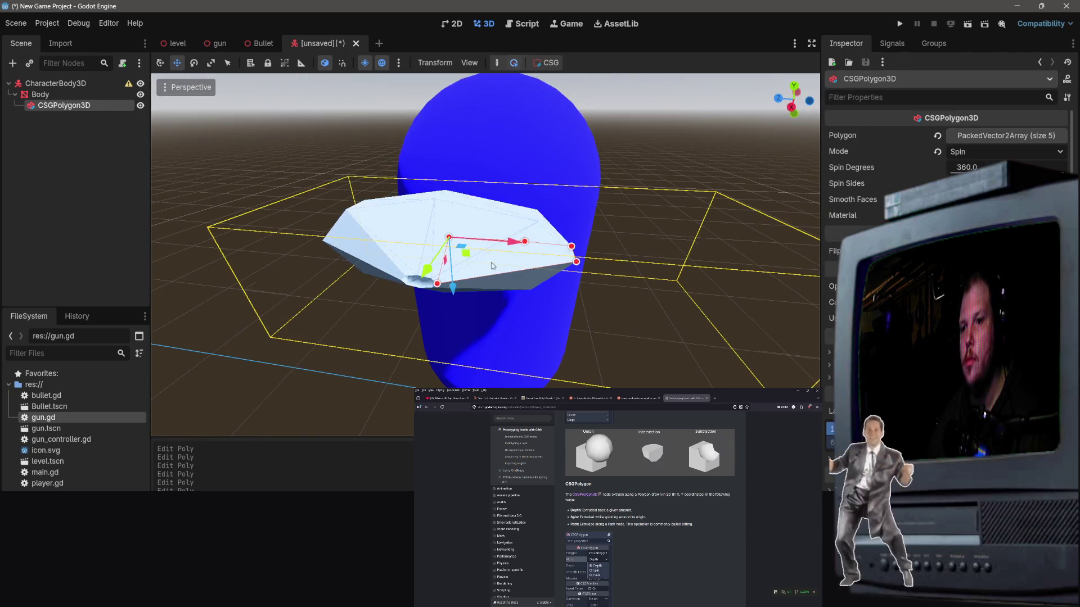
key(Delete)
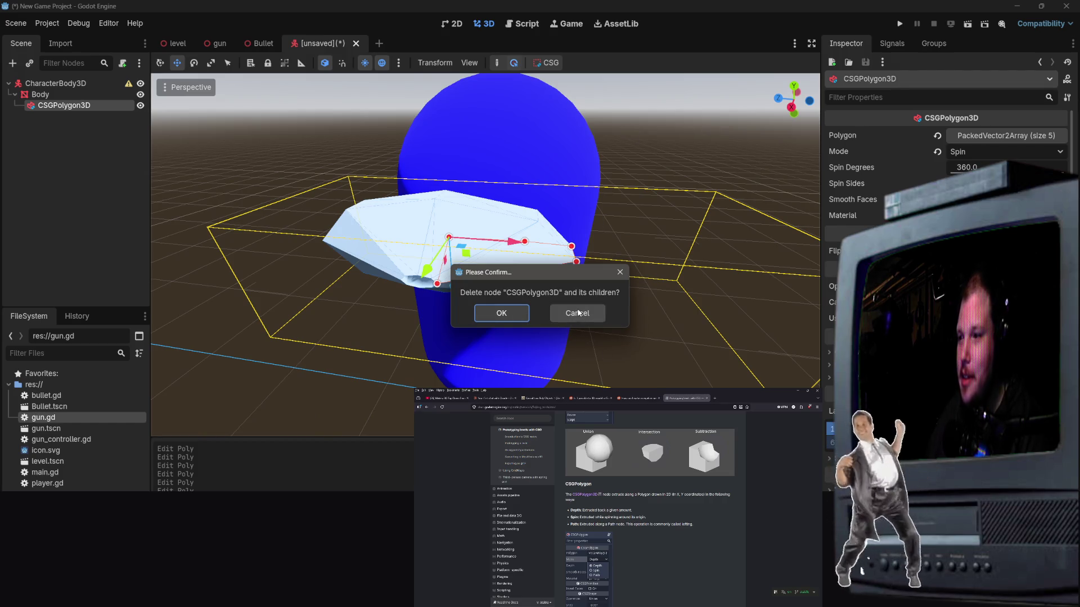
Step: Confirm deleting the CSGPolygon3D node
click(498, 319)
right_click(59, 178)
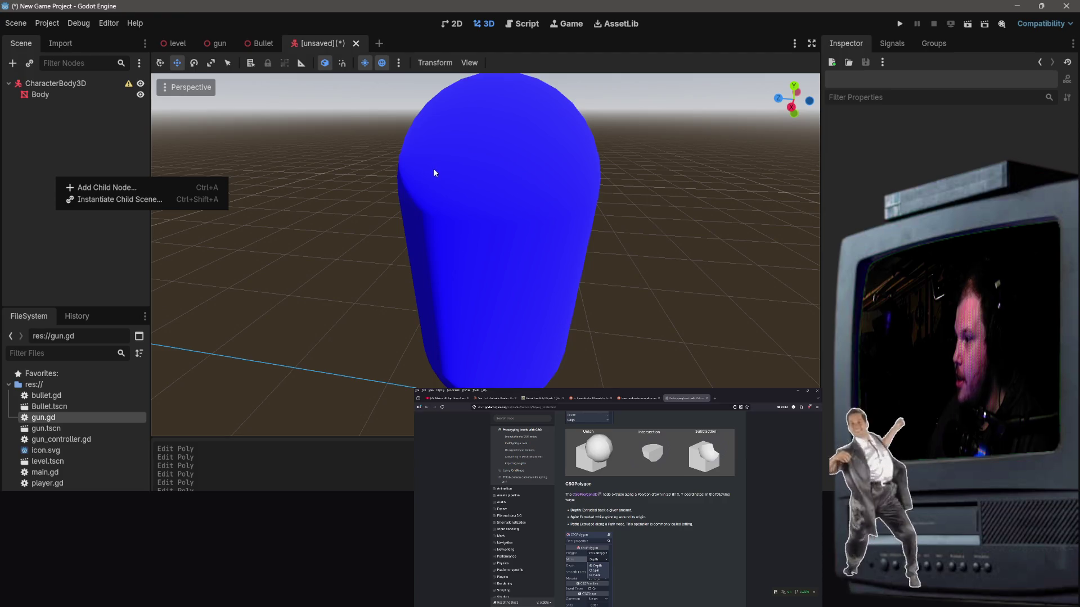
click(394, 215)
mouse_move(393, 215)
mouse_down()
mouse_move(428, 258)
mouse_move(394, 237)
mouse_move(399, 270)
mouse_move(394, 224)
mouse_up()
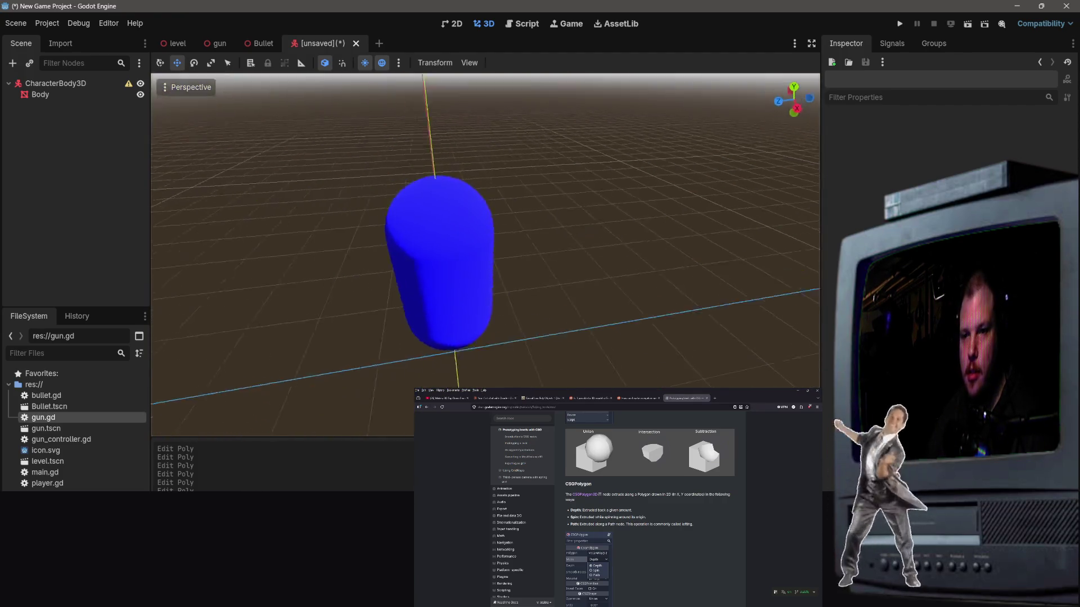
right_click(99, 128)
click(135, 143)
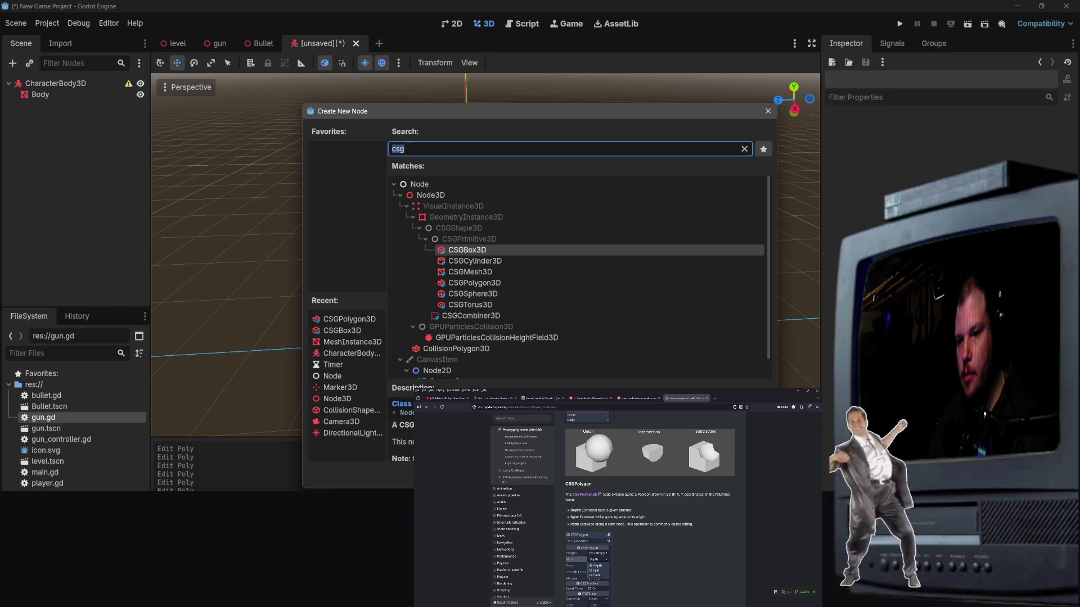
key(Escape)
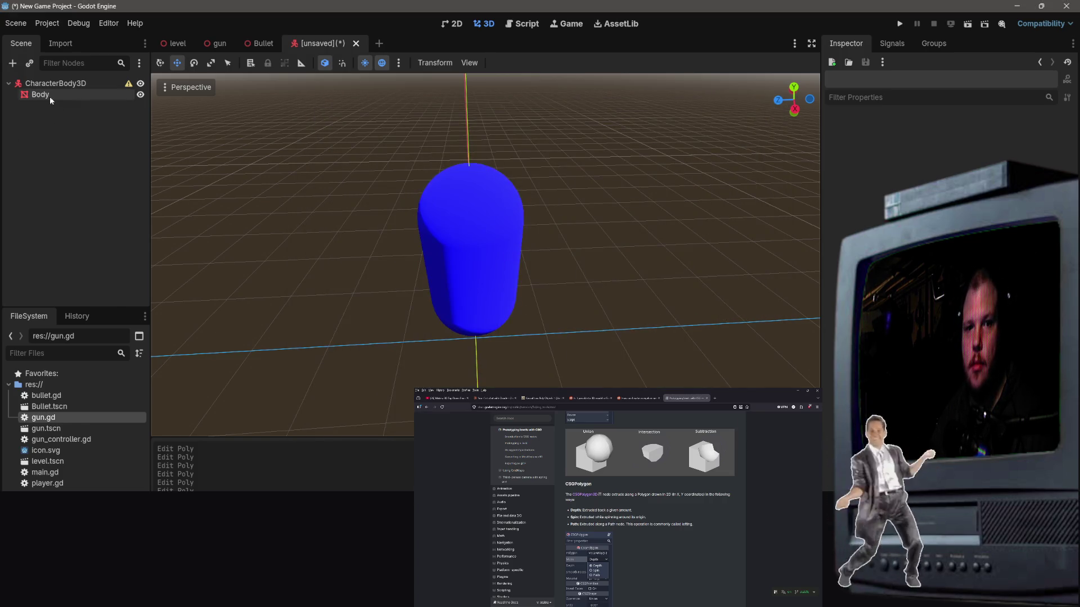
Step: Add a CSGBox3D under Body and thin it to about 0.024 m along X
right_click(50, 96)
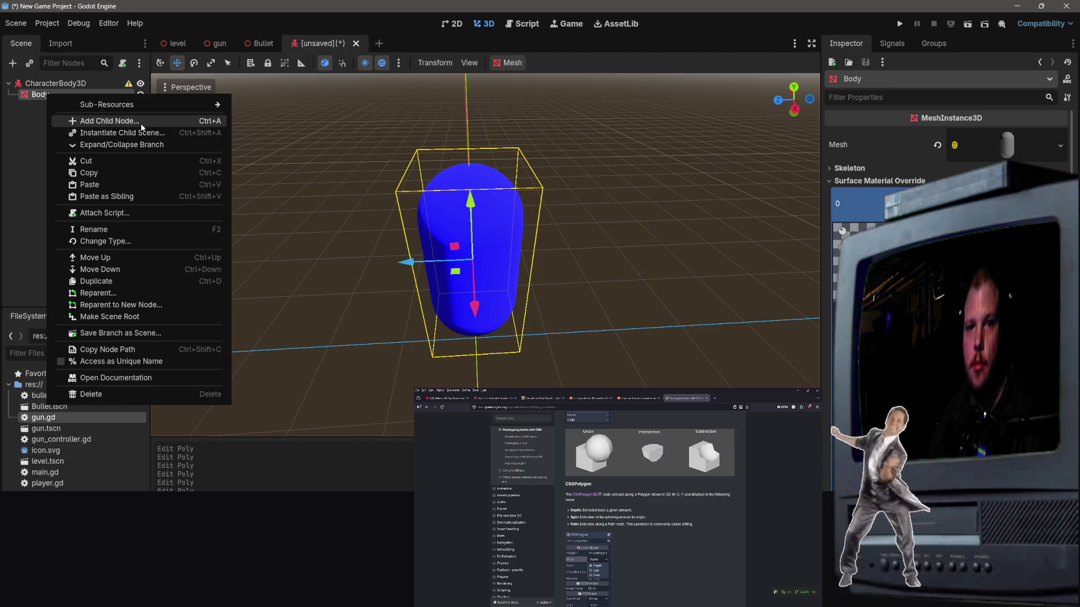
click(109, 121)
text(csg)
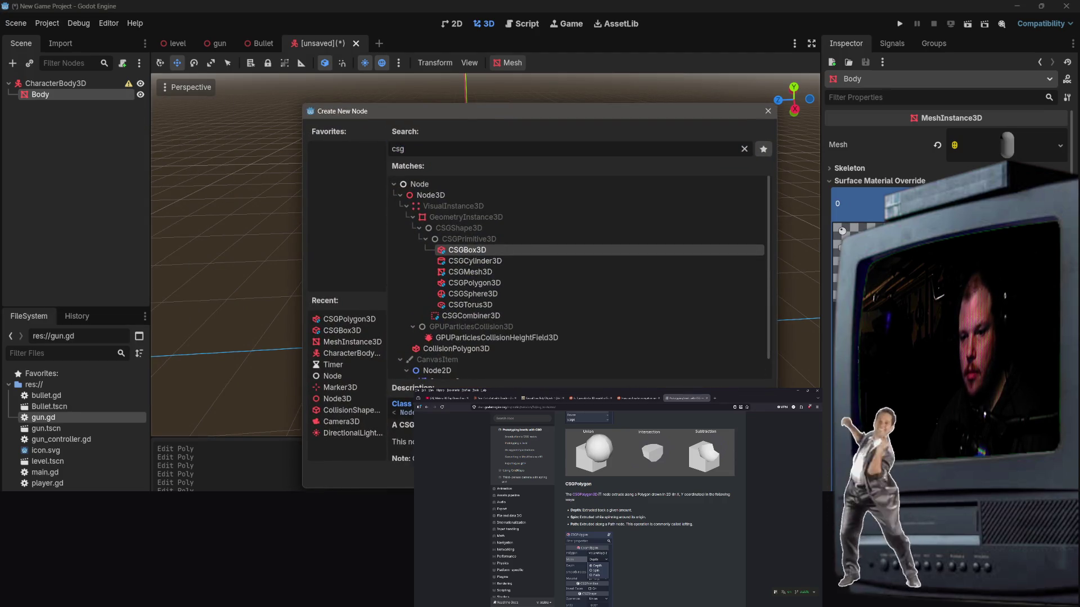
key(Return)
drag(427, 237, 461, 251)
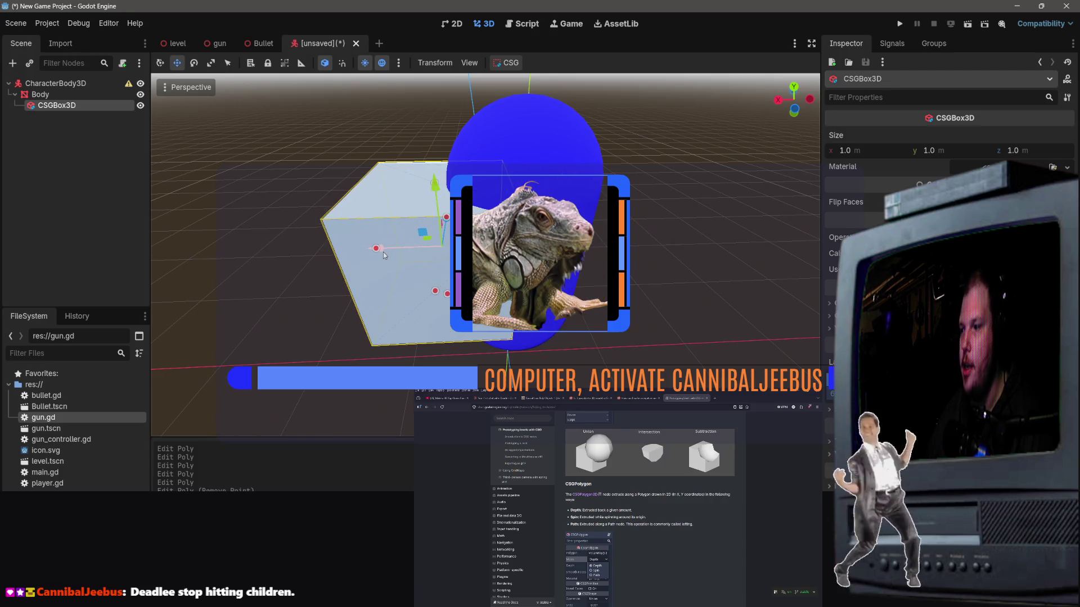
mouse_move(589, 261)
mouse_down()
mouse_move(531, 292)
mouse_move(420, 288)
mouse_up()
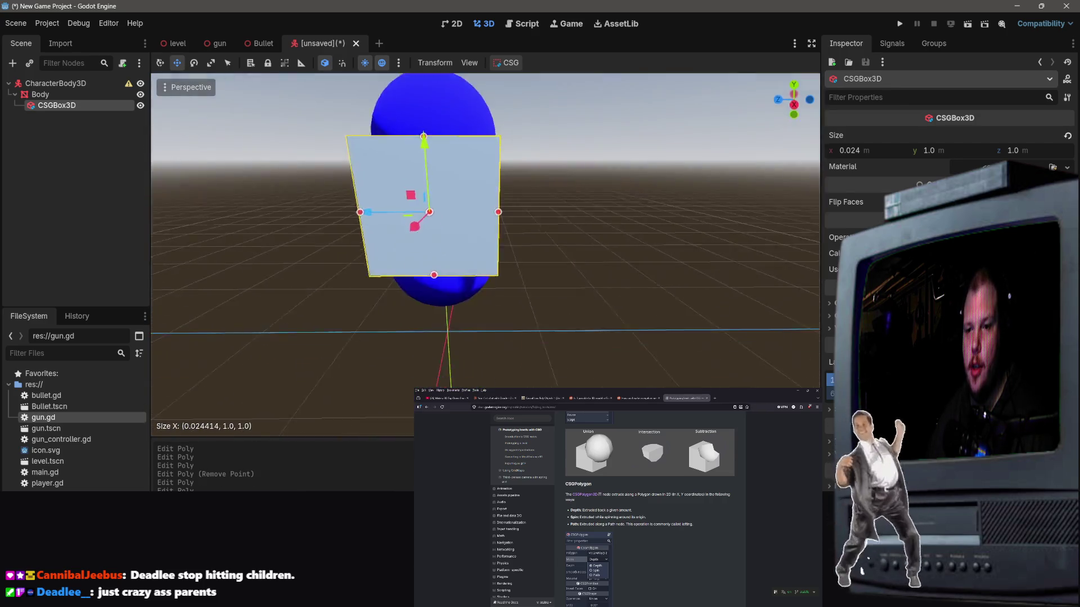
Step: Shrink the box height to 0.188 m, raise it up the capsule, and trim depth to 0.988 m
mouse_move(439, 309)
mouse_down()
mouse_move(439, 113)
mouse_move(463, 285)
mouse_up()
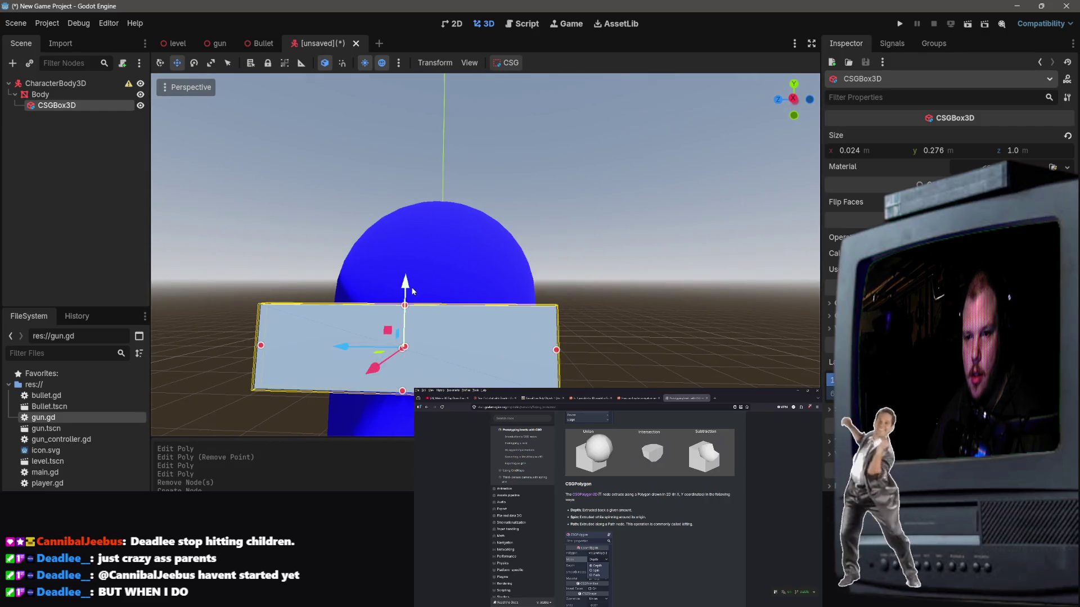
mouse_move(412, 292)
mouse_down()
mouse_move(410, 251)
mouse_move(410, 271)
mouse_up()
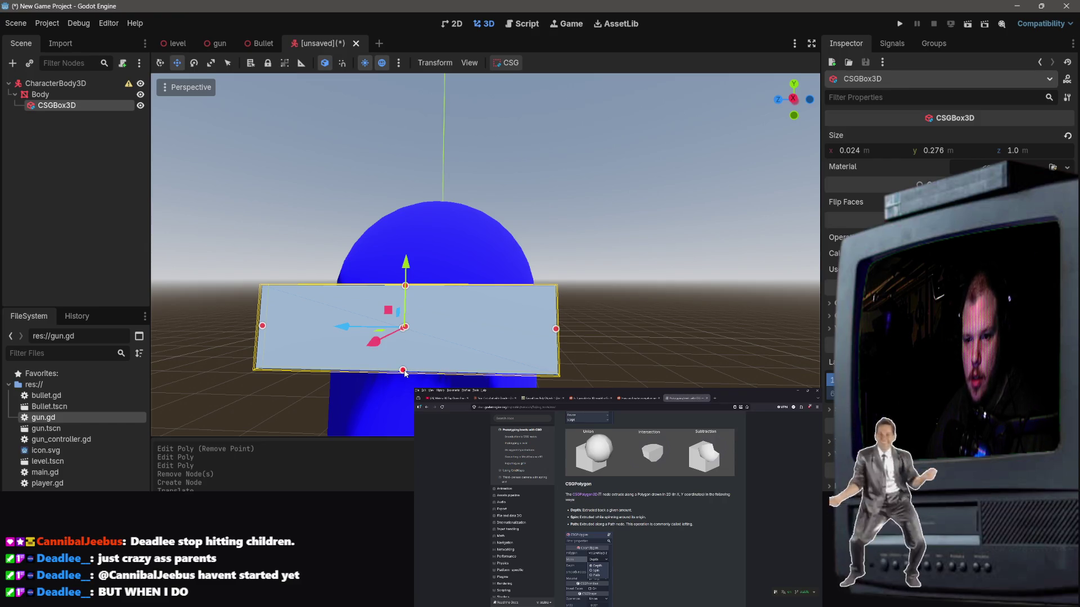
drag(405, 373, 406, 258)
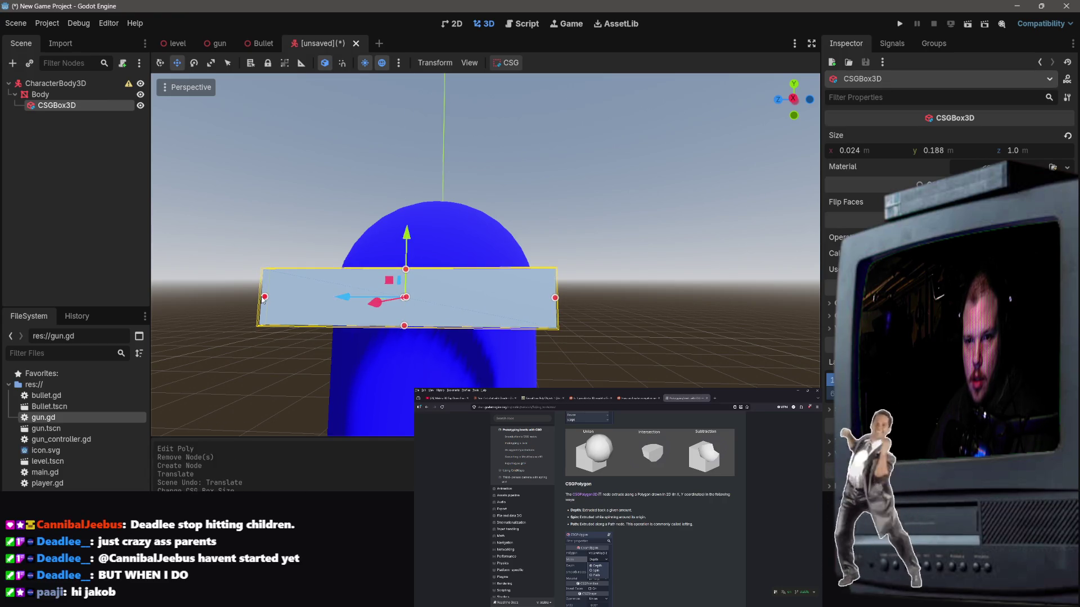
drag(263, 298, 268, 297)
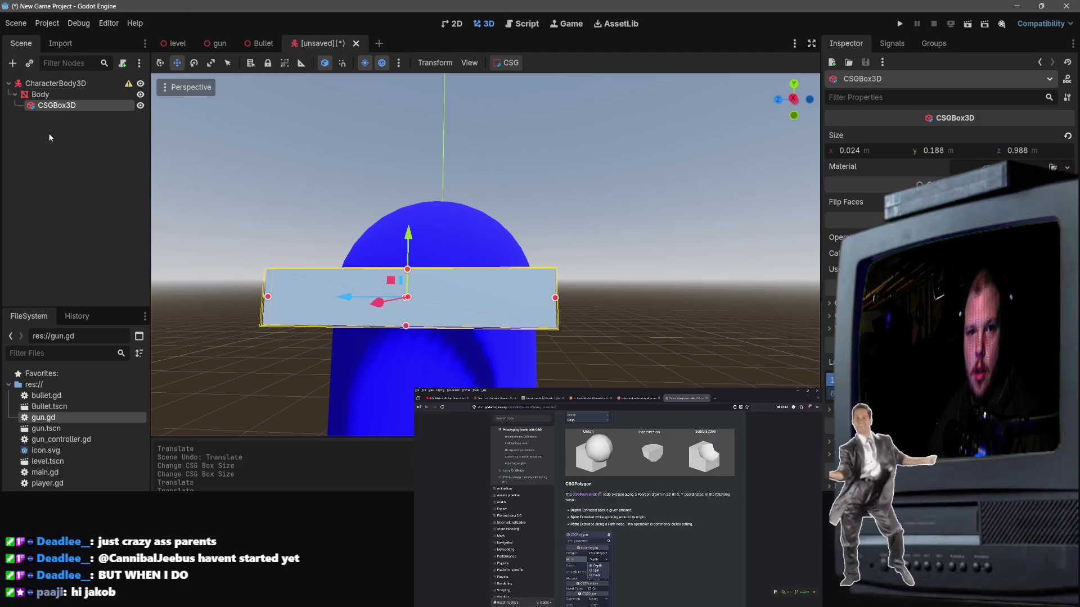
Step: Scale the box narrower and down to about 0.103 m tall as a thin visor strip
click(211, 62)
mouse_move(349, 298)
mouse_down()
mouse_move(383, 295)
mouse_move(373, 295)
mouse_up()
mouse_move(405, 326)
mouse_down()
mouse_move(406, 308)
mouse_move(366, 298)
mouse_move(447, 308)
mouse_up()
key(f)
click(541, 271)
click(506, 207)
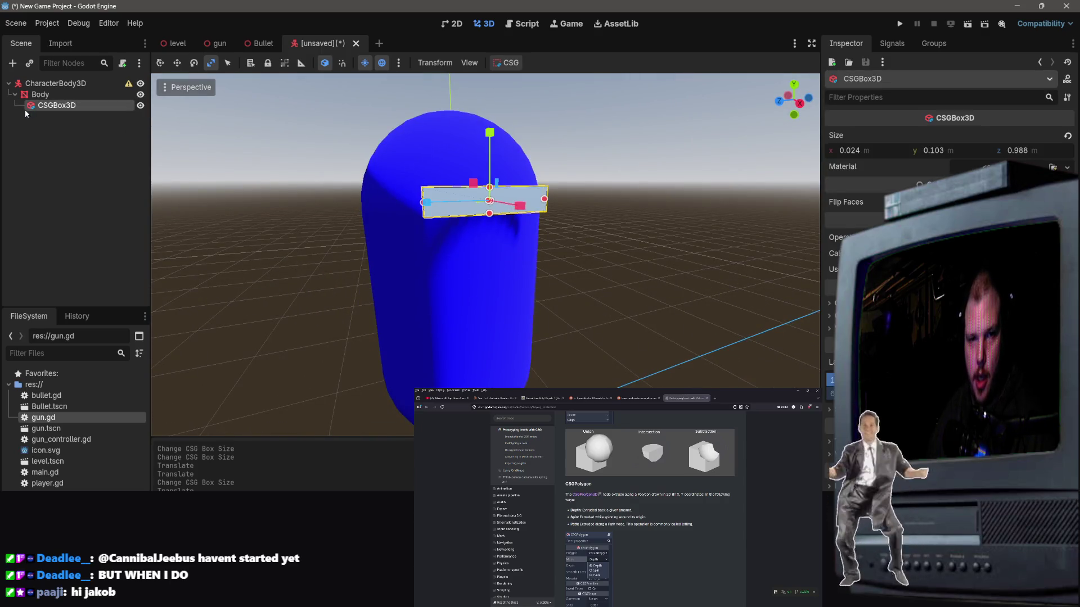
click(92, 141)
click(82, 105)
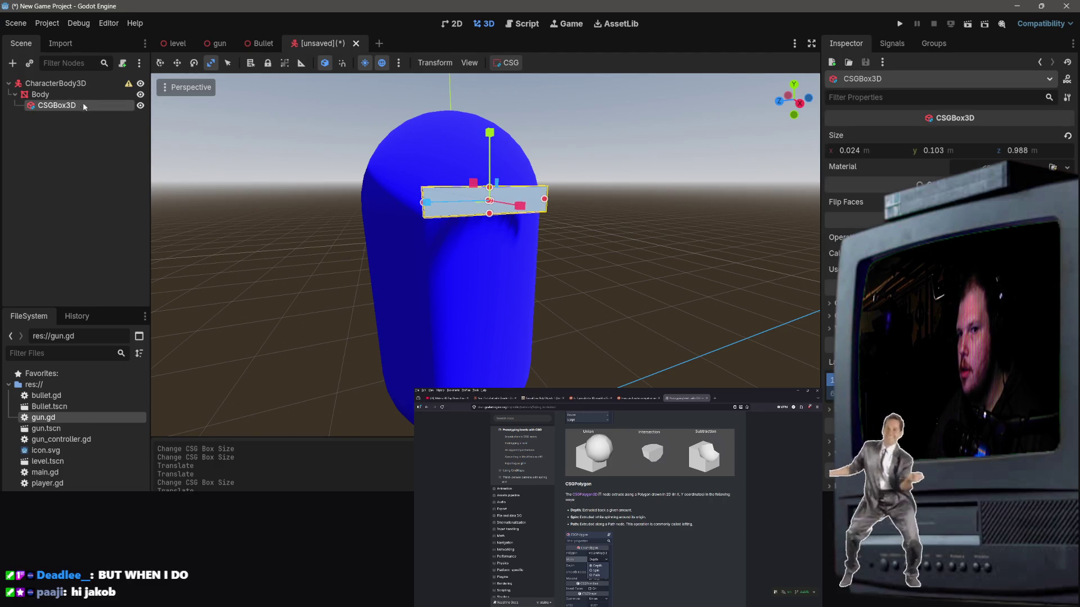
right_click(93, 104)
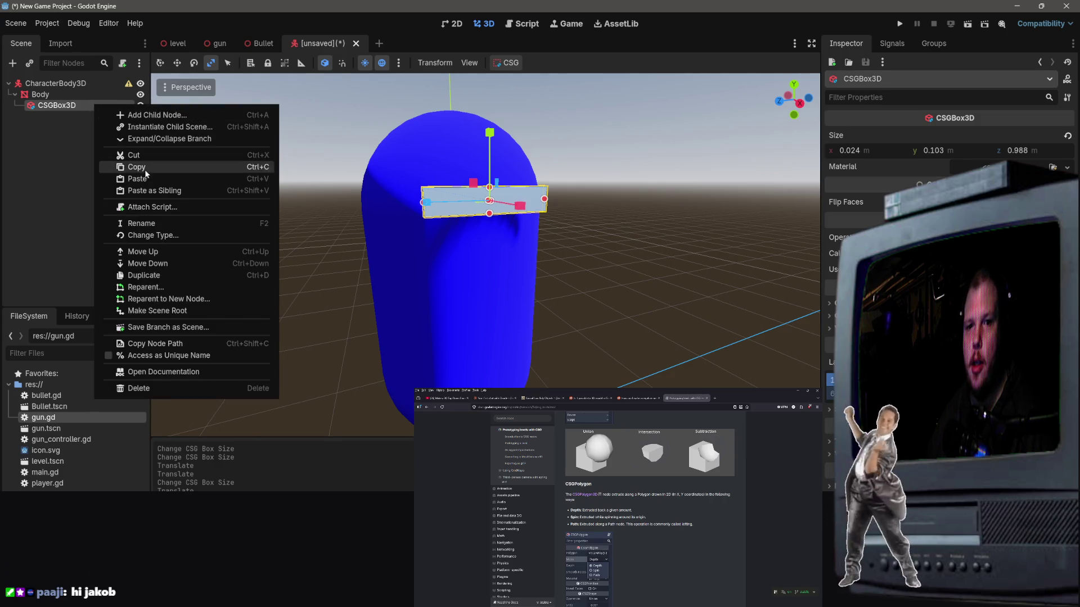
key(Escape)
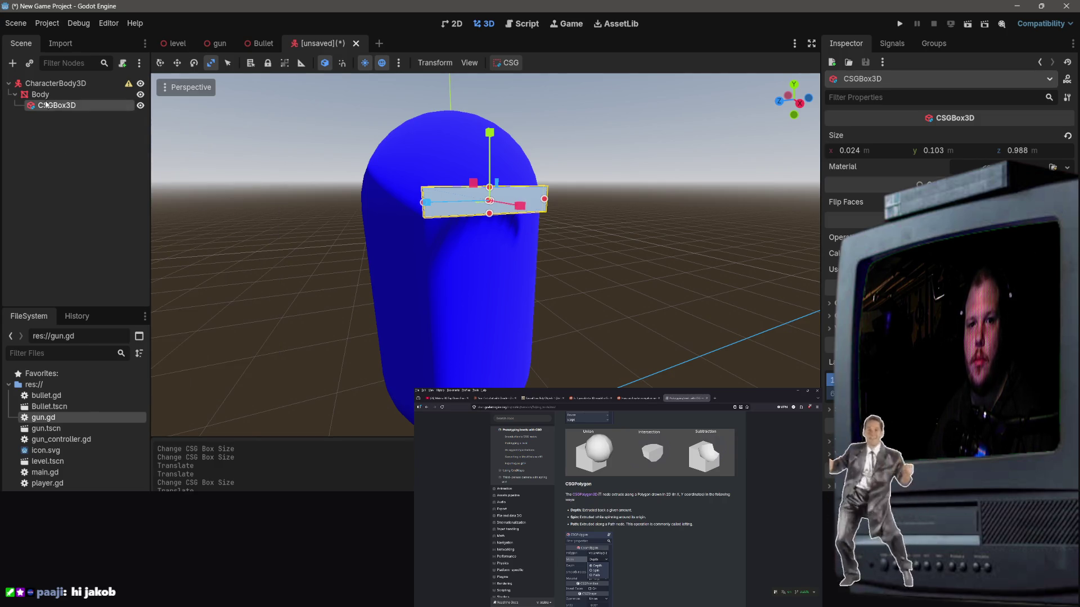
right_click(45, 95)
click(84, 123)
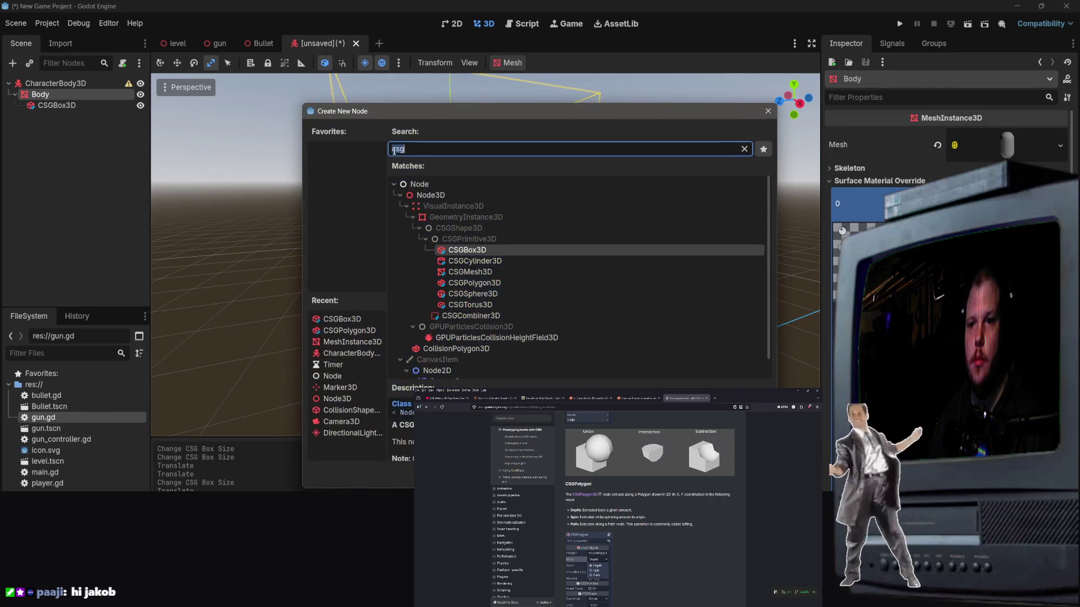
double_click(471, 251)
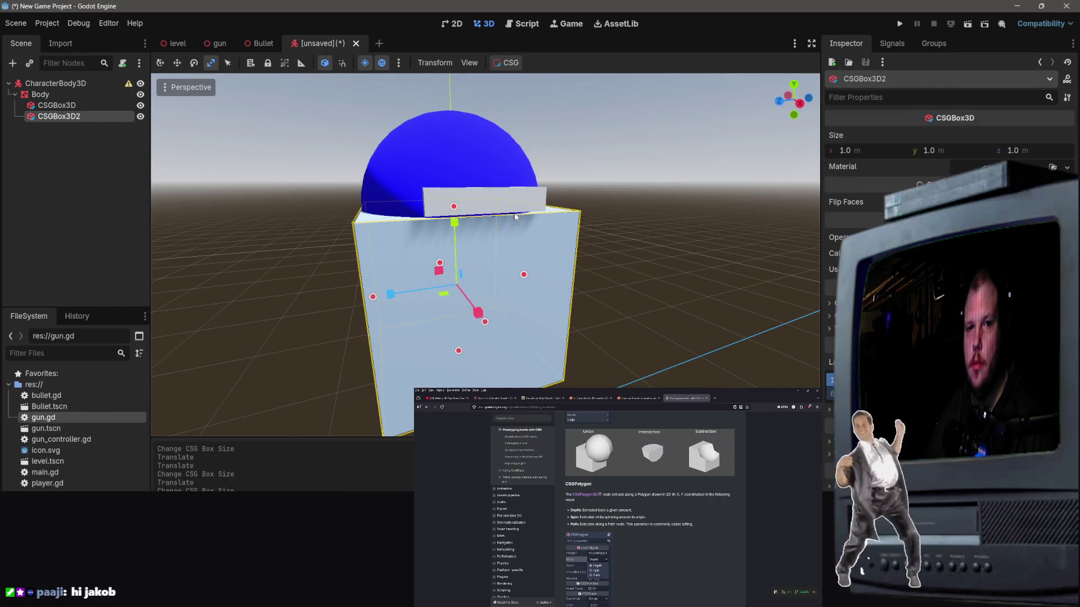
key(Delete)
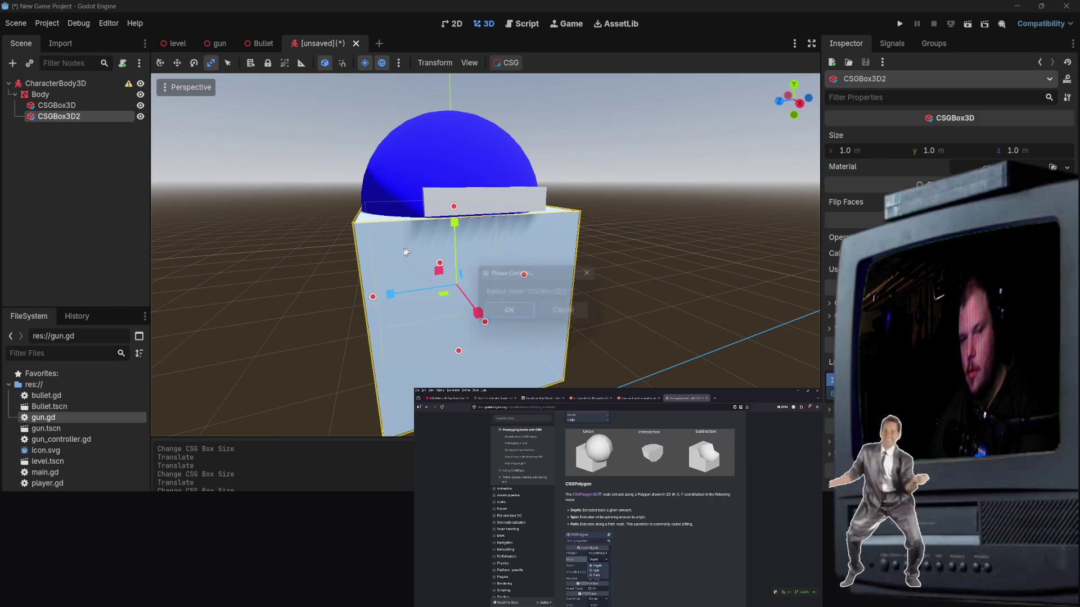
click(509, 315)
key(ctrl+z)
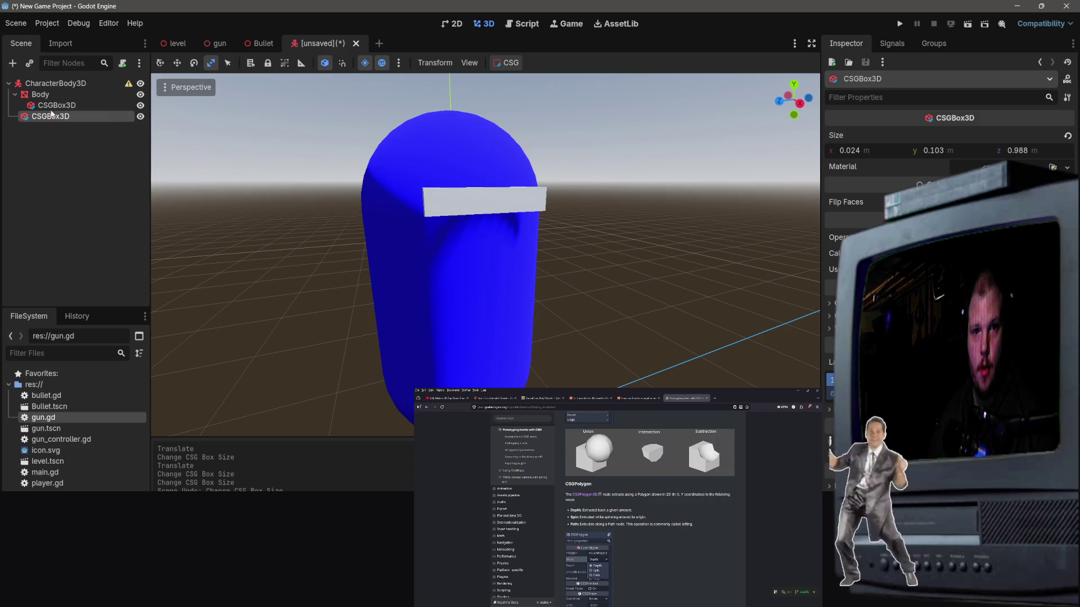
mouse_move(51, 114)
mouse_down()
mouse_move(95, 108)
mouse_move(70, 104)
mouse_up()
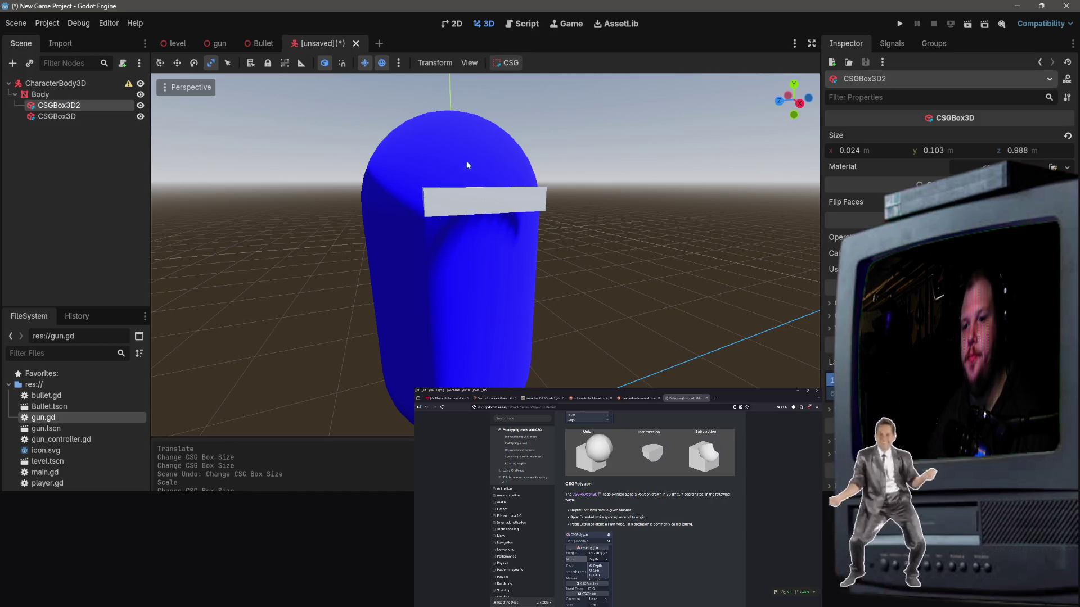
drag(467, 165, 383, 213)
scroll(299, 258, up, 3)
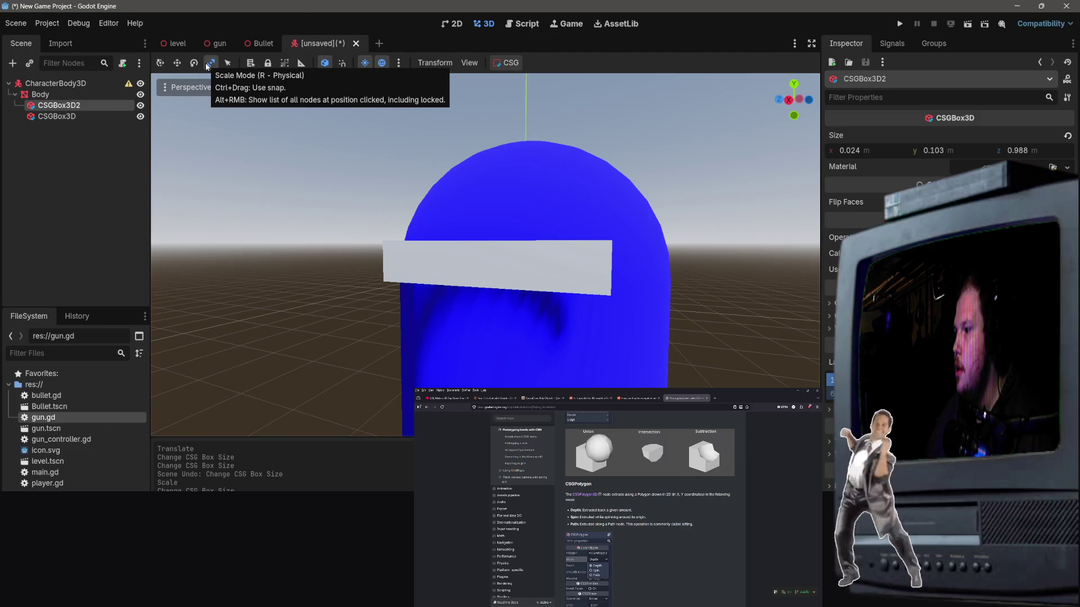
click(178, 64)
click(86, 117)
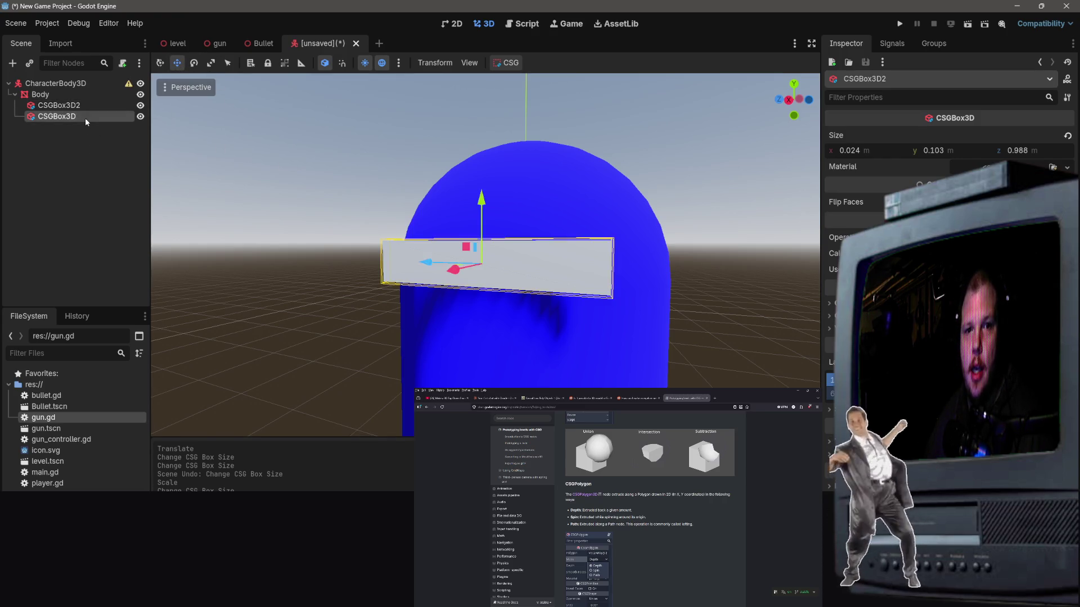
click(92, 106)
click(504, 267)
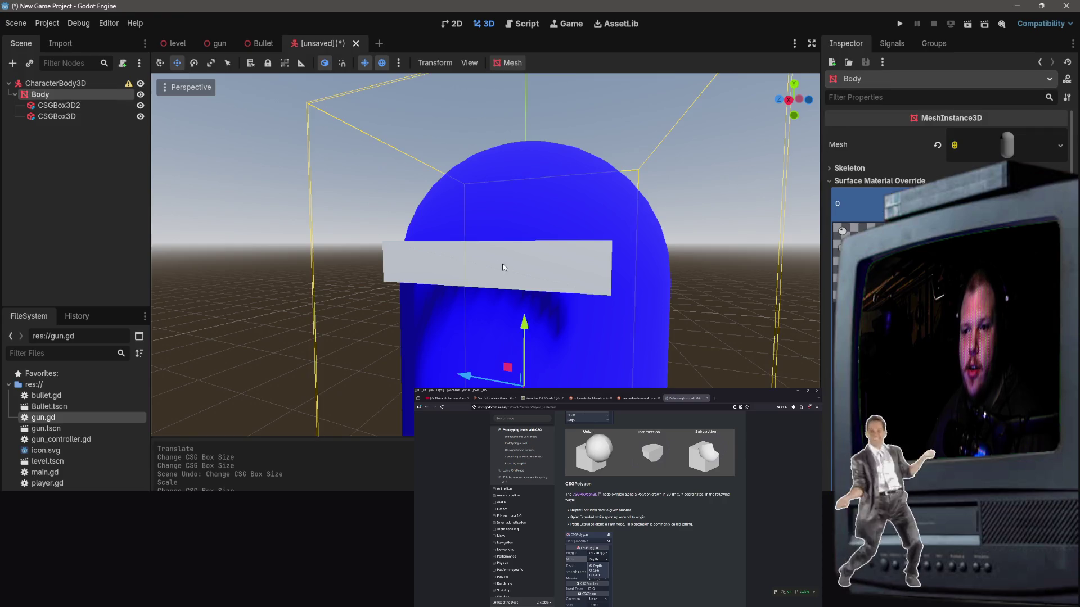
click(497, 264)
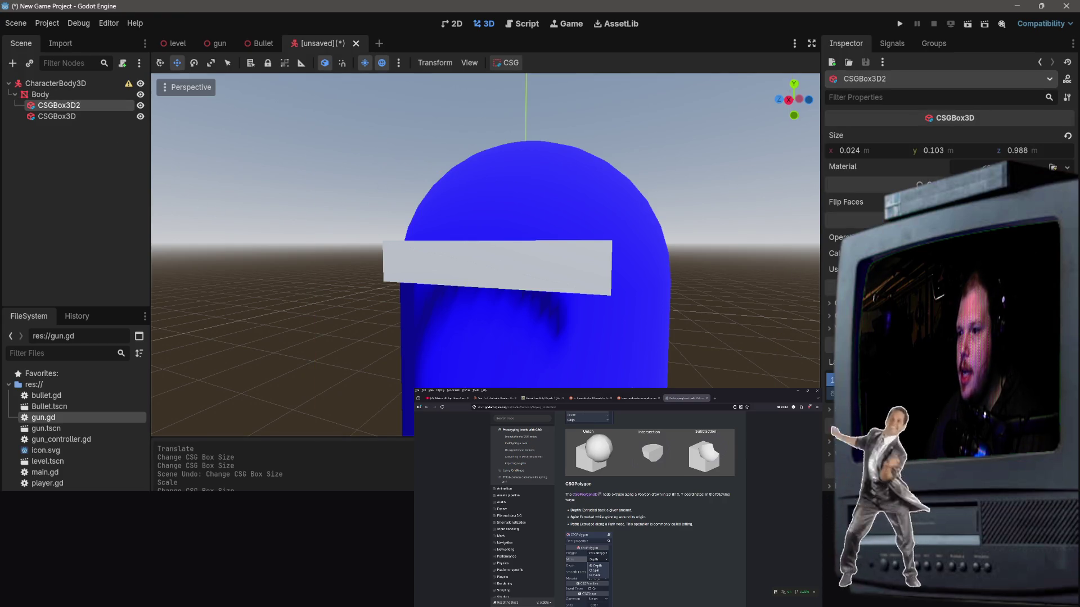
click(489, 267)
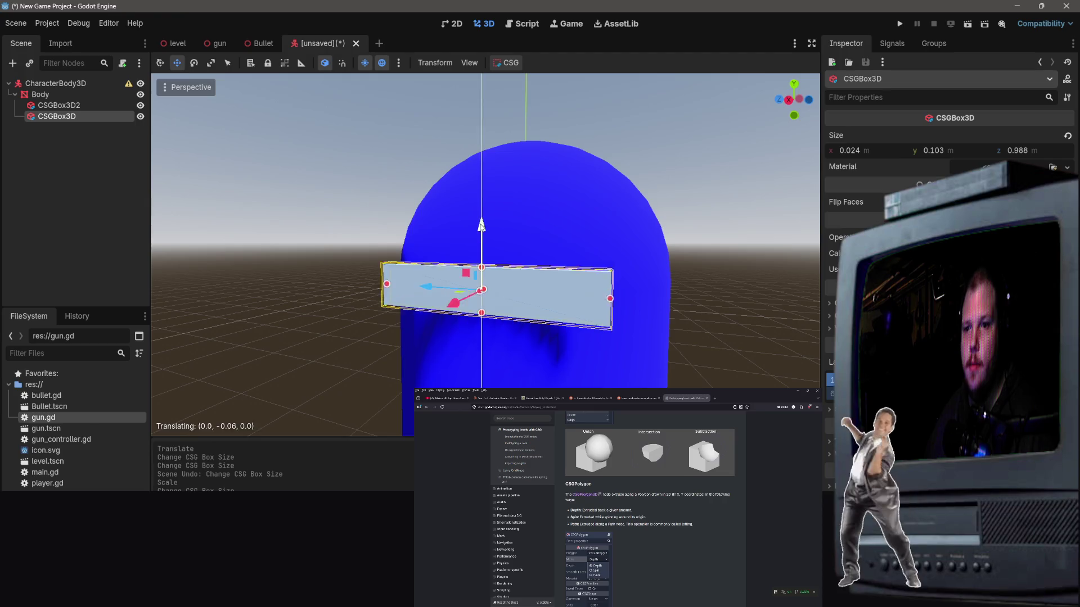
click(61, 106)
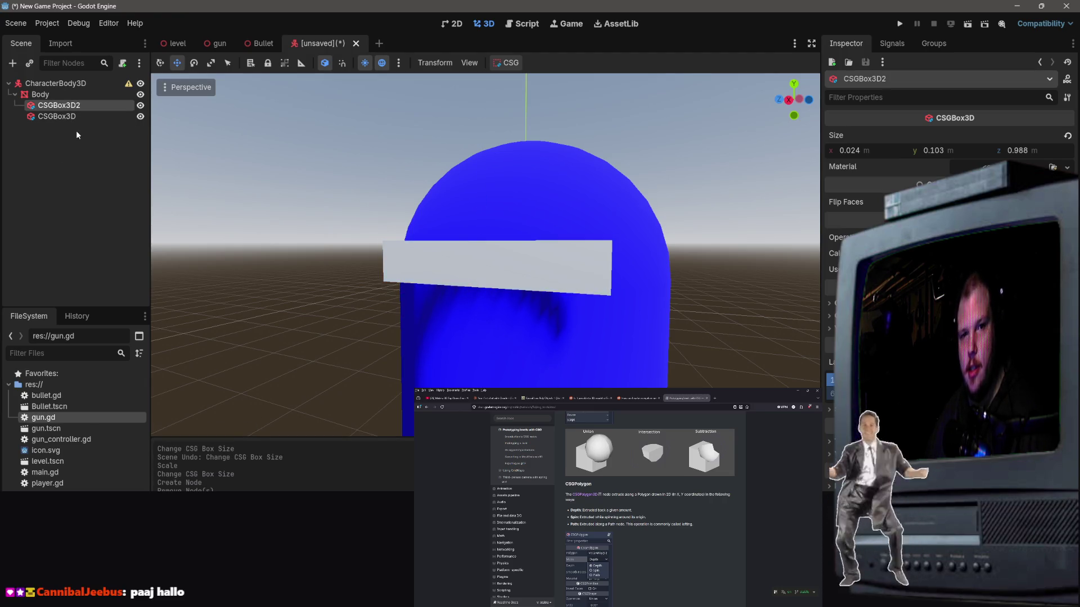
key(Delete)
click(514, 311)
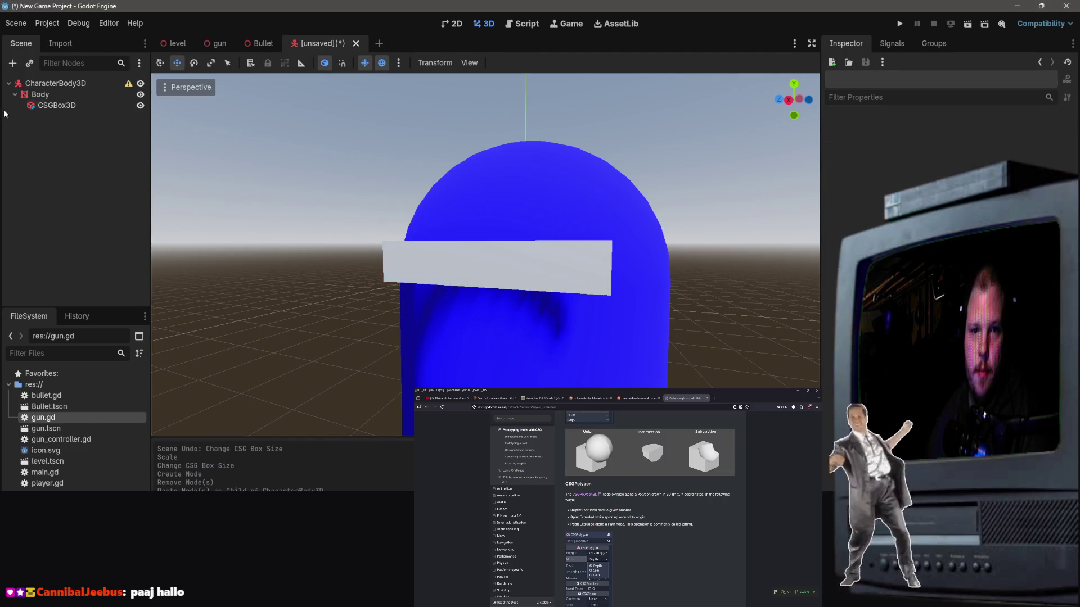
click(36, 108)
right_click(36, 107)
key(Escape)
click(41, 95)
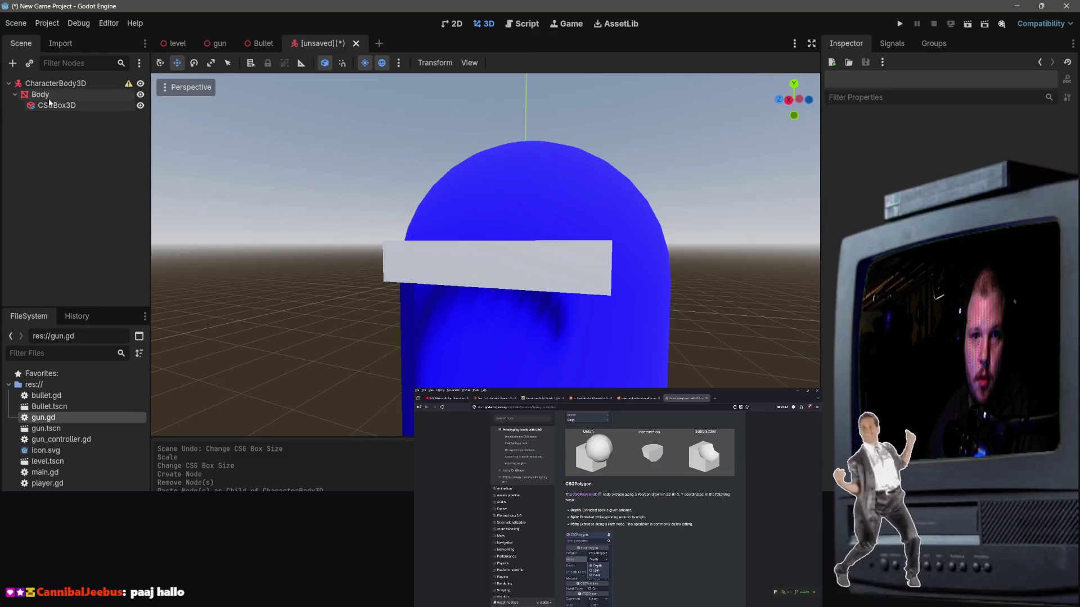
Step: Paste a copy of the visor box under Body and move it slightly down
right_click(54, 96)
click(88, 189)
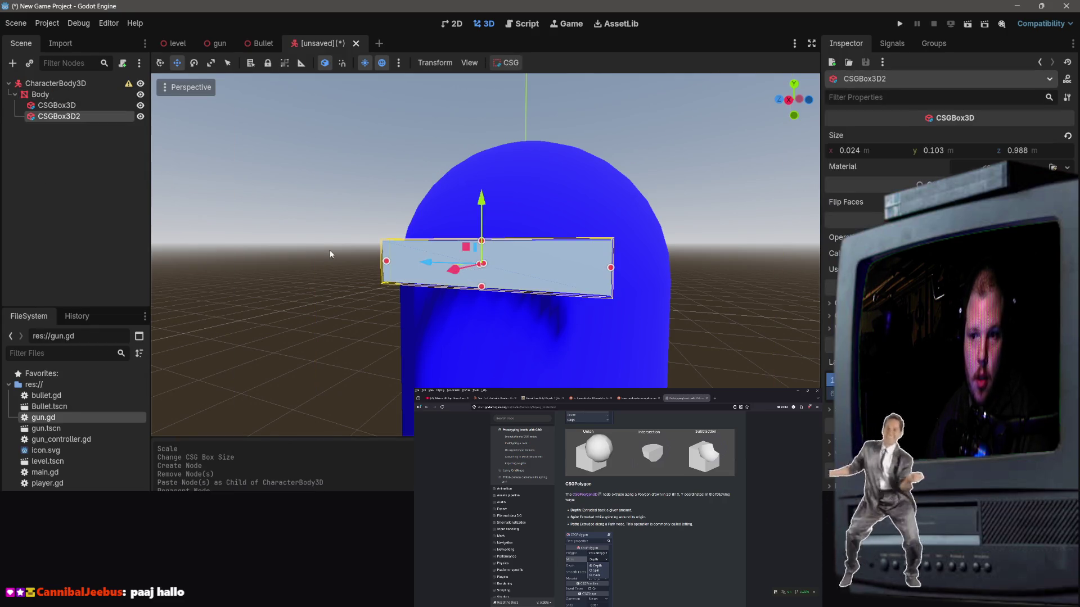
drag(476, 222, 481, 238)
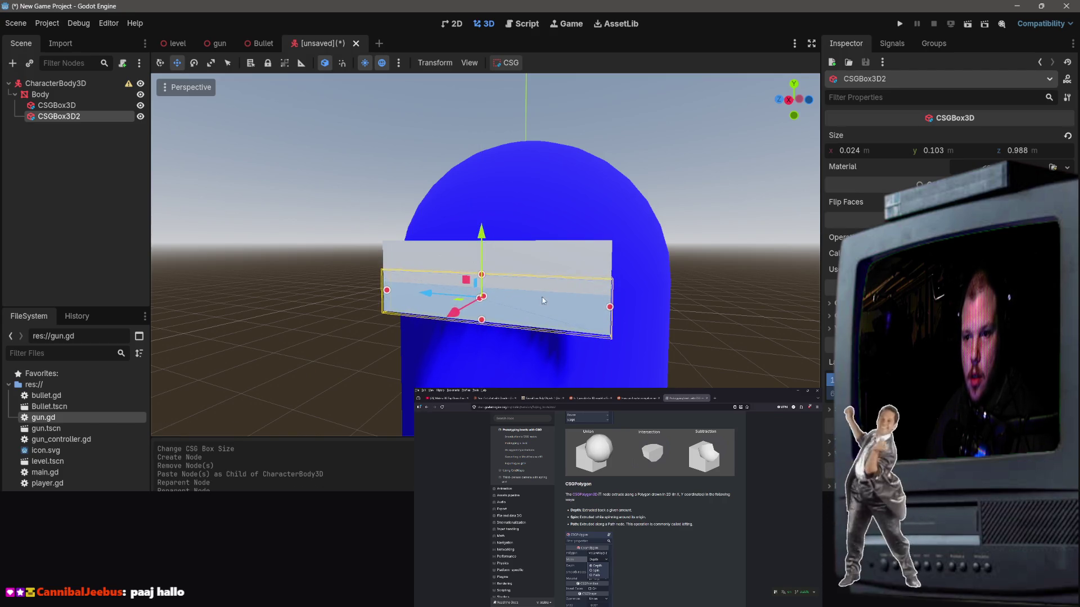
scroll(481, 238, up, 3)
scroll(485, 254, down, 2)
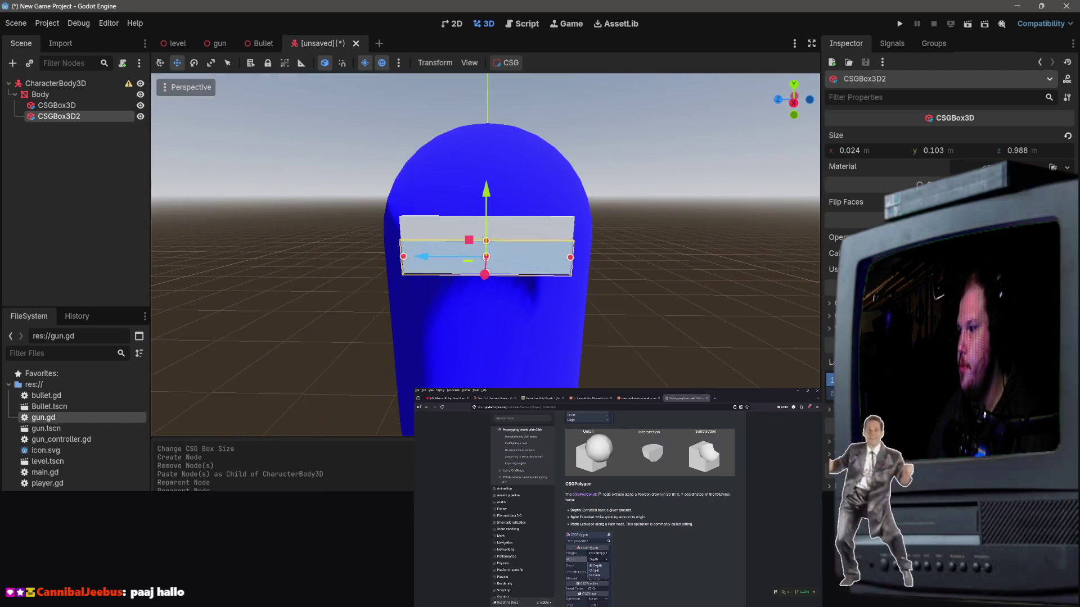
scroll(485, 255, up, 3)
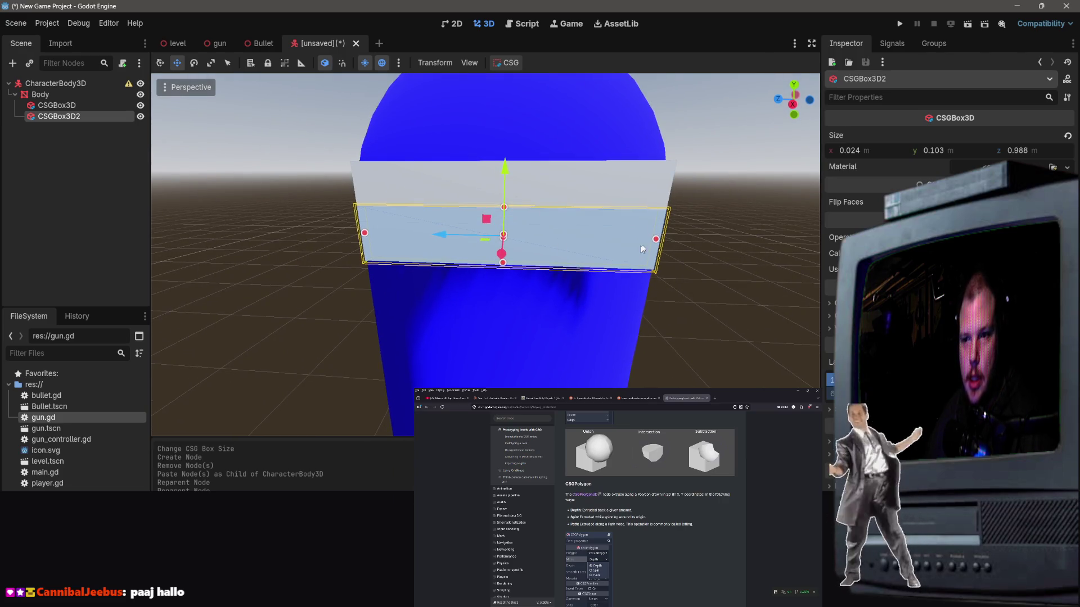
Step: Try narrowing the duplicate box to about 0.39 wide, cancel it, then delete the duplicate
drag(654, 237, 474, 261)
key(ctrl+z)
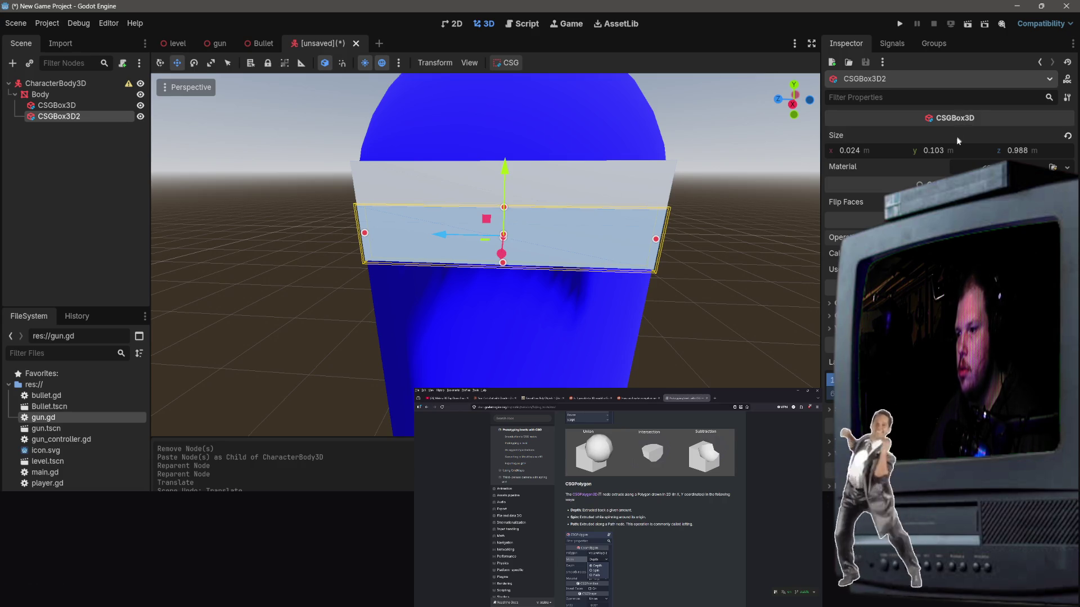
click(838, 303)
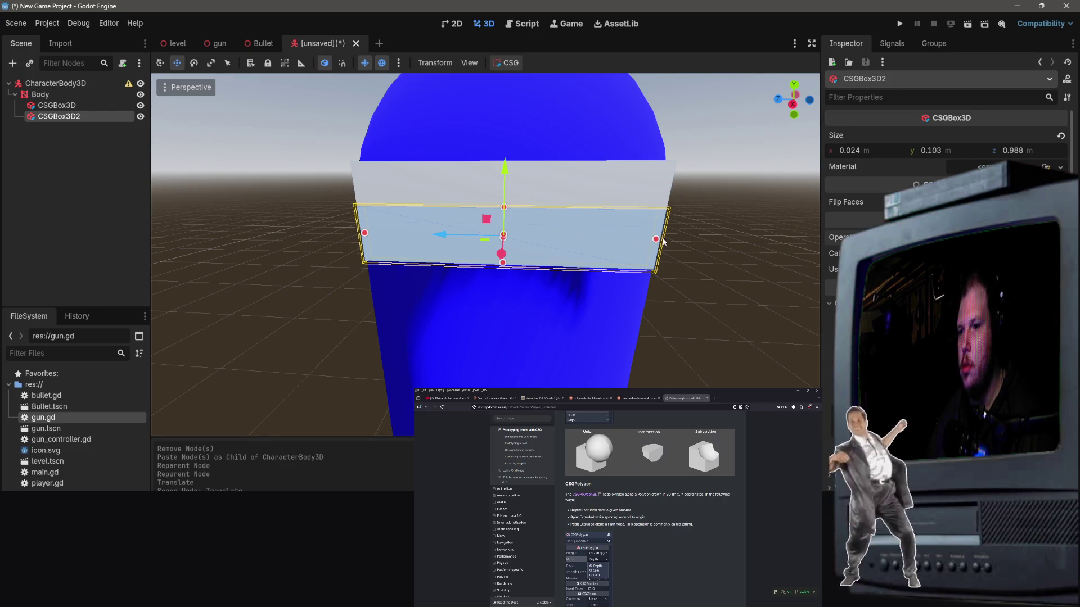
mouse_move(655, 239)
mouse_down()
mouse_move(474, 235)
mouse_move(236, 203)
mouse_up()
right_click(474, 235)
right_click(125, 190)
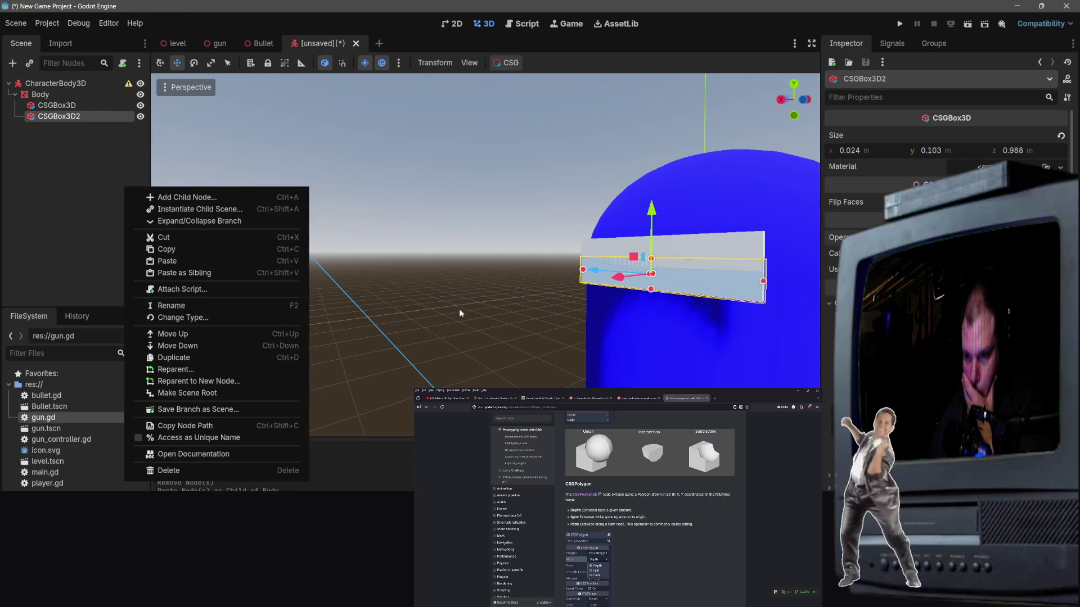
key(Escape)
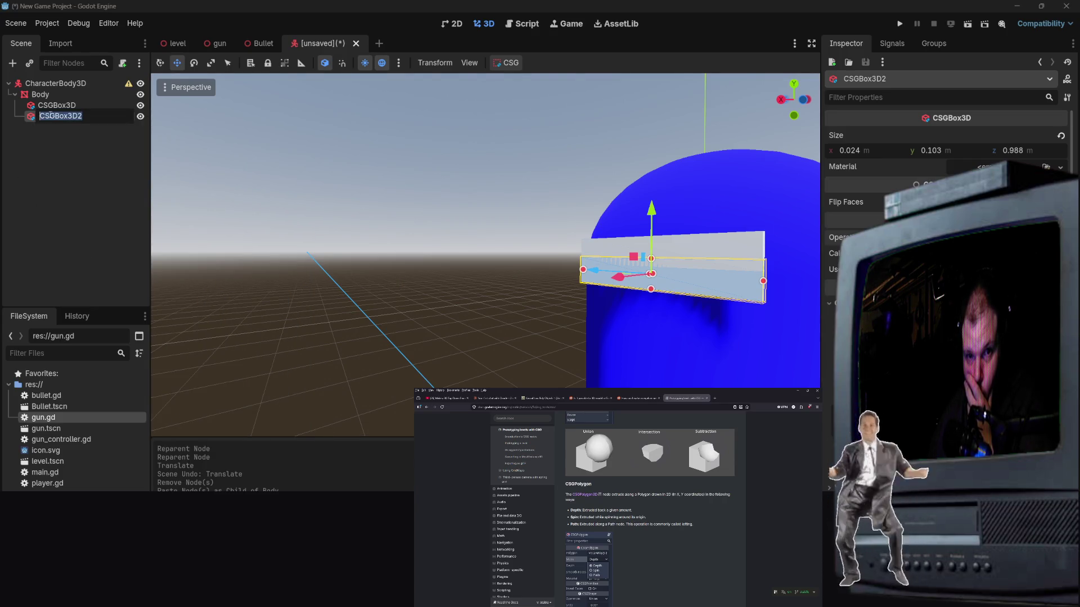
double_click(51, 117)
mouse_move(418, 234)
mouse_down()
mouse_move(428, 248)
mouse_move(416, 236)
mouse_move(428, 214)
mouse_move(369, 169)
mouse_move(433, 203)
mouse_up()
key(Delete)
Step: Confirm deleting the duplicate box and add a CSGMesh3D node
click(518, 313)
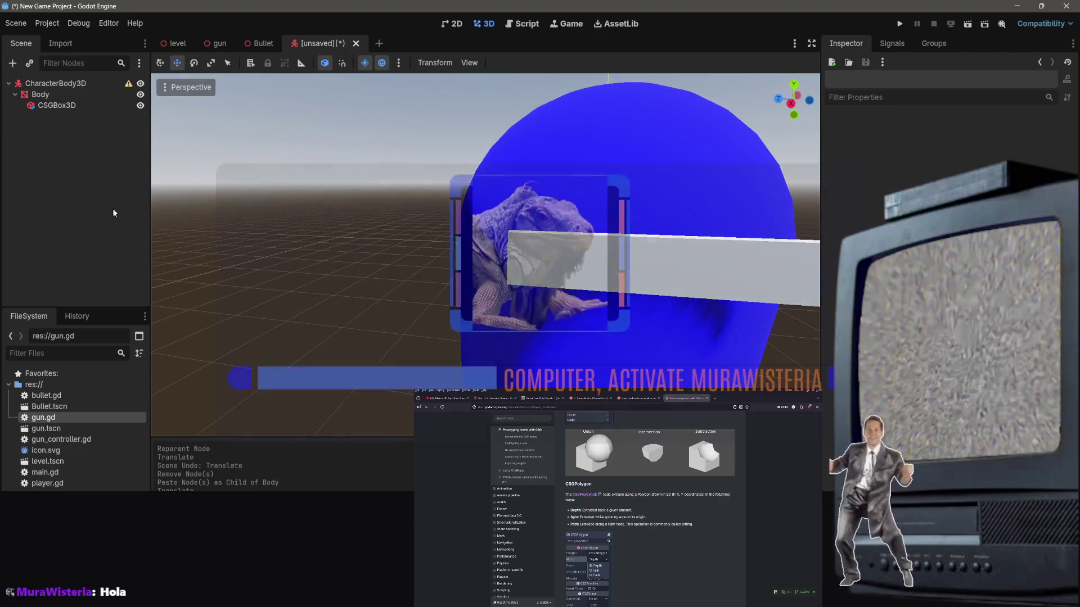
right_click(78, 163)
click(102, 170)
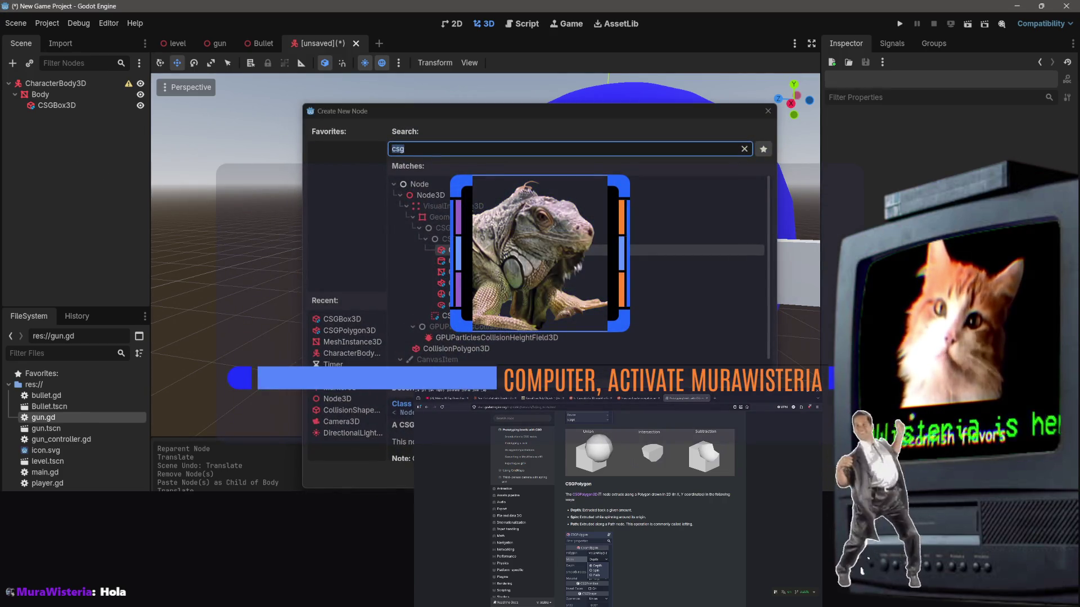
click(563, 283)
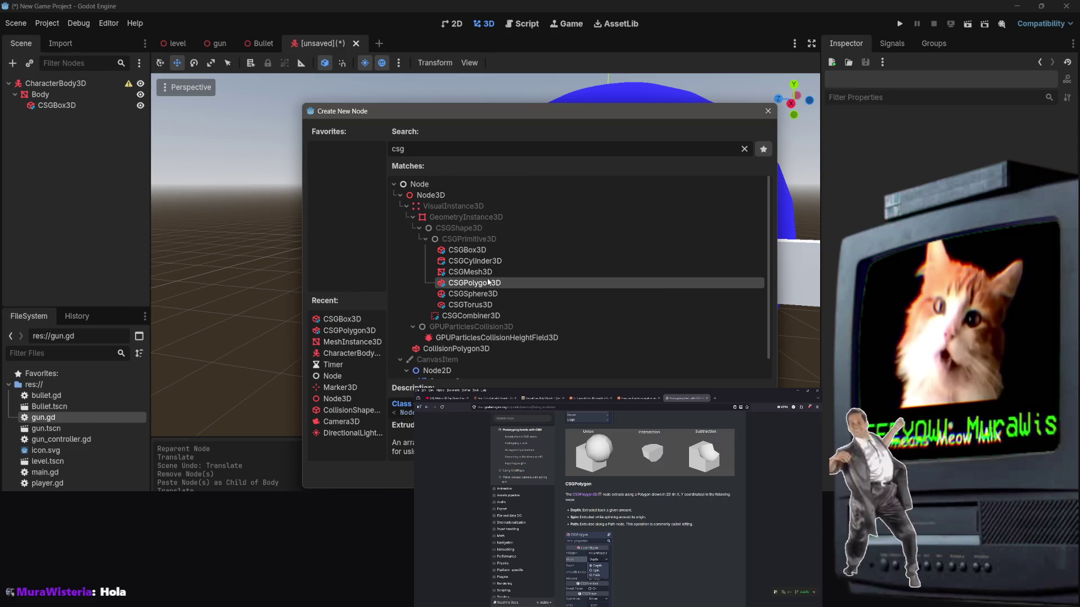
click(490, 275)
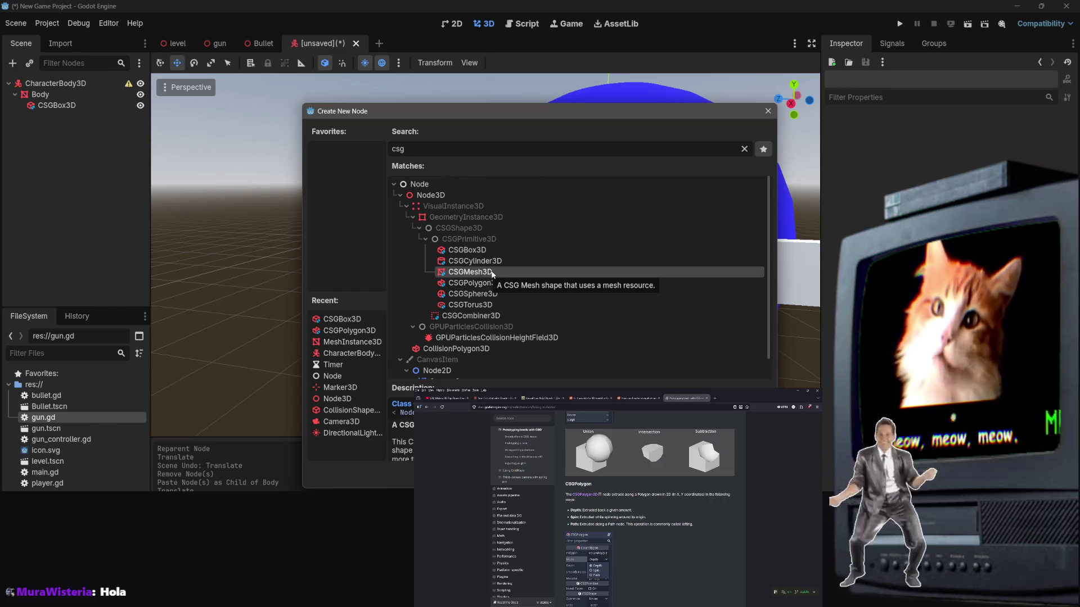
double_click(486, 274)
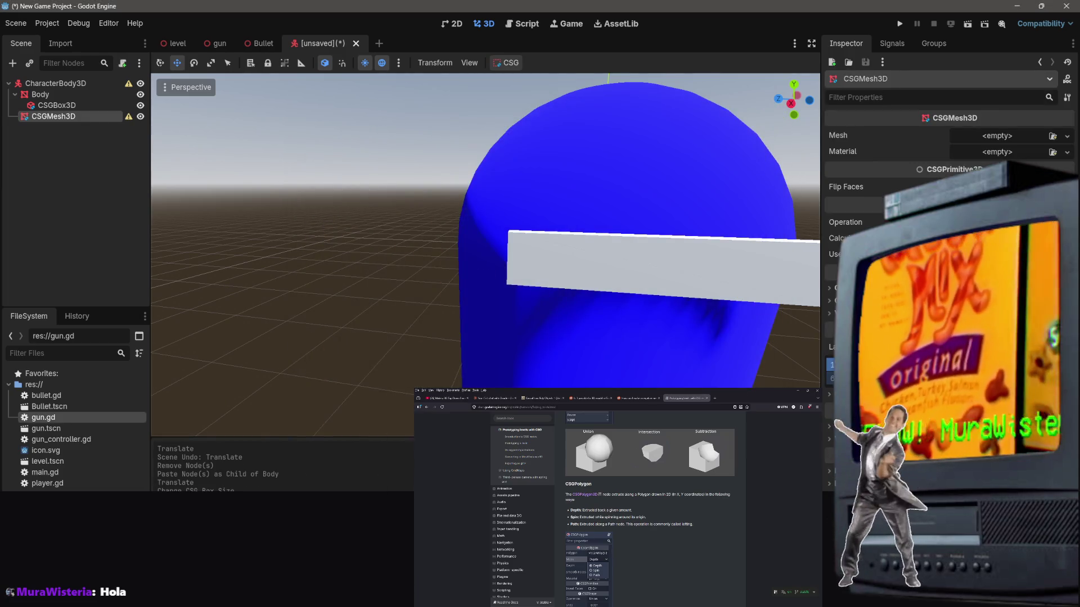
Step: Assign a new CylinderMesh as the CSGMesh3D's Mesh, replacing a trial SphereMesh
click(1067, 136)
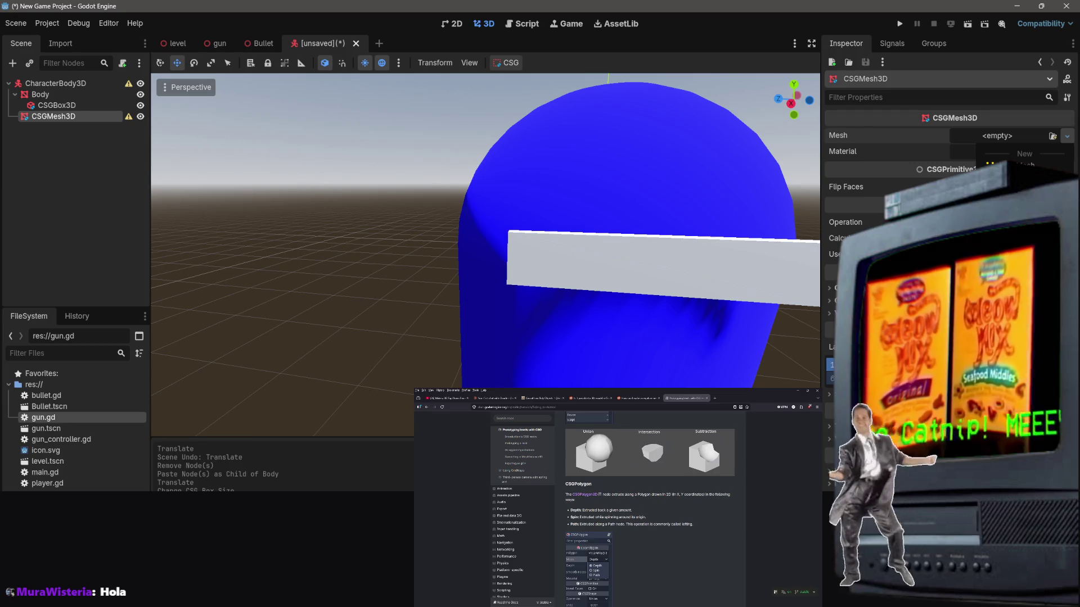
click(1060, 163)
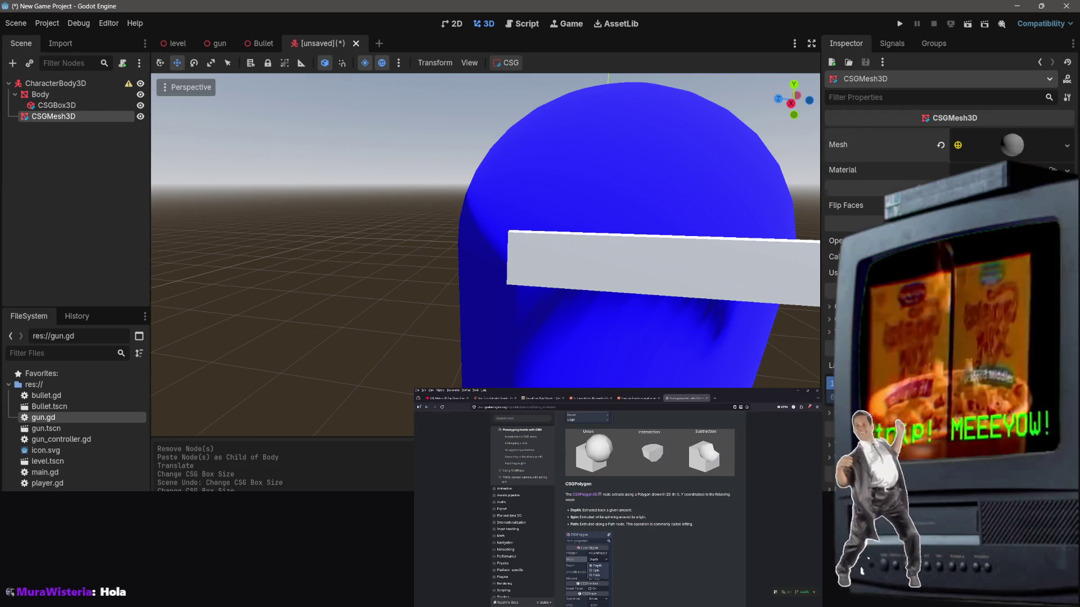
click(1060, 146)
click(1058, 326)
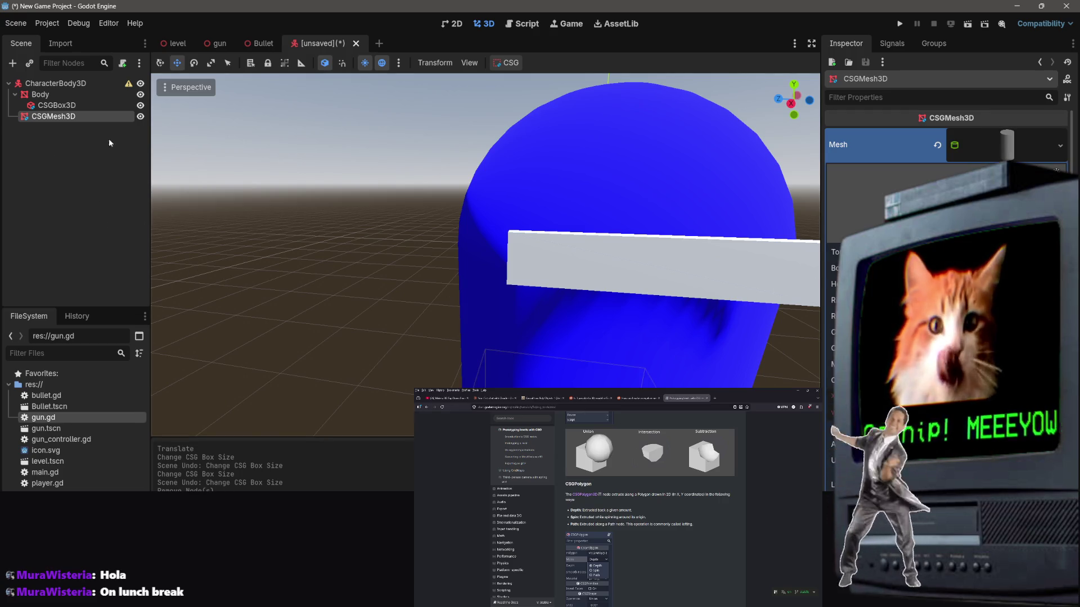
Step: Move CSGMesh3D under Body and inspect the cylinder around the capsule
drag(56, 116, 67, 102)
mouse_move(568, 207)
mouse_down()
mouse_move(534, 141)
mouse_move(501, 180)
mouse_move(517, 165)
mouse_move(534, 225)
mouse_up()
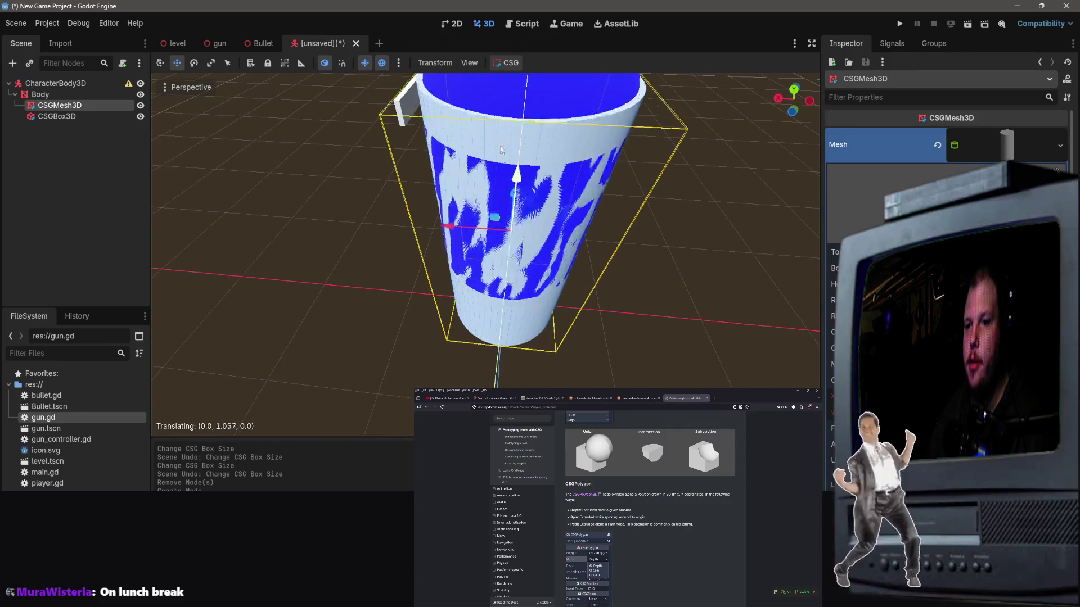
scroll(552, 266, down, 5)
mouse_move(552, 267)
mouse_down()
mouse_move(540, 270)
mouse_move(549, 265)
mouse_move(554, 283)
mouse_up()
scroll(540, 270, up, 4)
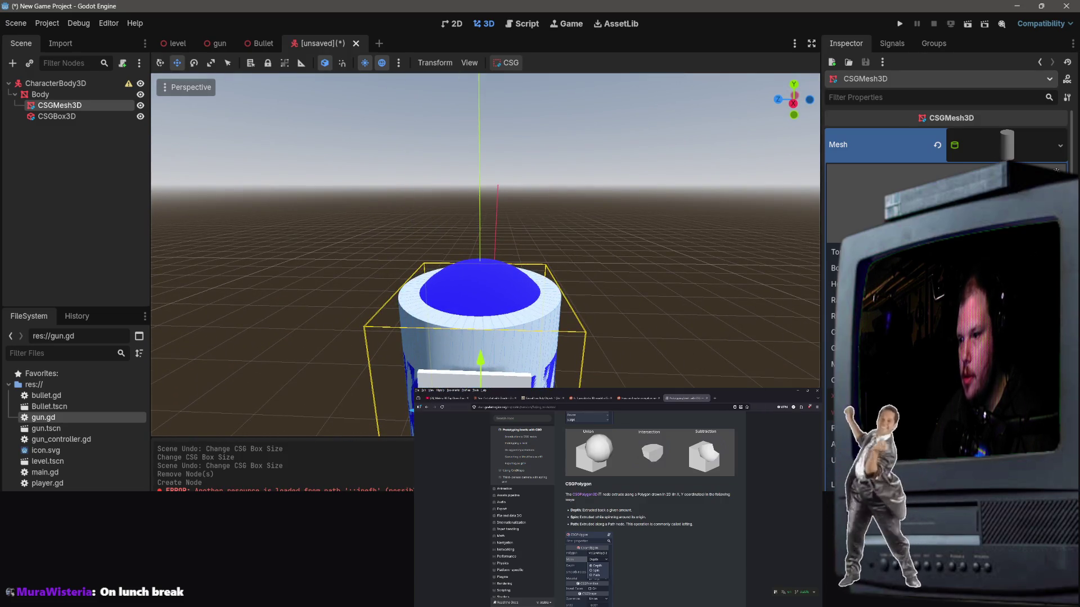
scroll(945, 196, down, 2)
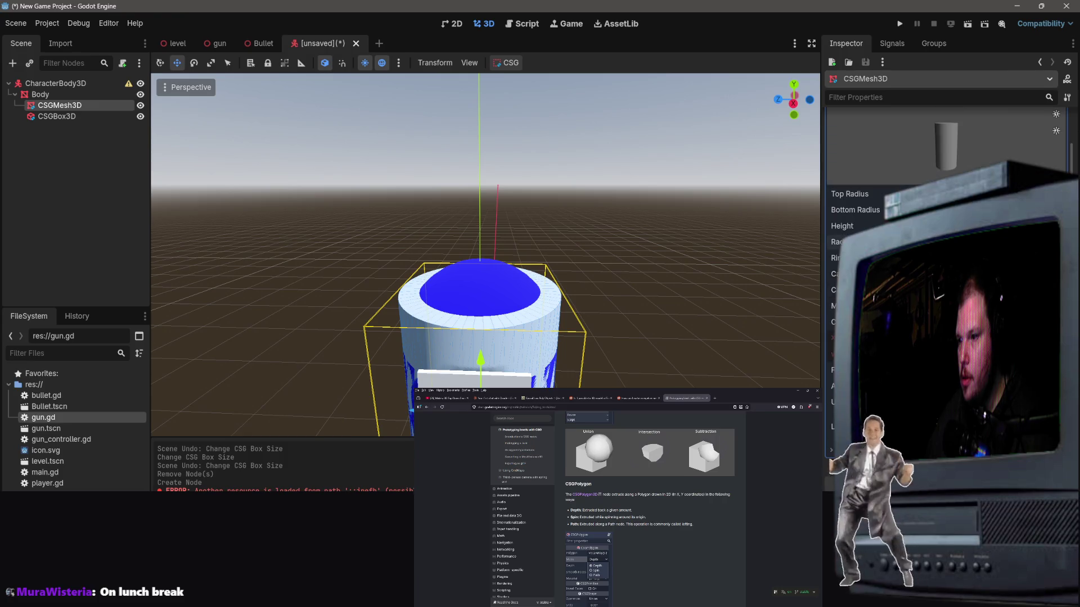
Step: Close the documentation browser and view the cylinder from above
drag(694, 326, 678, 343)
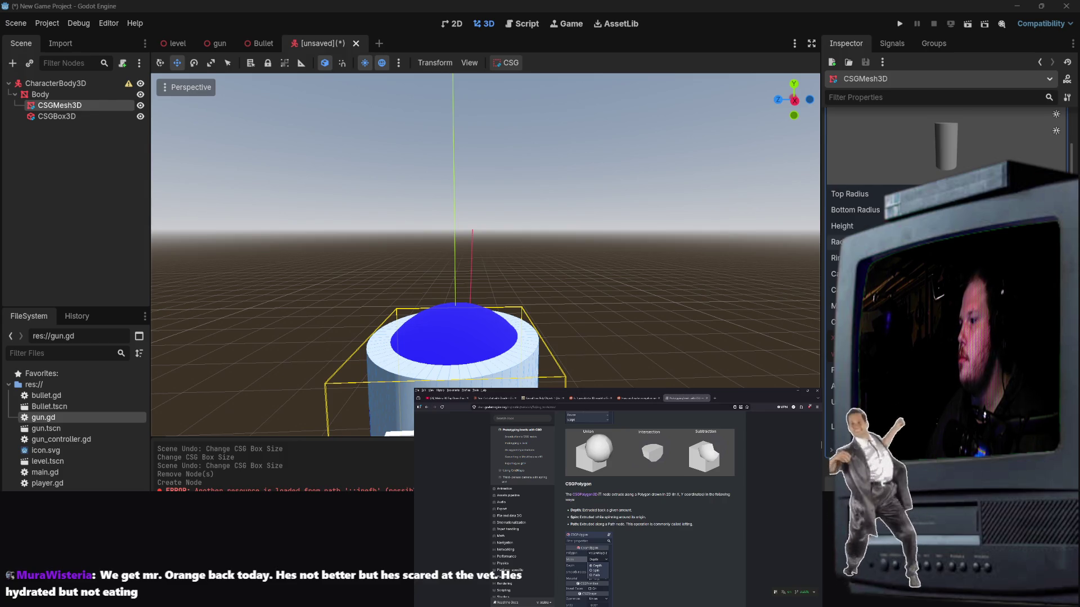
click(798, 390)
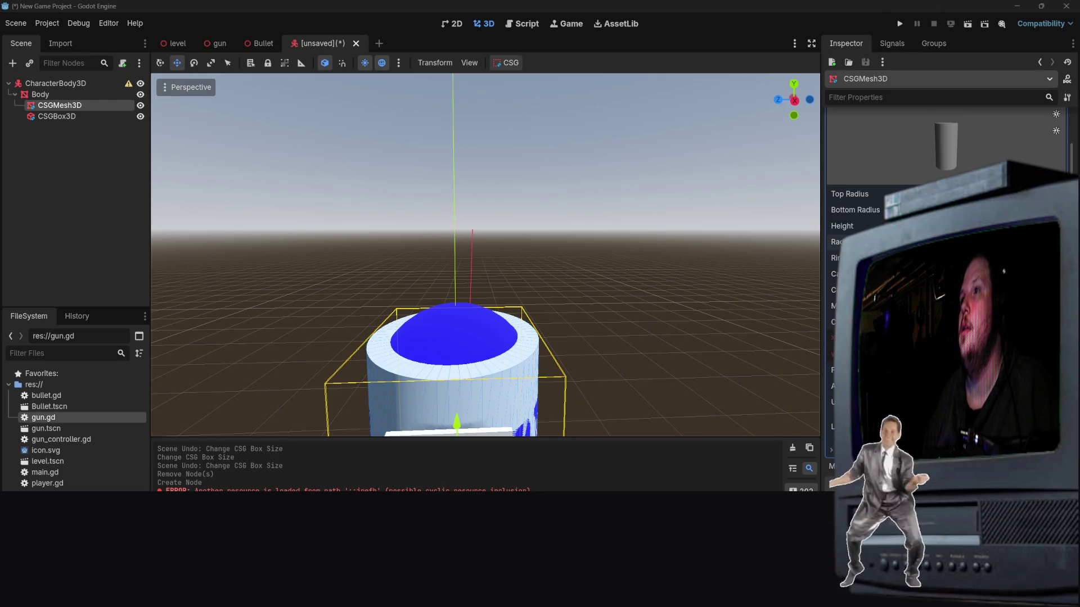
drag(530, 302, 617, 374)
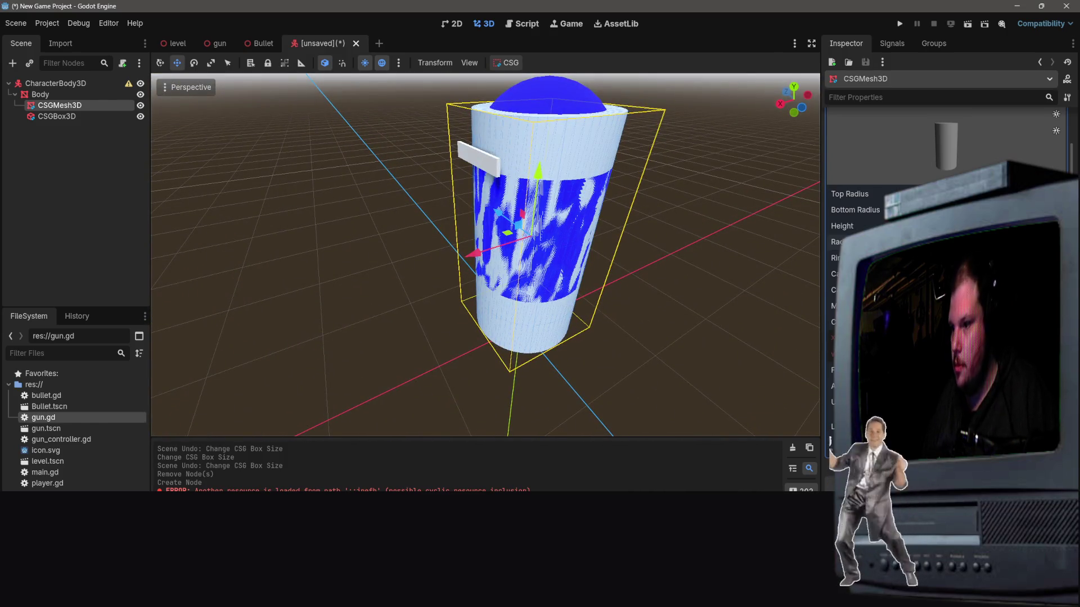
Step: Undo and redo the mesh change, then narrow the bottom radius into a cone
key(ctrl+z)
key(ctrl+shift+z)
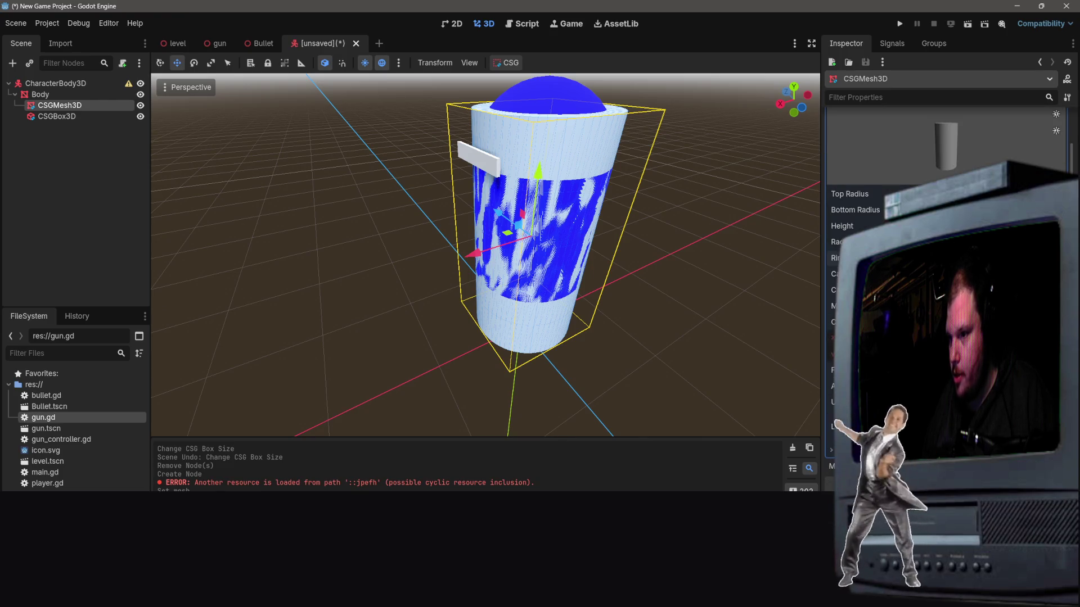
scroll(945, 169, down, 3)
click(959, 142)
scroll(945, 168, down, 3)
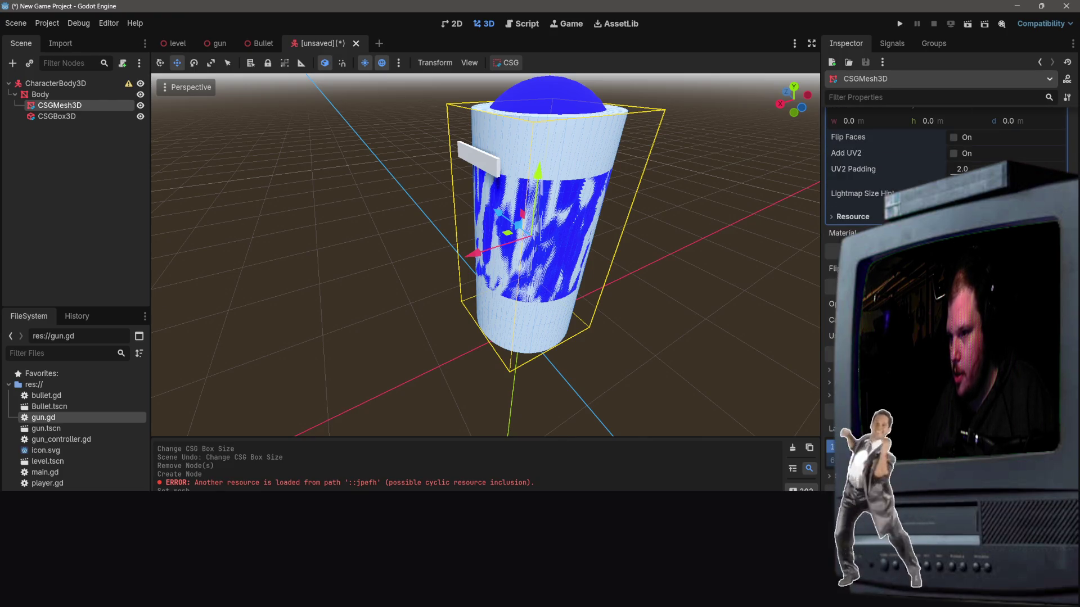
scroll(945, 169, up, 3)
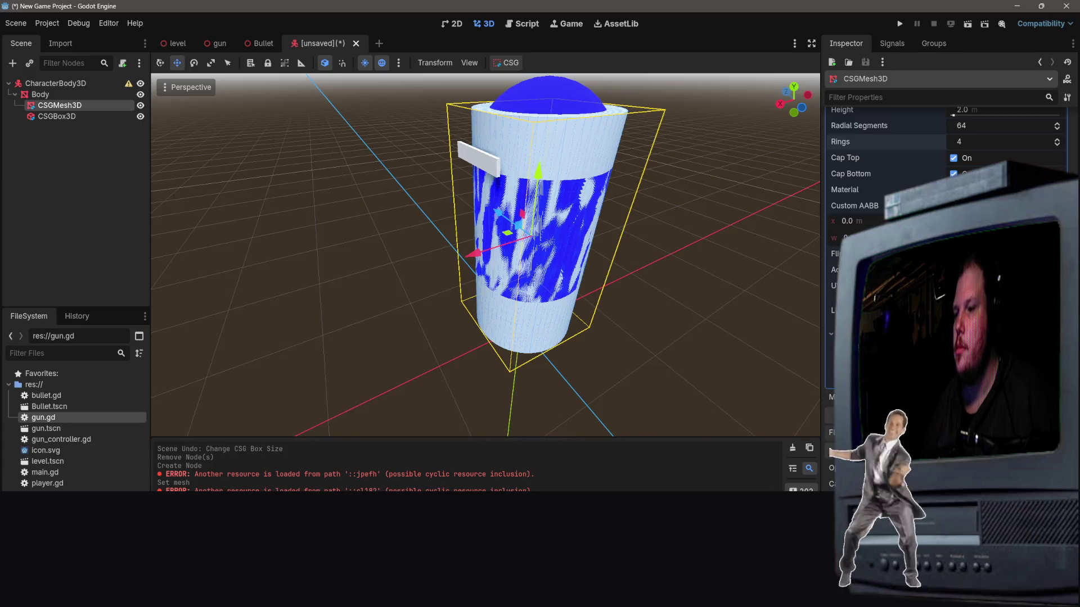
scroll(944, 168, up, 3)
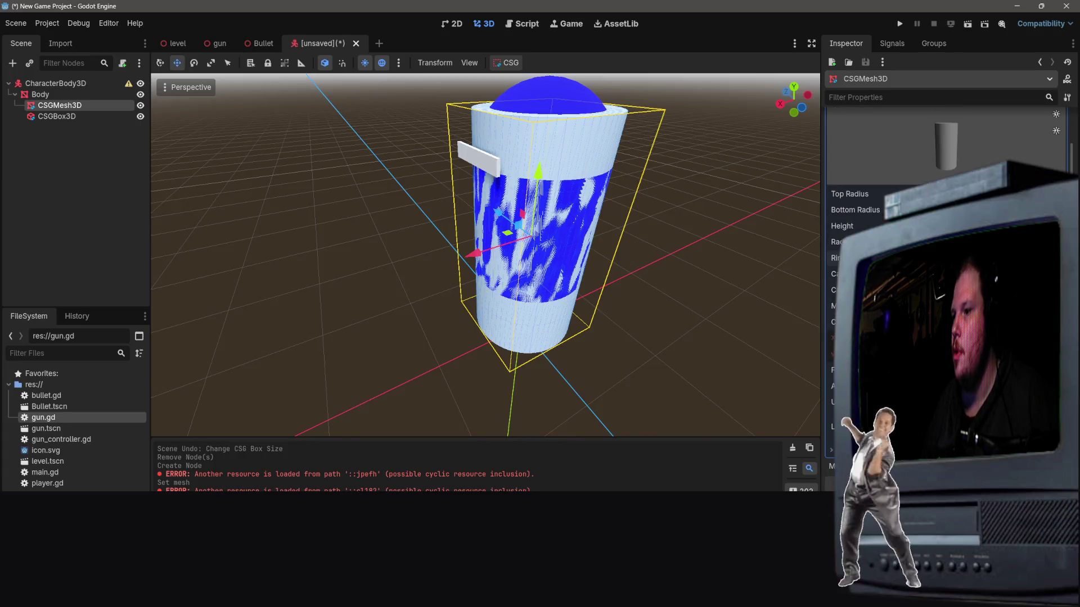
mouse_move(922, 210)
mouse_down()
mouse_move(956, 210)
mouse_move(899, 210)
mouse_move(984, 210)
mouse_move(905, 210)
mouse_up()
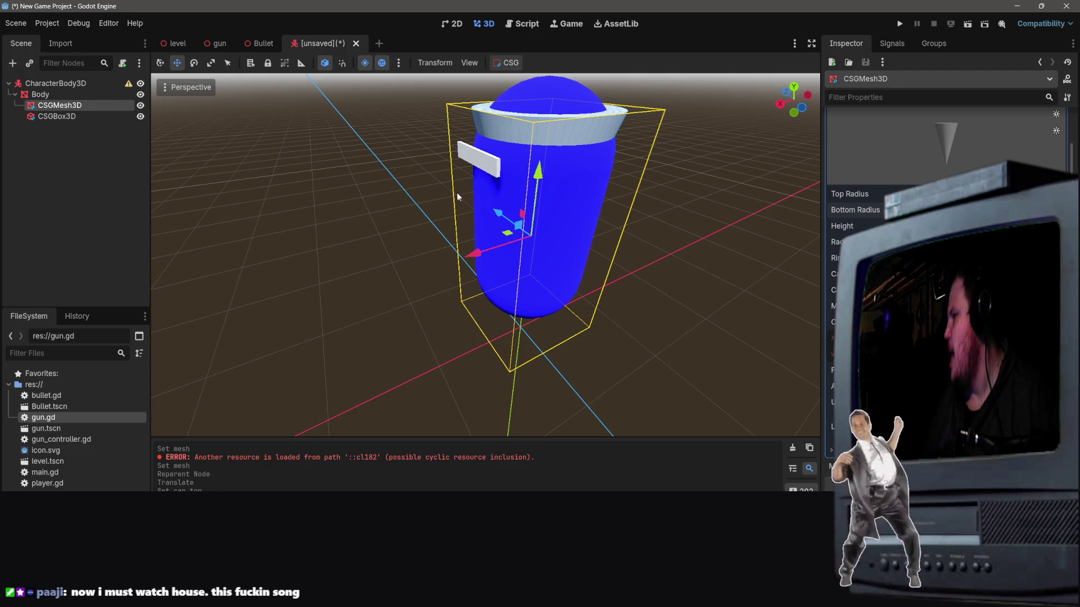
Step: Inspect the mesh faces up close, then request deletion of the CSGMesh3D node
drag(457, 192, 495, 169)
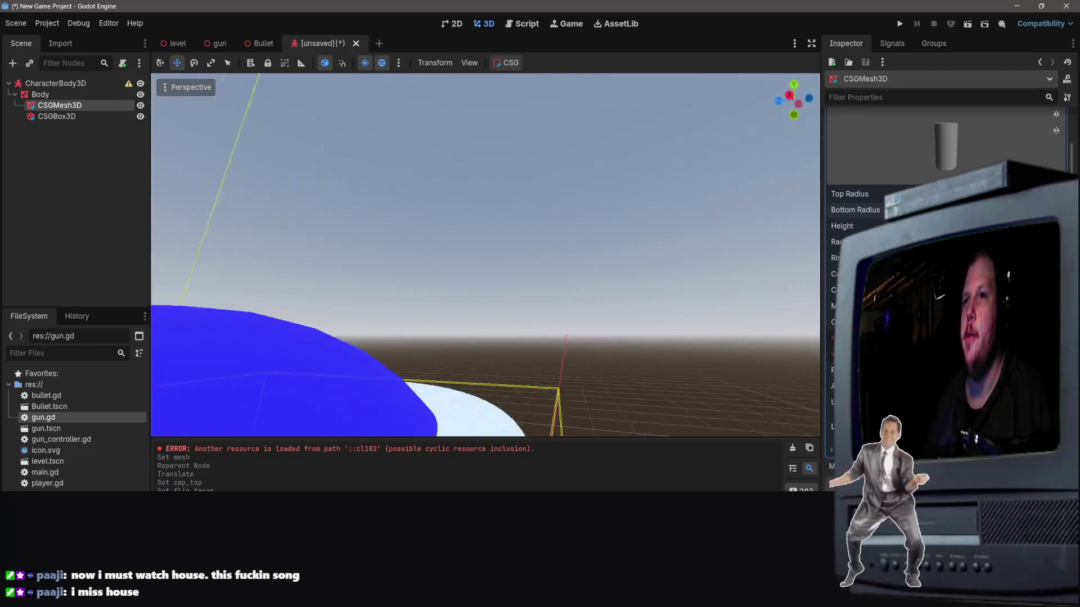
key(f)
drag(506, 315, 540, 307)
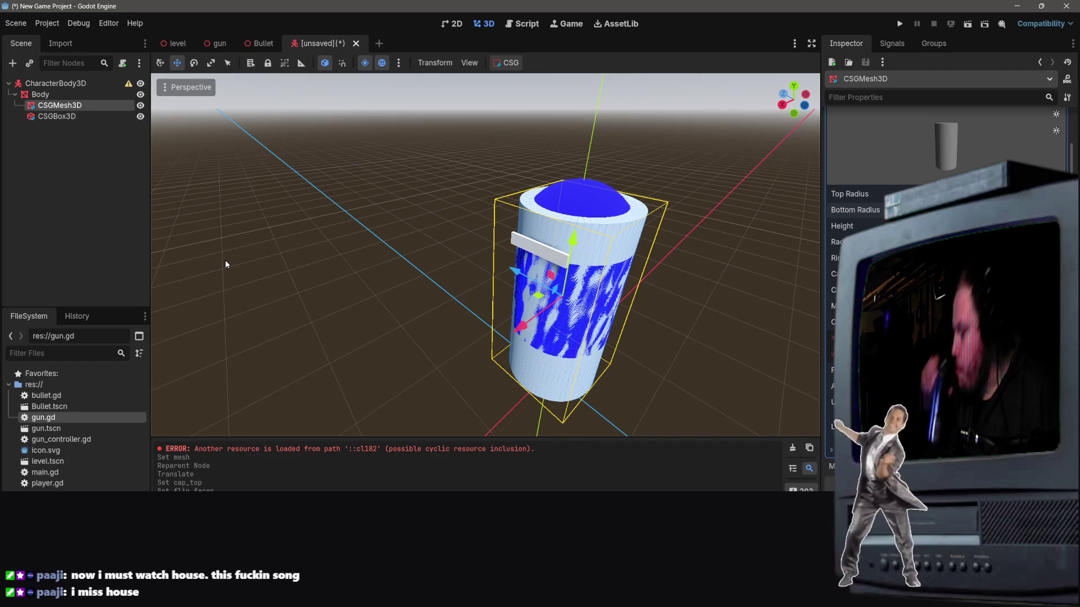
scroll(225, 264, up, 5)
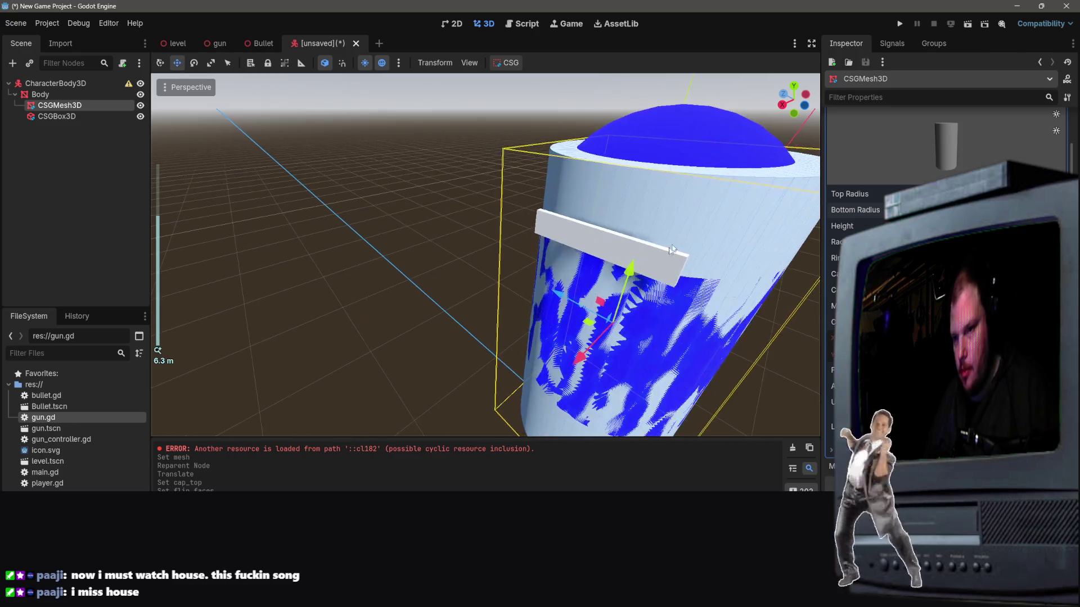
scroll(308, 313, down, 5)
key(Delete)
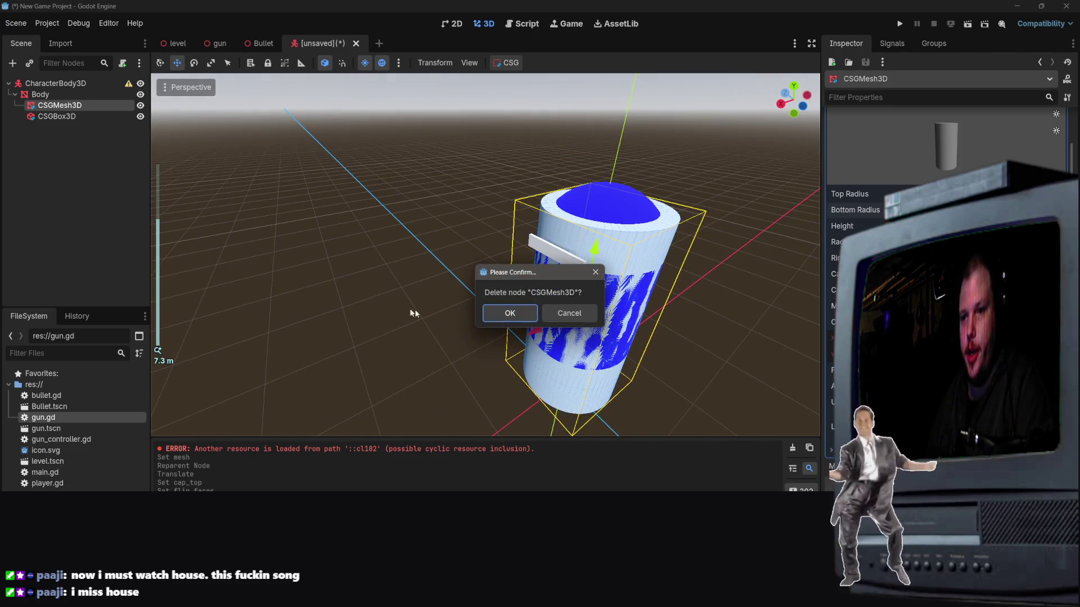
Step: Confirm deleting CSGMesh3D, then select Body and open its context menu
key(Return)
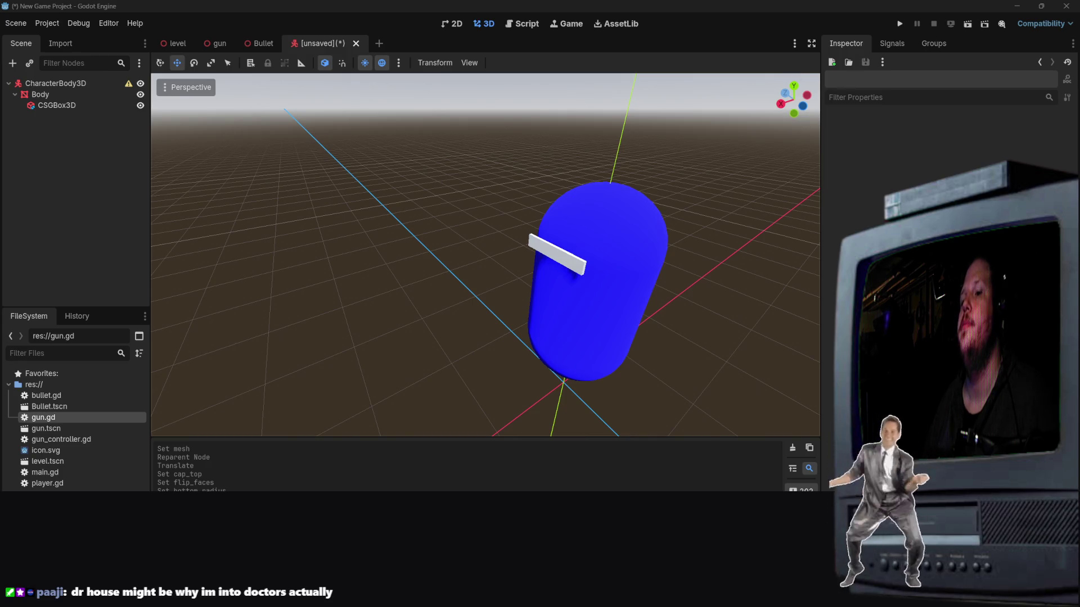
click(551, 232)
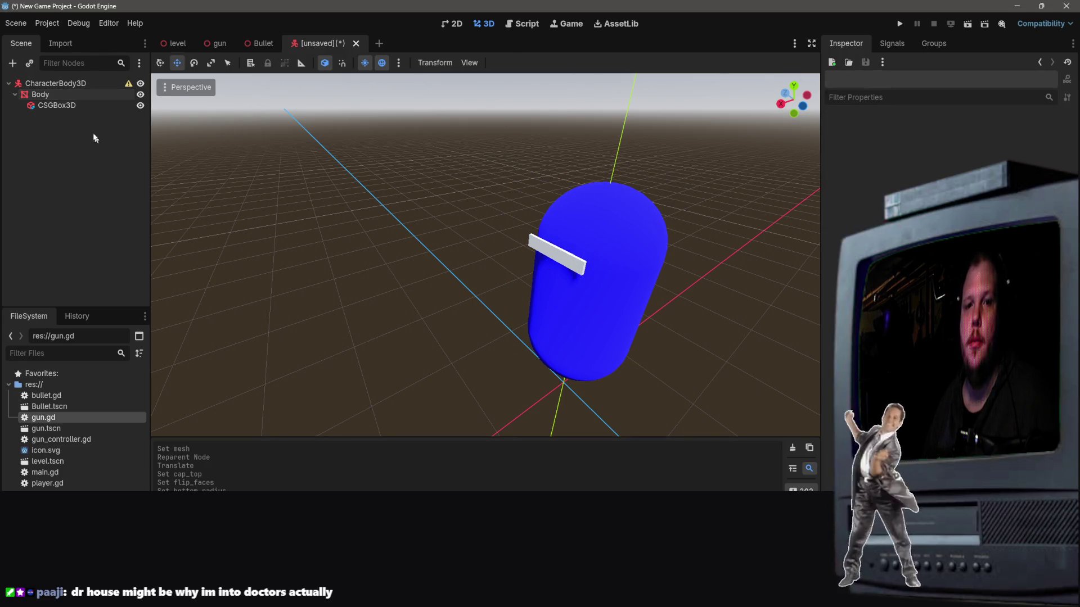
click(64, 96)
right_click(56, 97)
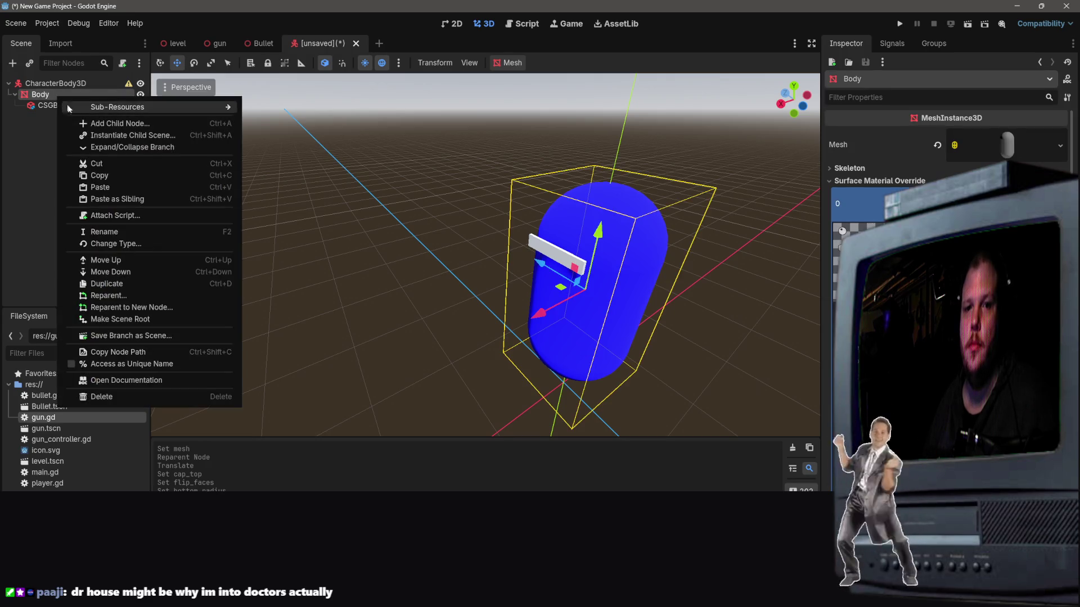
Step: Add a CSGCylinder3D under Body and check it from side and elevated views
click(90, 123)
double_click(534, 265)
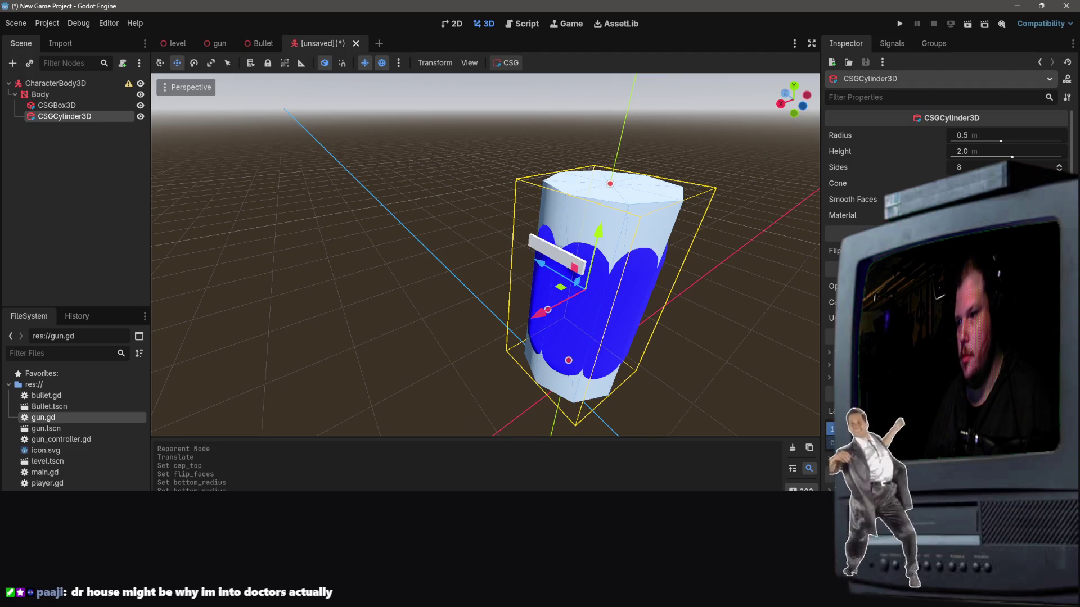
scroll(721, 279, up, 5)
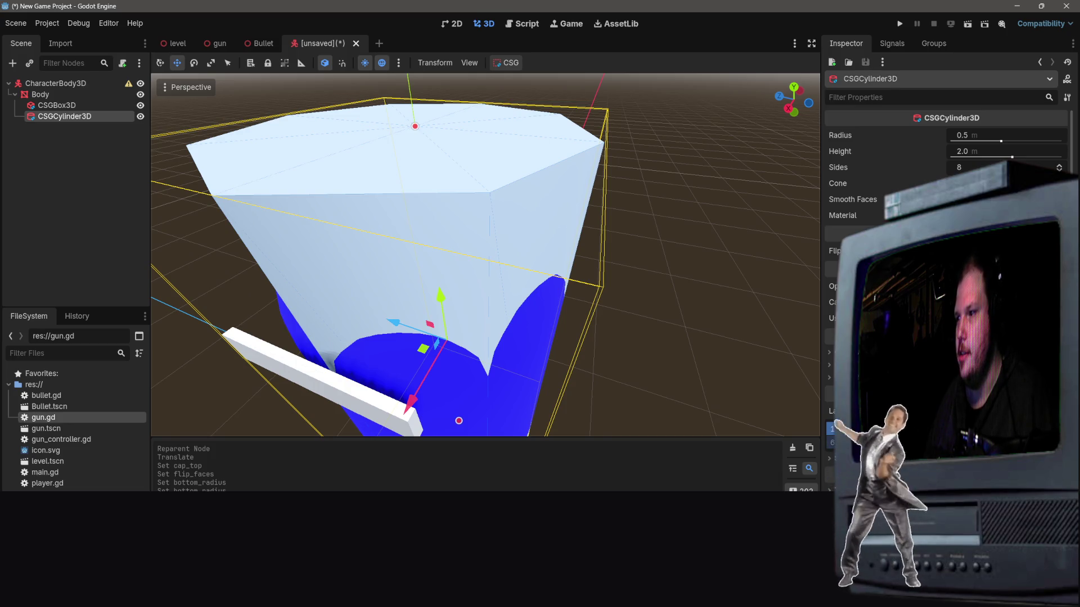
scroll(888, 168, down, 2)
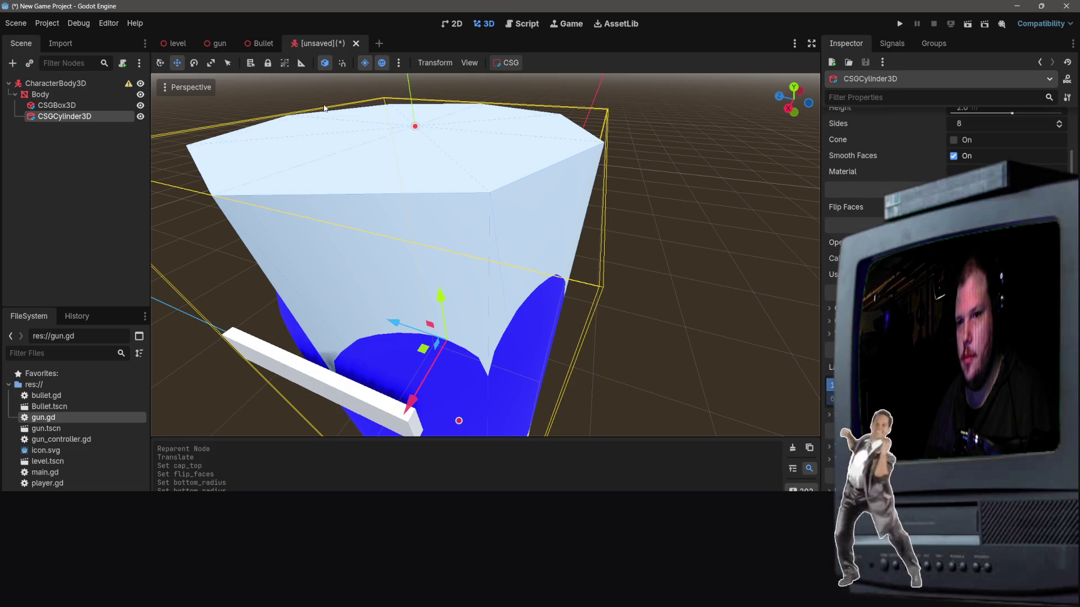
key(KP_3)
mouse_move(467, 315)
mouse_down()
mouse_move(427, 292)
mouse_move(405, 338)
mouse_move(440, 312)
mouse_move(478, 309)
mouse_move(335, 311)
mouse_up()
key(ctrl+z)
key(KP_3)
drag(427, 315, 480, 107)
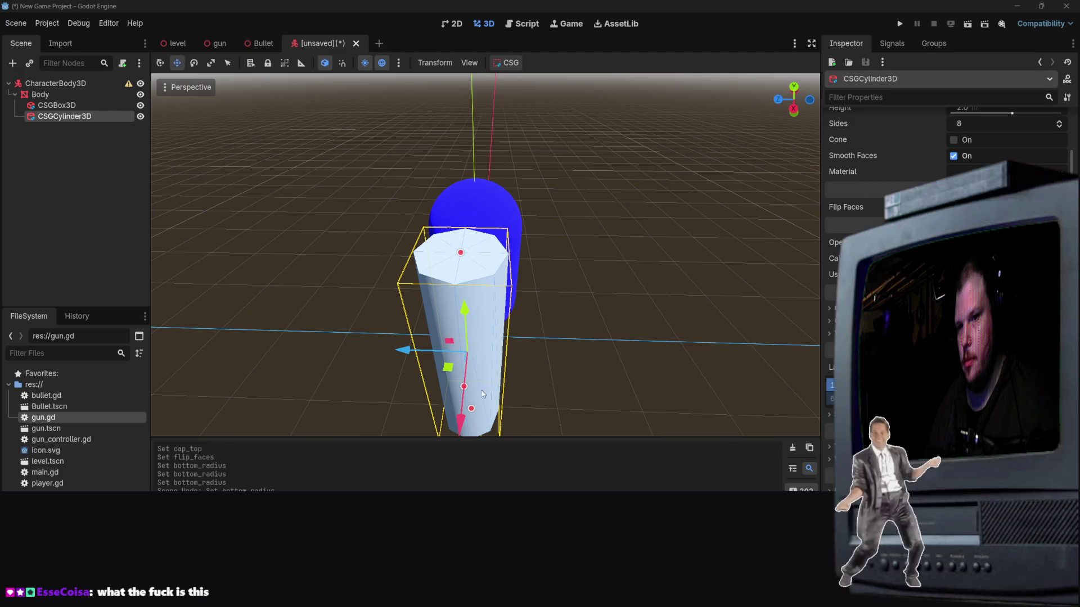
Step: Delete the CSGCylinder3D node and clear the selection
key(Delete)
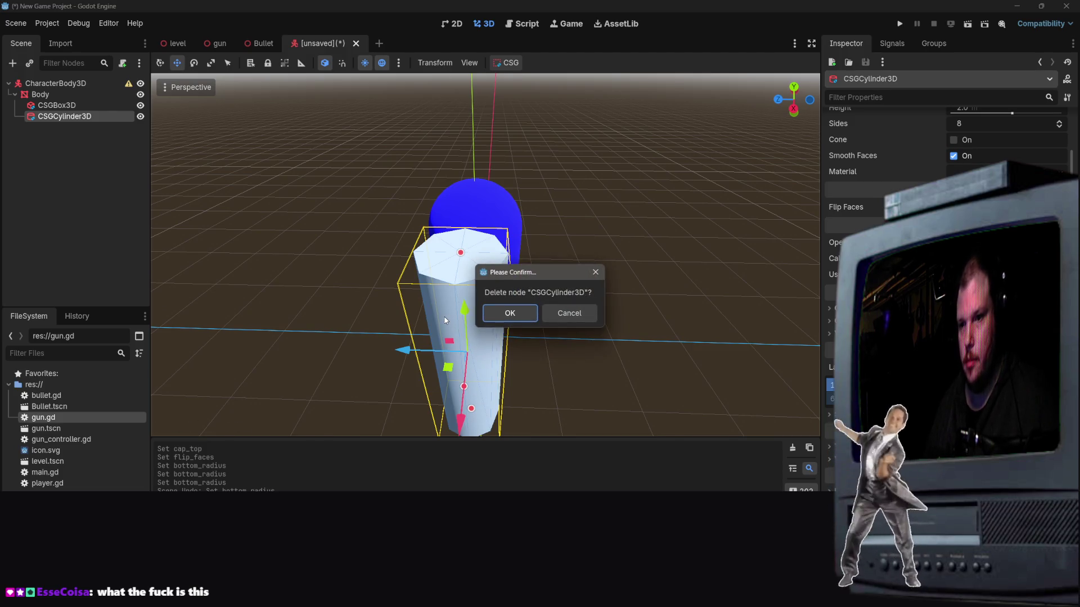
click(509, 311)
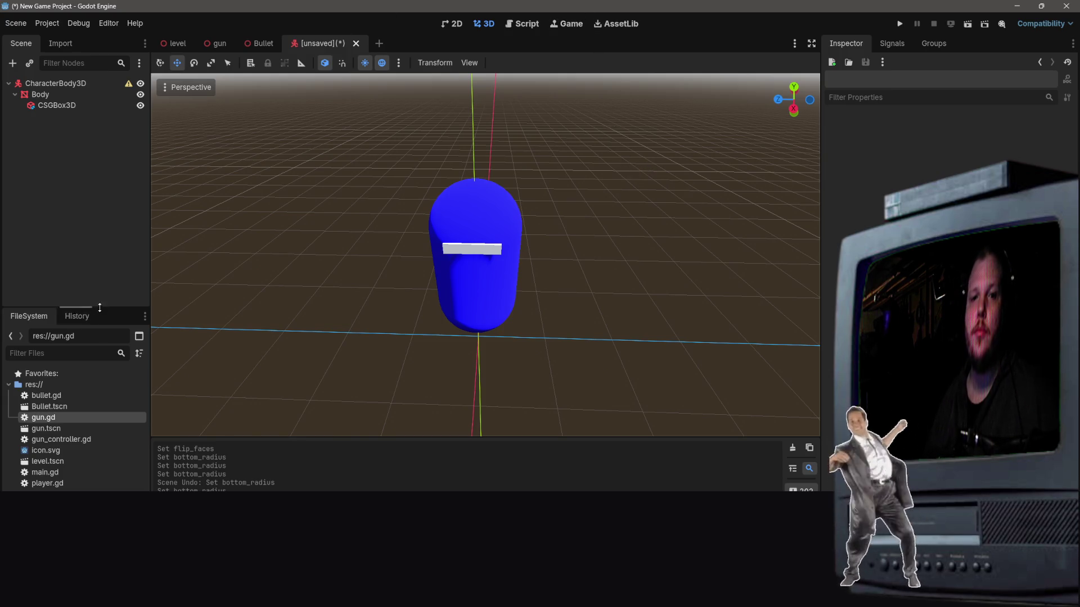
click(72, 106)
click(48, 181)
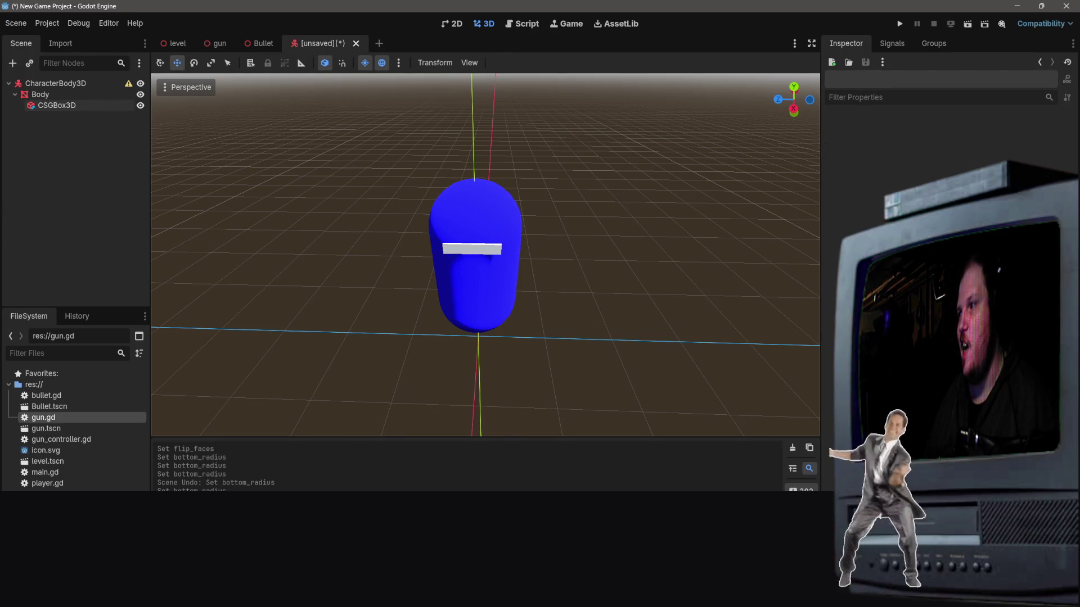
Step: Orbit around the capsule and start adding a new child node to Body
right_click(54, 187)
mouse_move(472, 253)
mouse_down()
mouse_move(332, 213)
mouse_move(312, 174)
mouse_move(288, 216)
mouse_up()
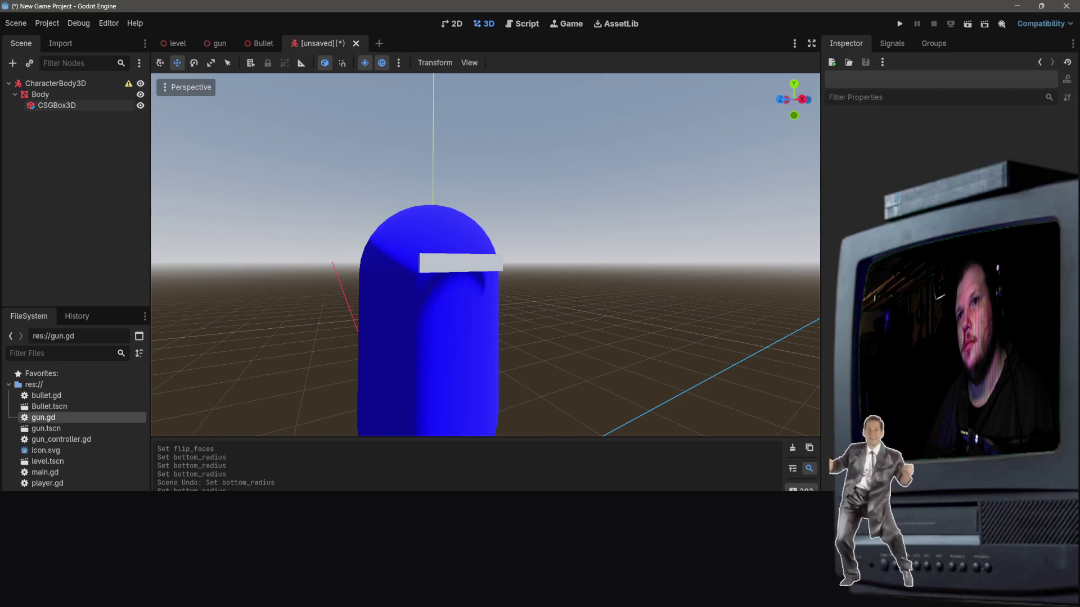
drag(288, 216, 259, 211)
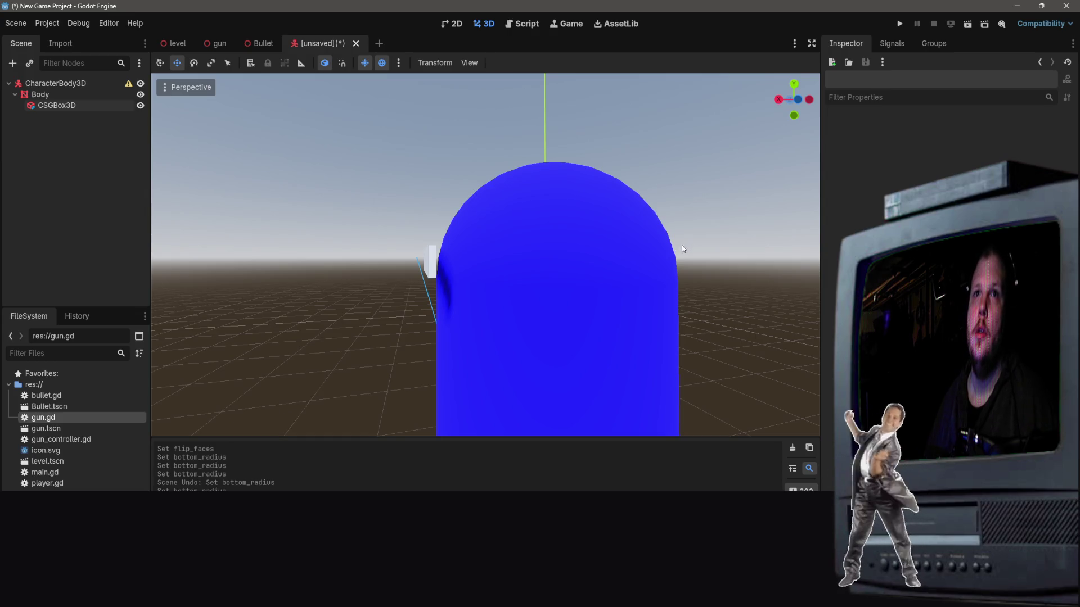
right_click(31, 148)
click(45, 142)
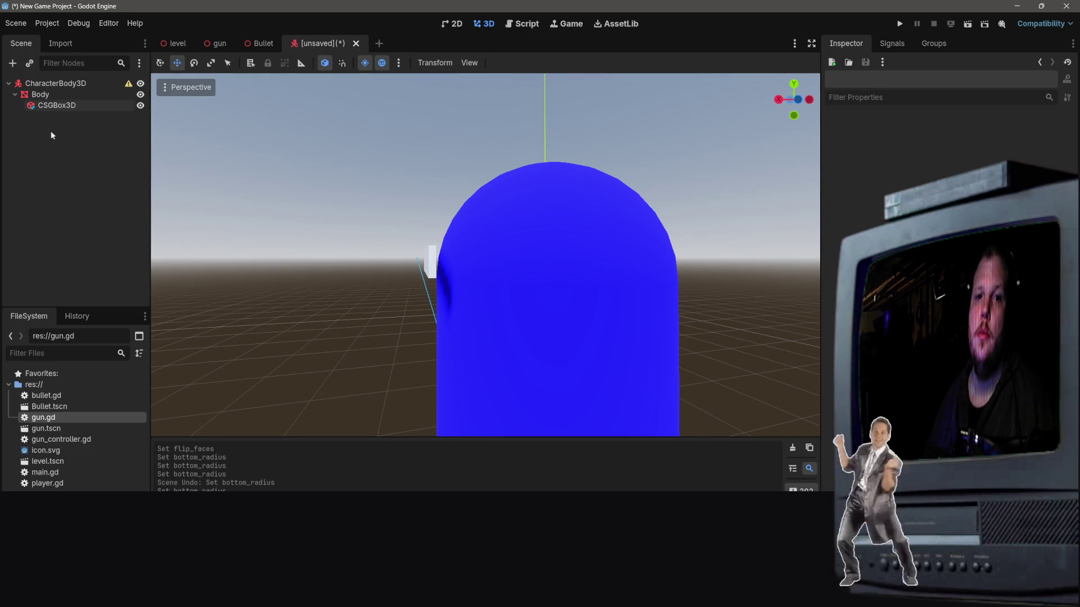
right_click(50, 132)
click(96, 141)
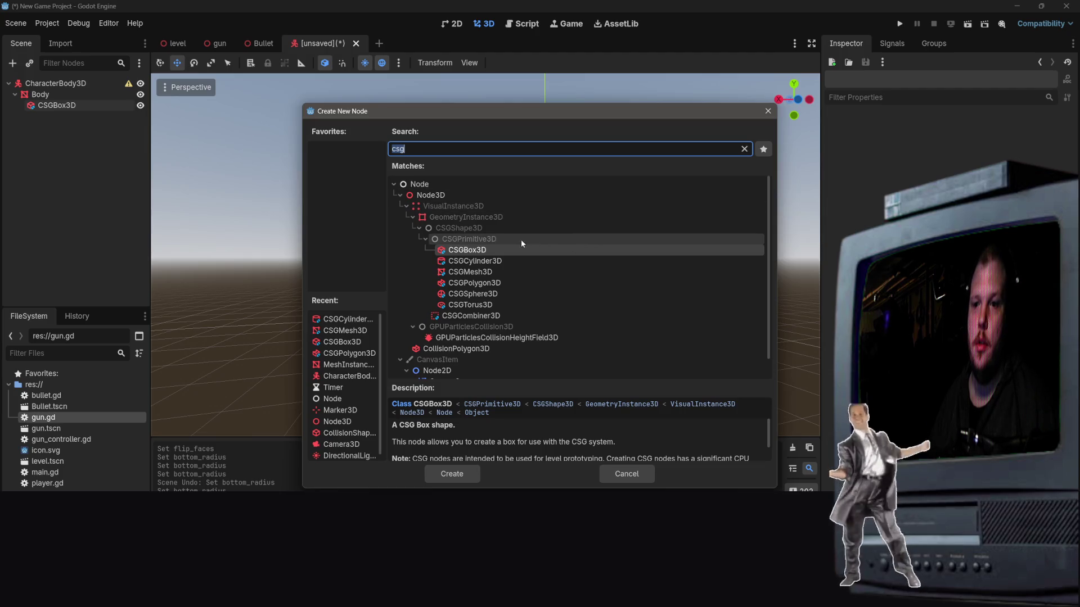
Step: Create a CSGCombiner3D and nest the CSGBox3D visor inside it
click(477, 317)
key(Return)
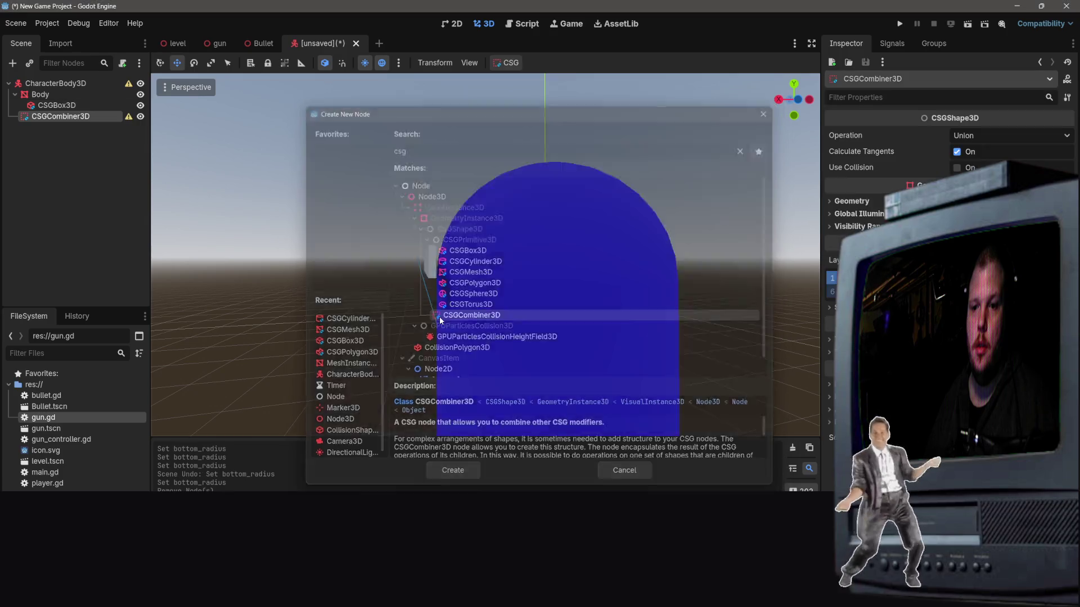
drag(62, 116, 66, 110)
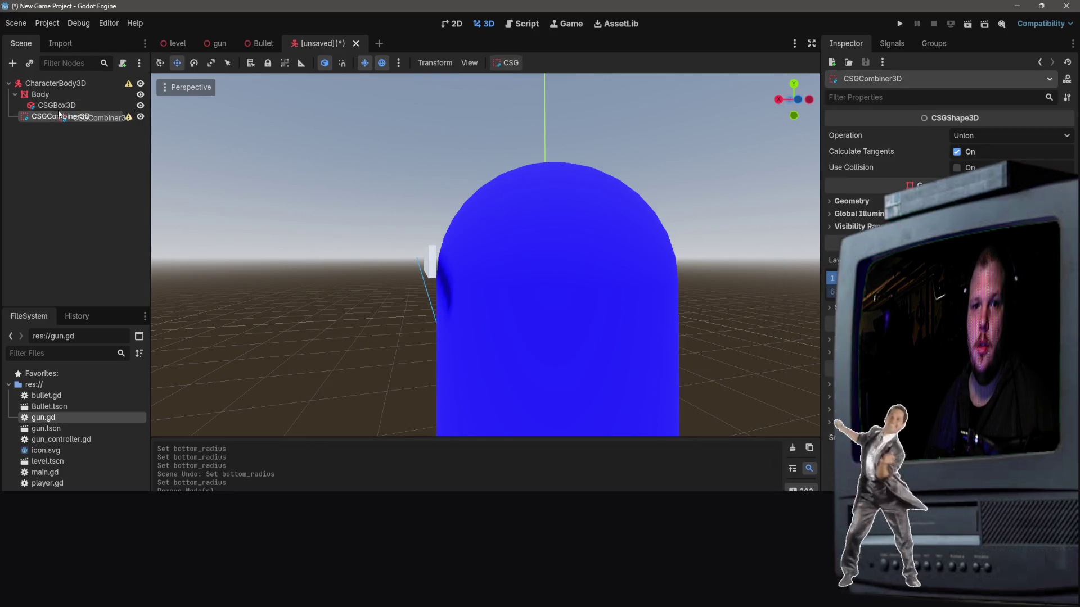
click(64, 117)
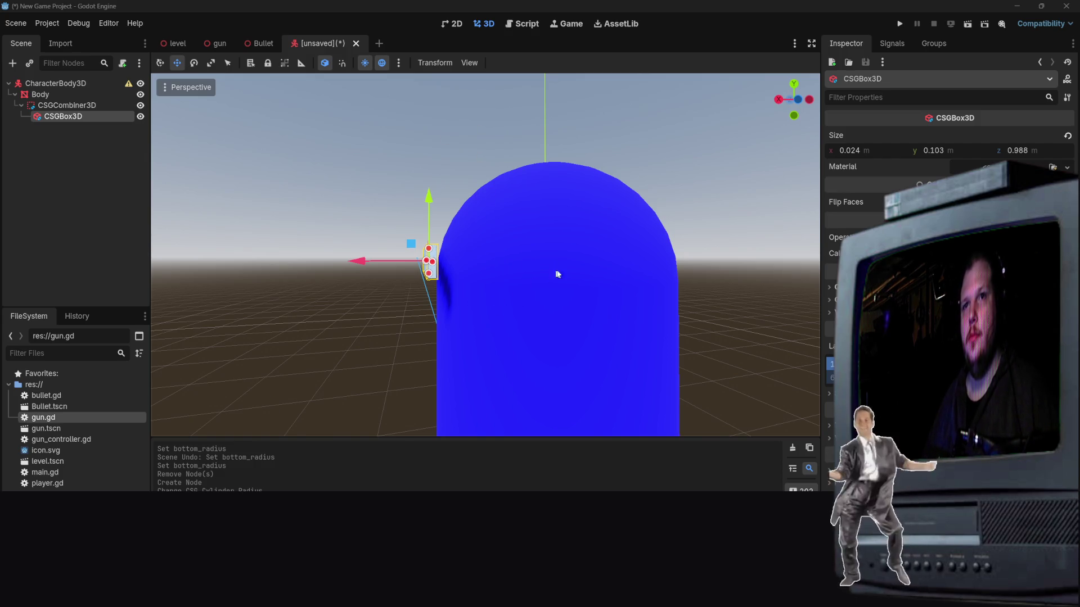
Step: Orbit to a front view of the taller visor and open CSGCombiner3D's context menu
mouse_move(558, 275)
mouse_down()
mouse_move(419, 394)
mouse_move(416, 436)
mouse_up()
scroll(448, 361, up, 3)
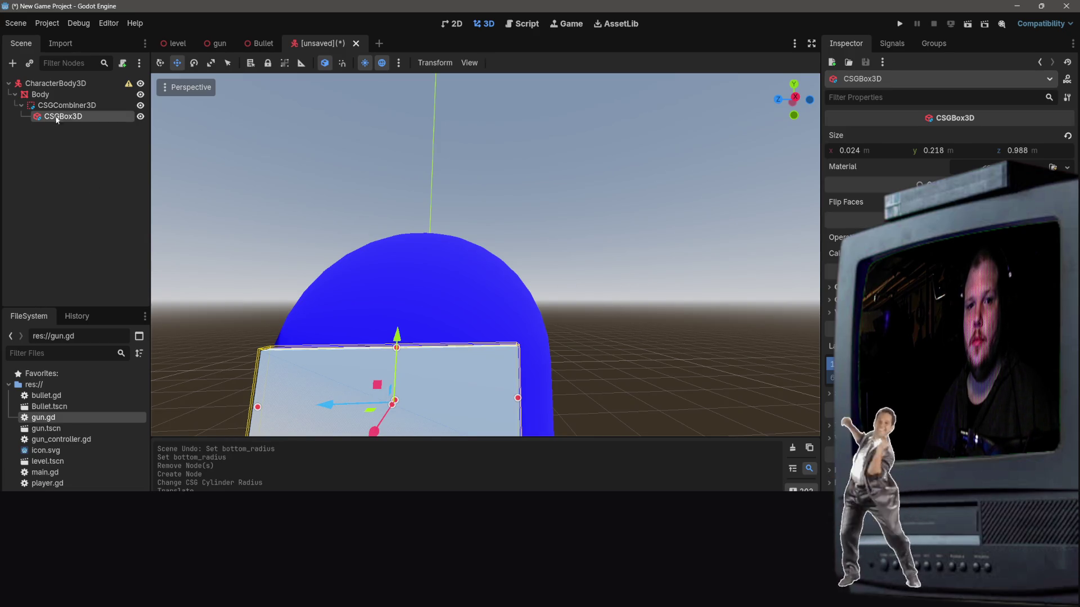
right_click(76, 110)
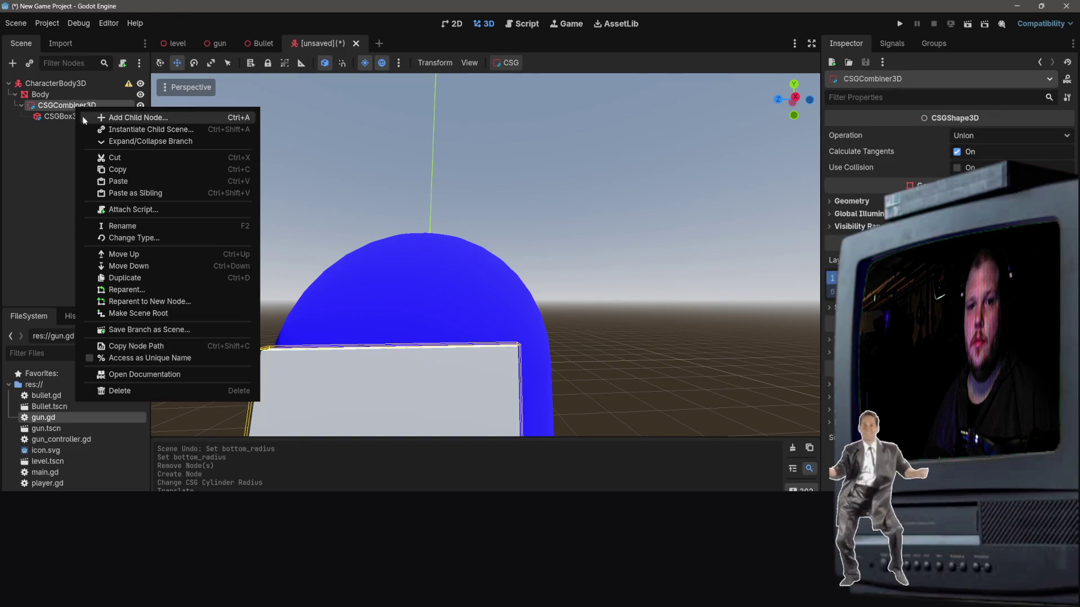
Step: Add a CSGPolygon3D under the combiner and begin editing its polygon points
click(106, 118)
double_click(475, 283)
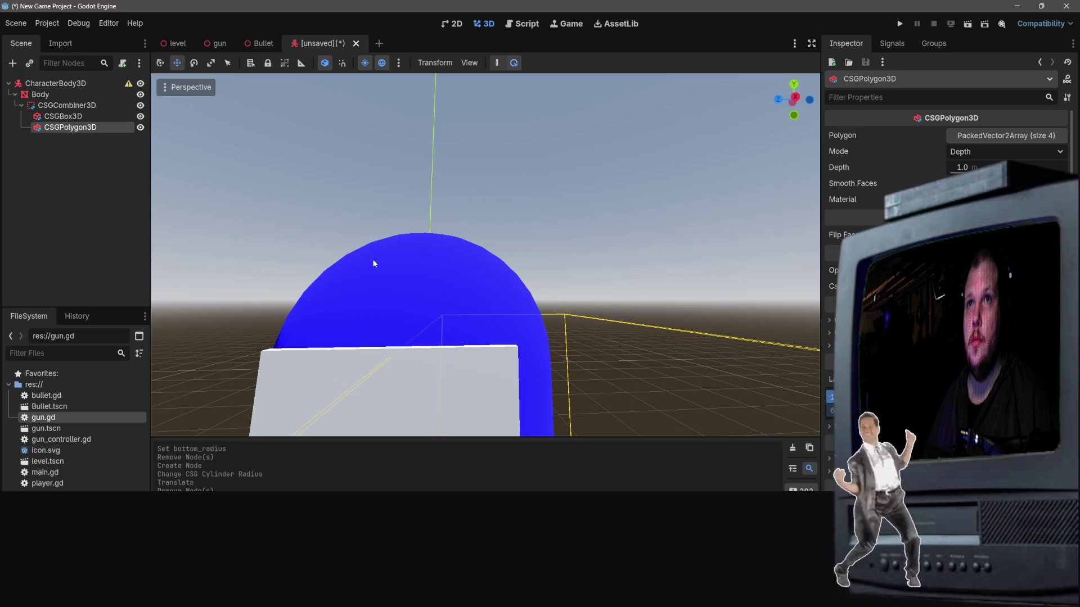
click(497, 63)
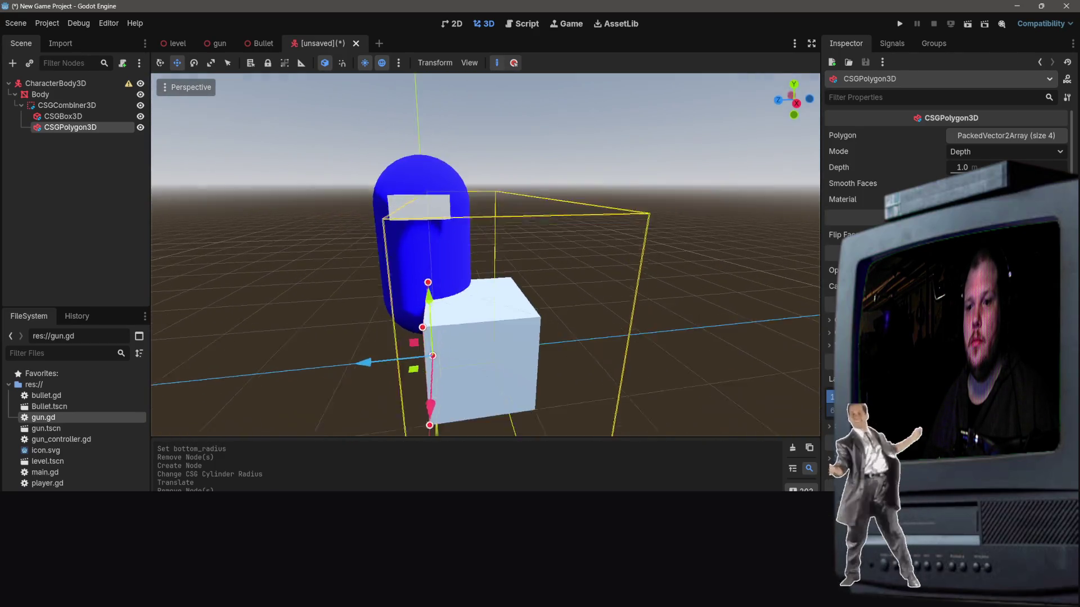
click(484, 315)
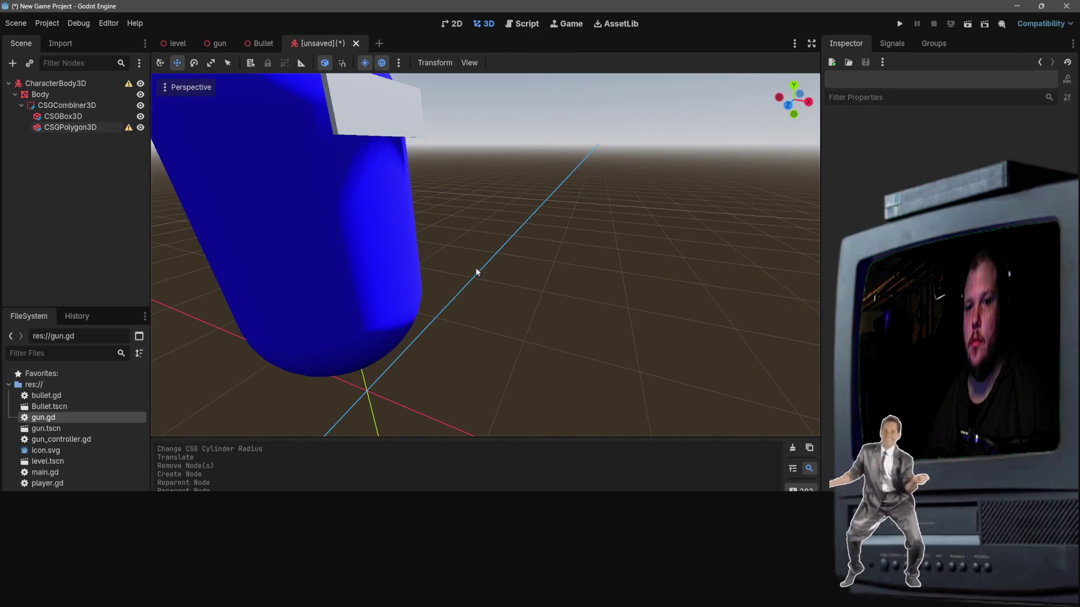
key(f)
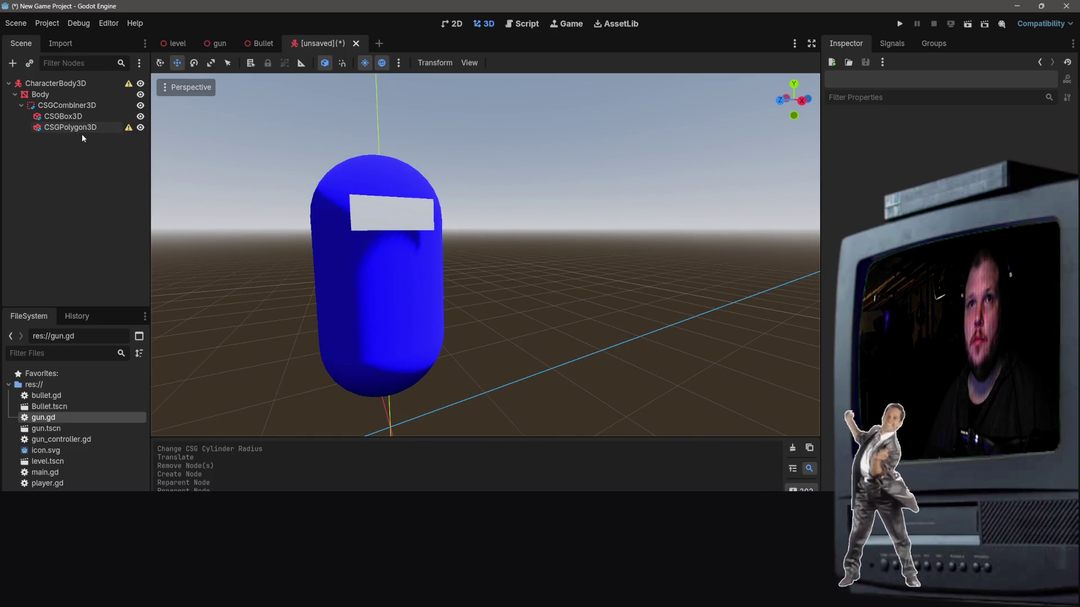
click(70, 127)
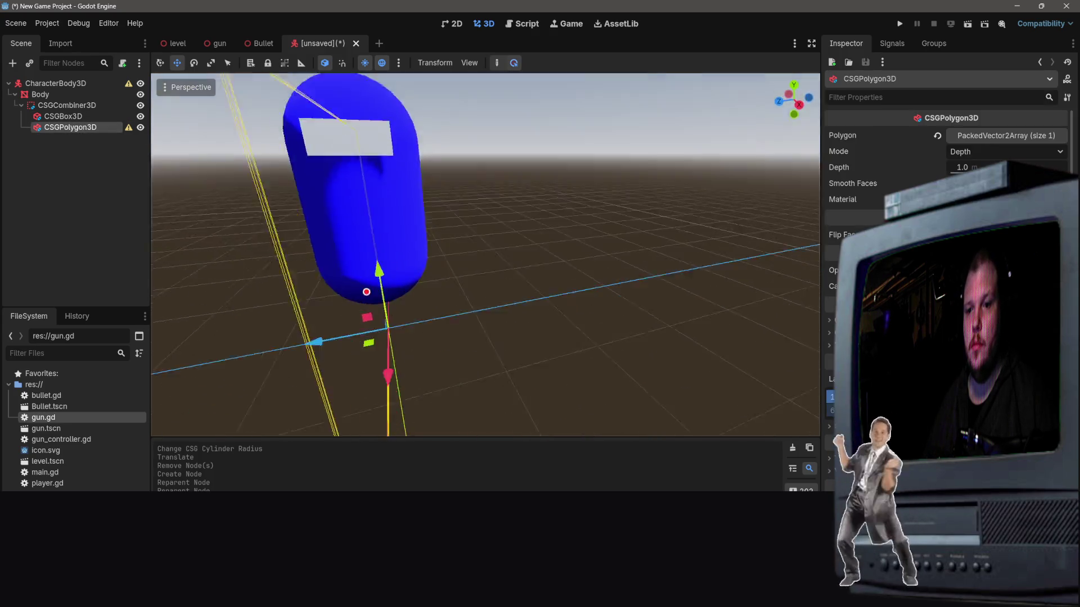
click(528, 287)
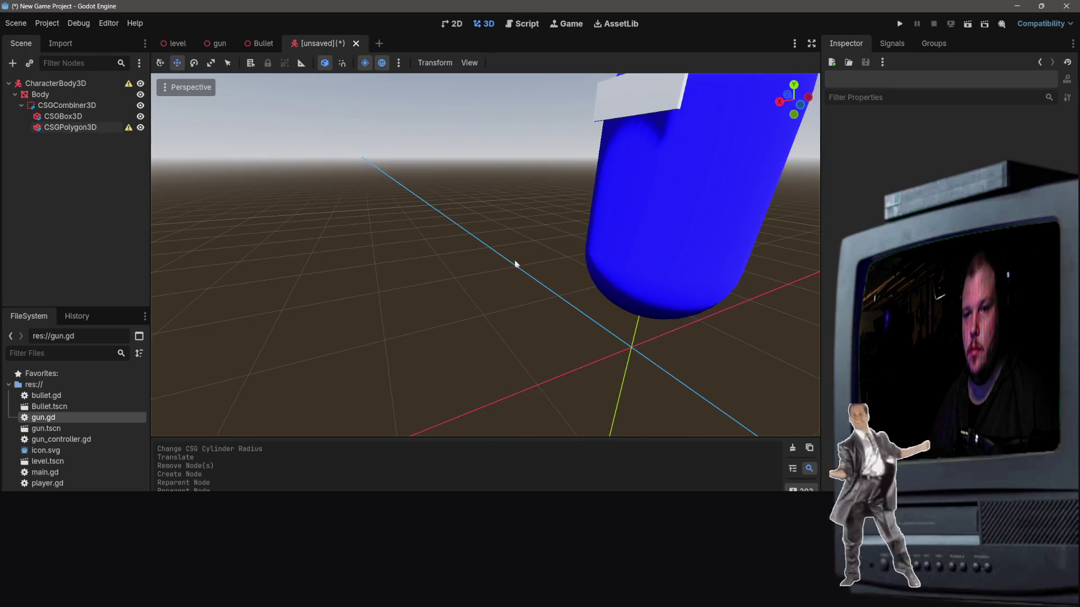
click(56, 127)
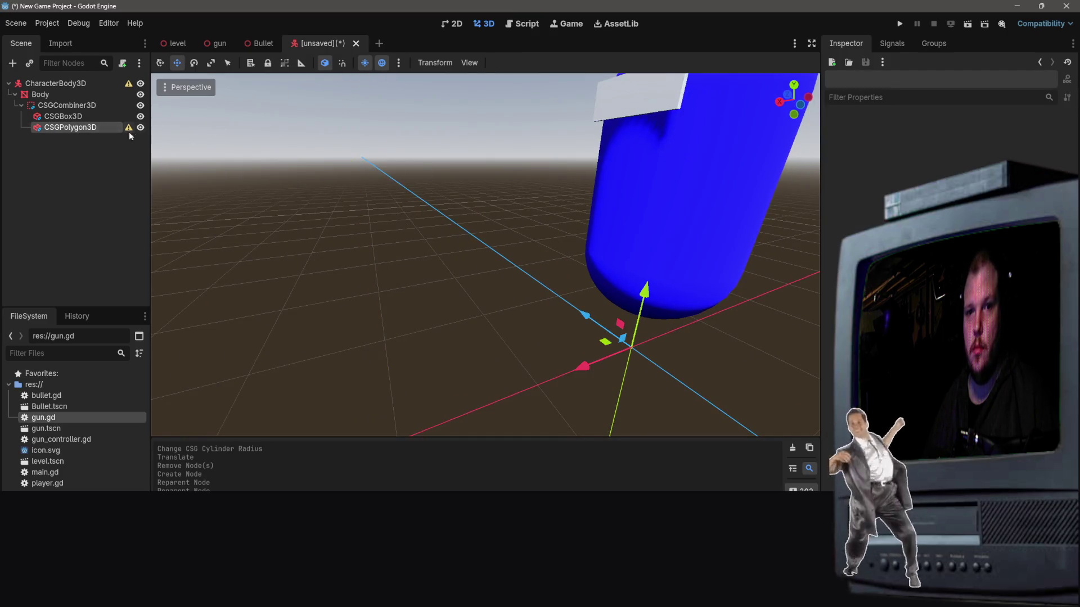
Step: Frame the polygon block and try a free rotation, then cancel it
mouse_move(760, 357)
mouse_down()
mouse_move(731, 338)
mouse_move(703, 293)
mouse_move(754, 337)
mouse_move(750, 354)
mouse_up()
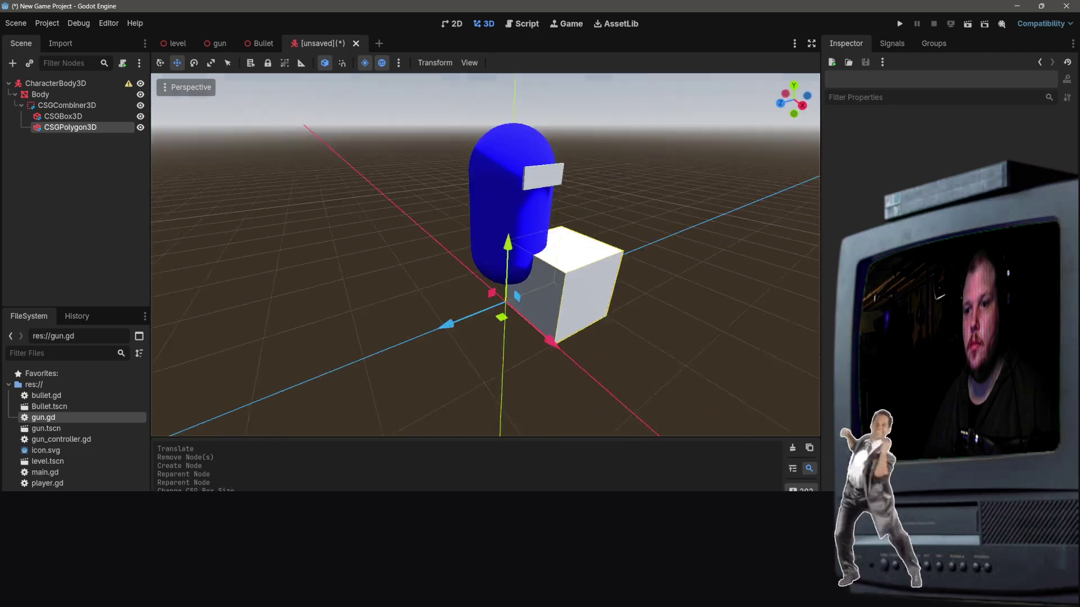
scroll(704, 340, up, 5)
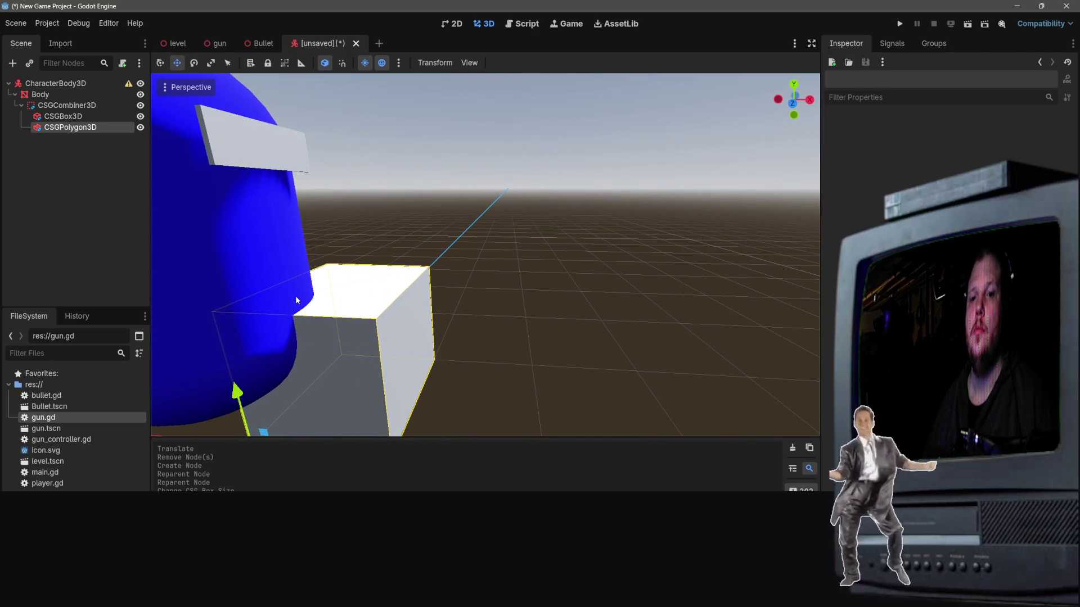
key(f)
key(r)
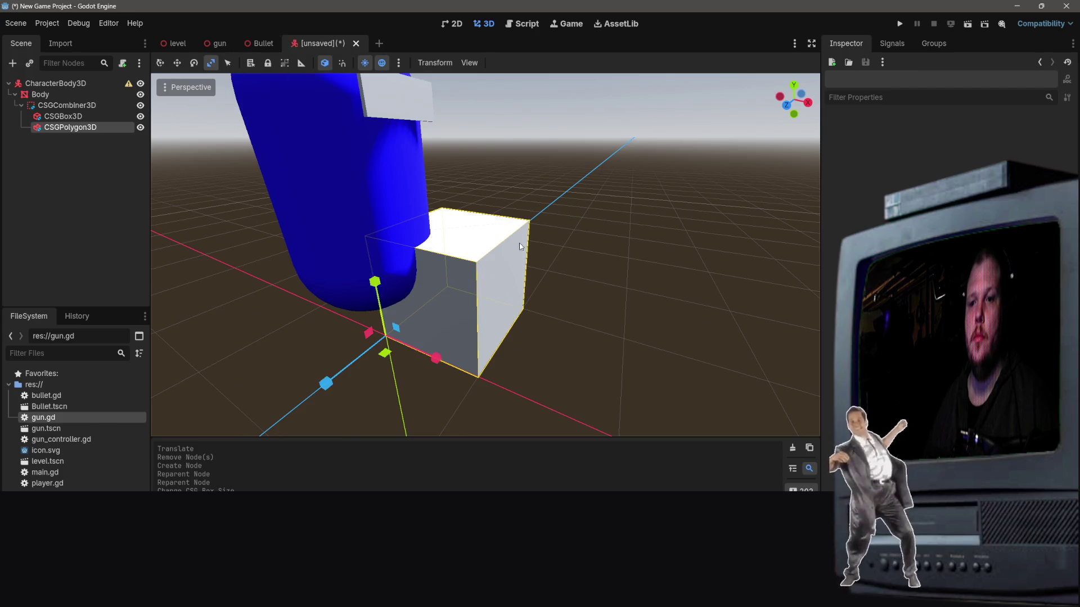
key(e)
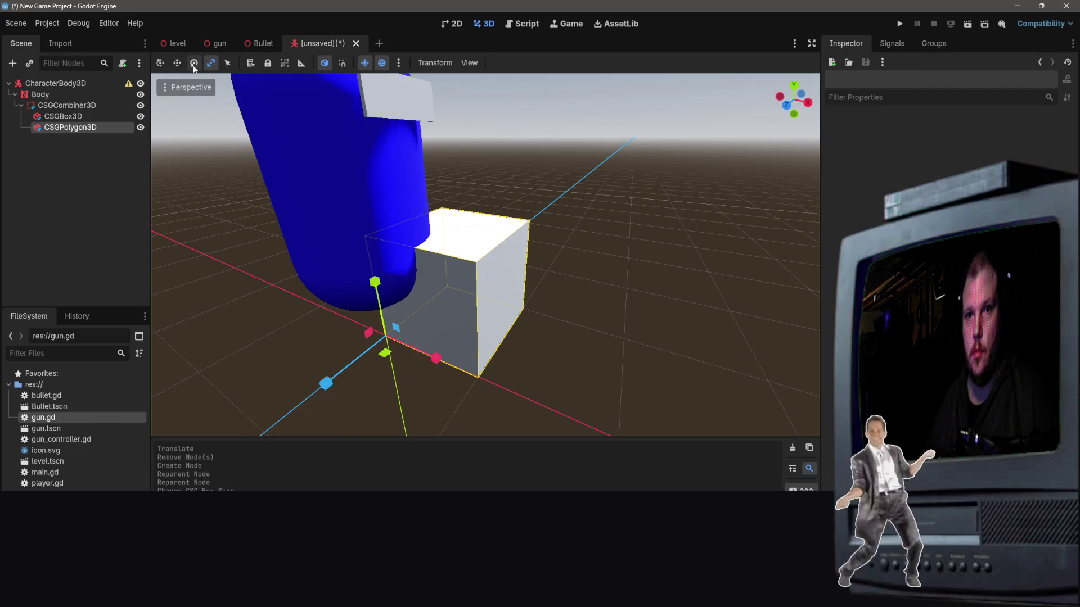
drag(444, 335, 433, 338)
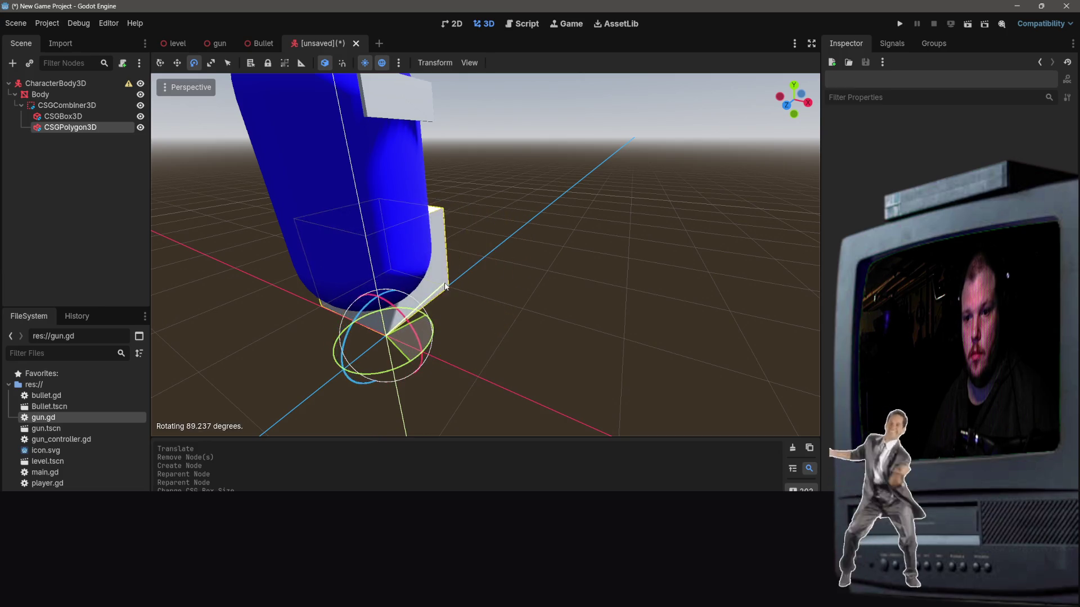
key(Escape)
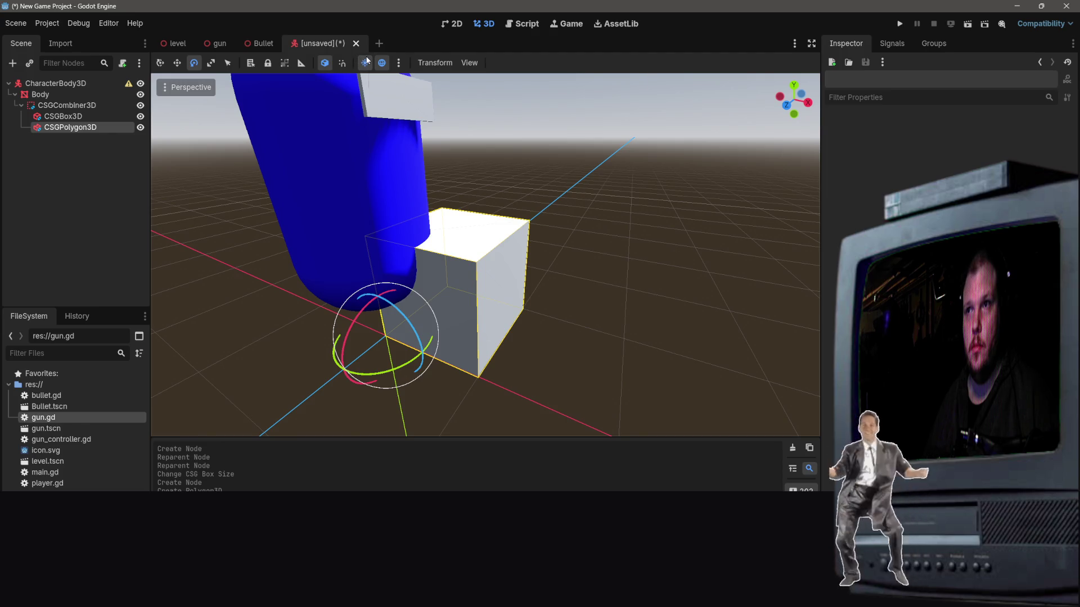
Step: With snapping on, rotate the block 90° around Y, then stretch it taller
click(342, 63)
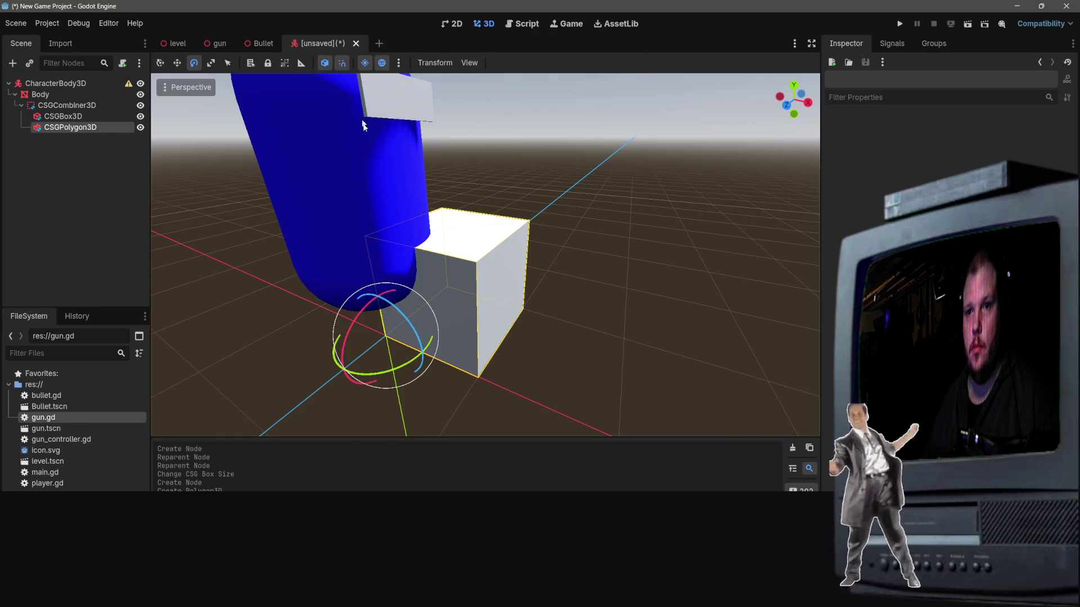
mouse_move(386, 373)
mouse_down()
mouse_move(393, 343)
mouse_move(380, 270)
mouse_up()
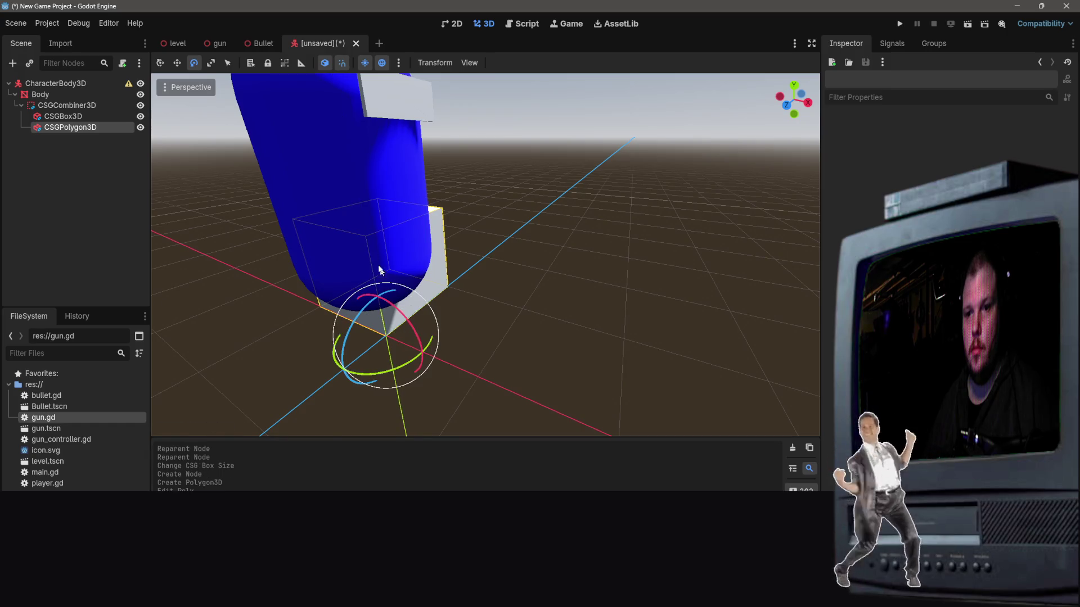
click(212, 64)
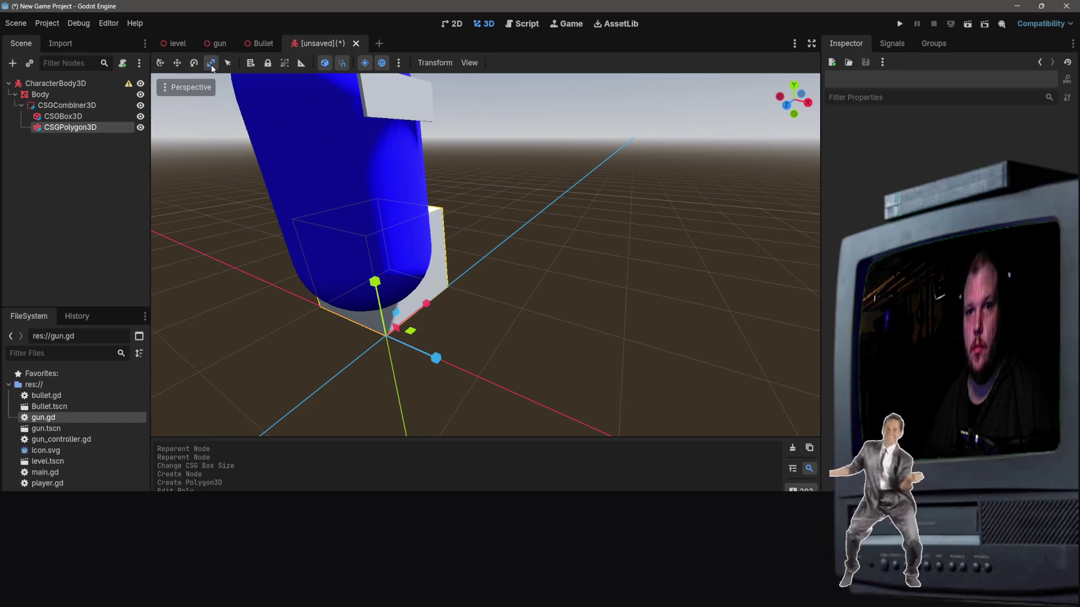
drag(374, 282, 360, 225)
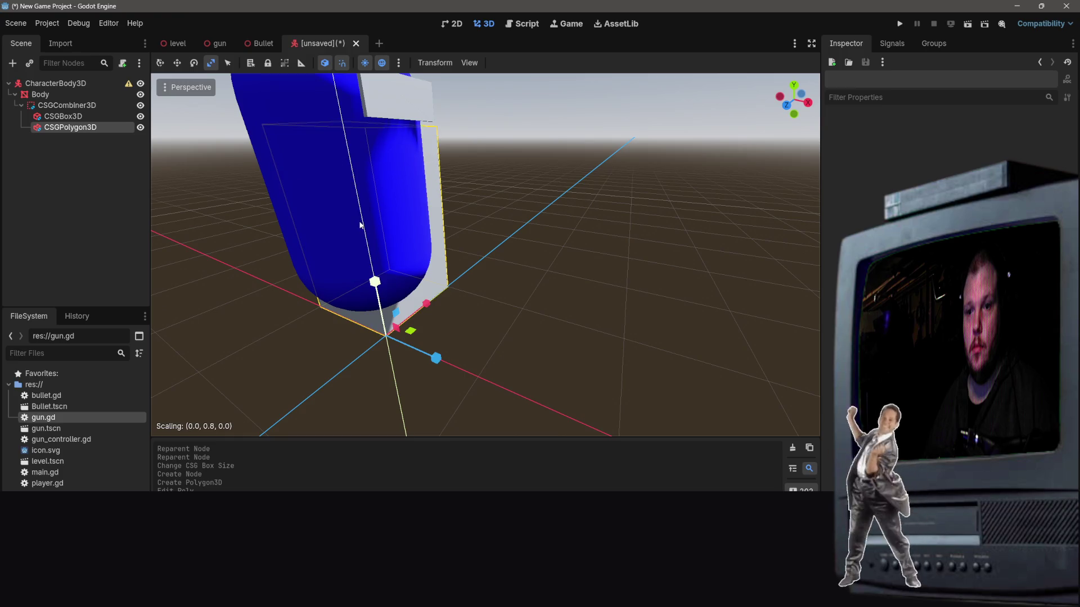
Step: Undo the block's stretch and orbit to a closer, lower view
key(ctrl+z)
drag(455, 227, 534, 242)
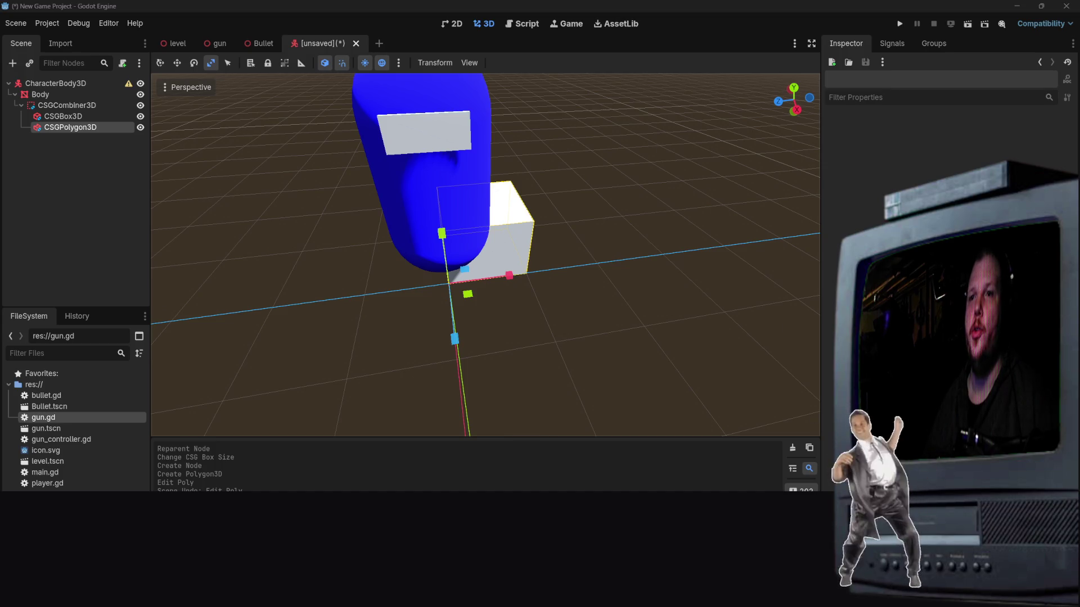
mouse_move(484, 253)
mouse_down()
mouse_move(495, 214)
mouse_move(486, 264)
mouse_move(581, 370)
mouse_move(572, 351)
mouse_up()
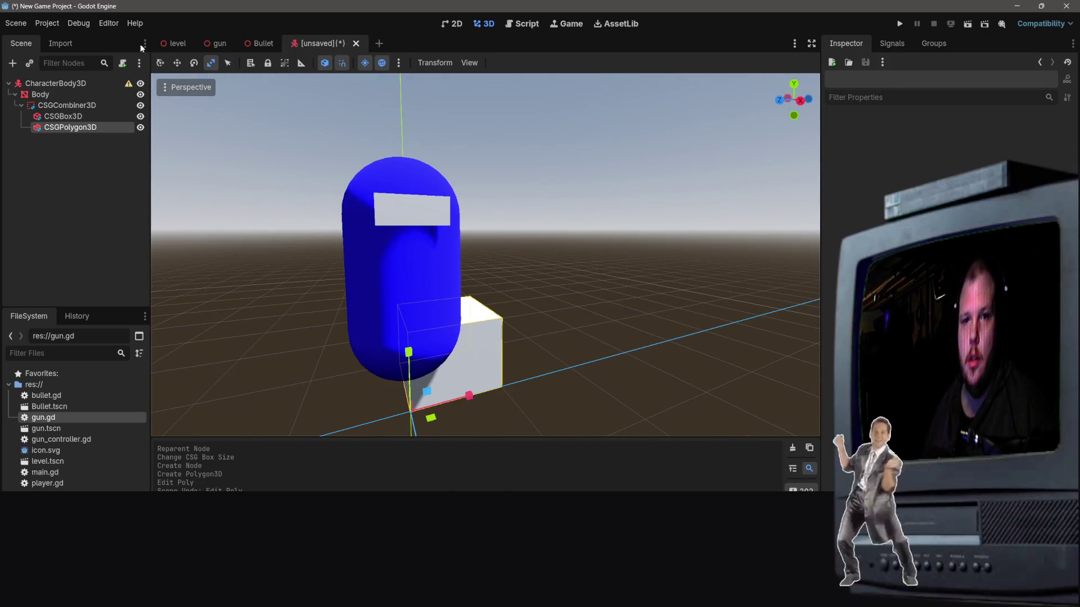
Step: With snapping off, move the polygon block up in front of the capsule and reselect it
click(177, 66)
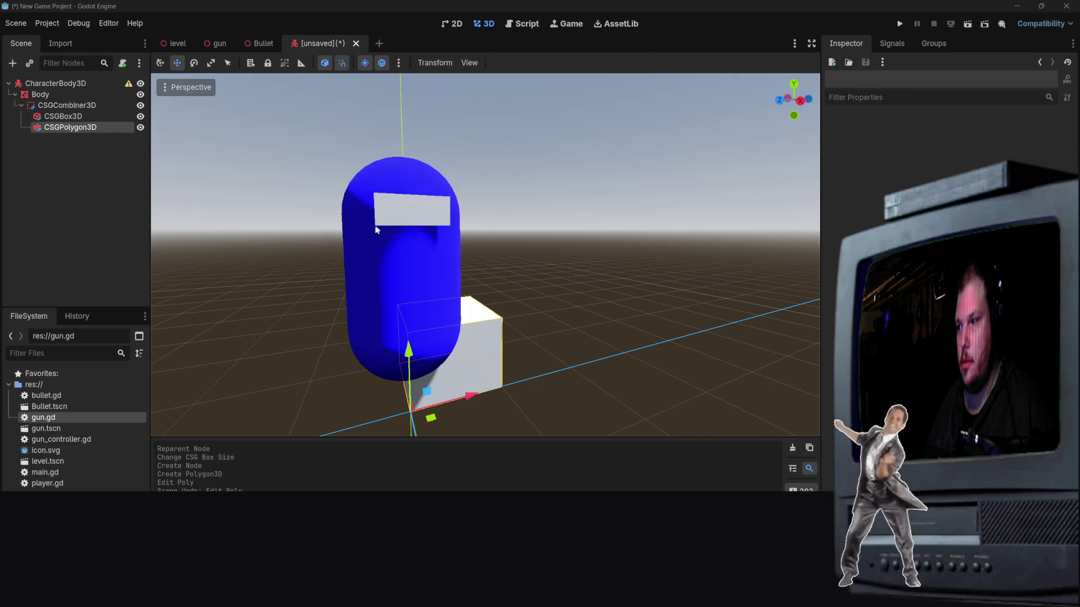
scroll(539, 273, up, 3)
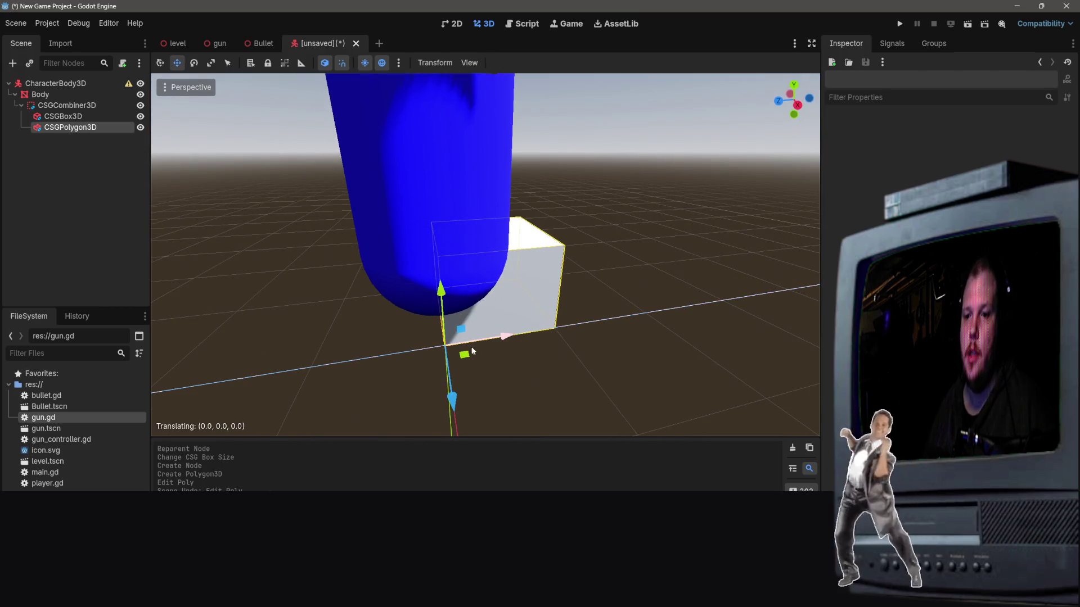
click(341, 64)
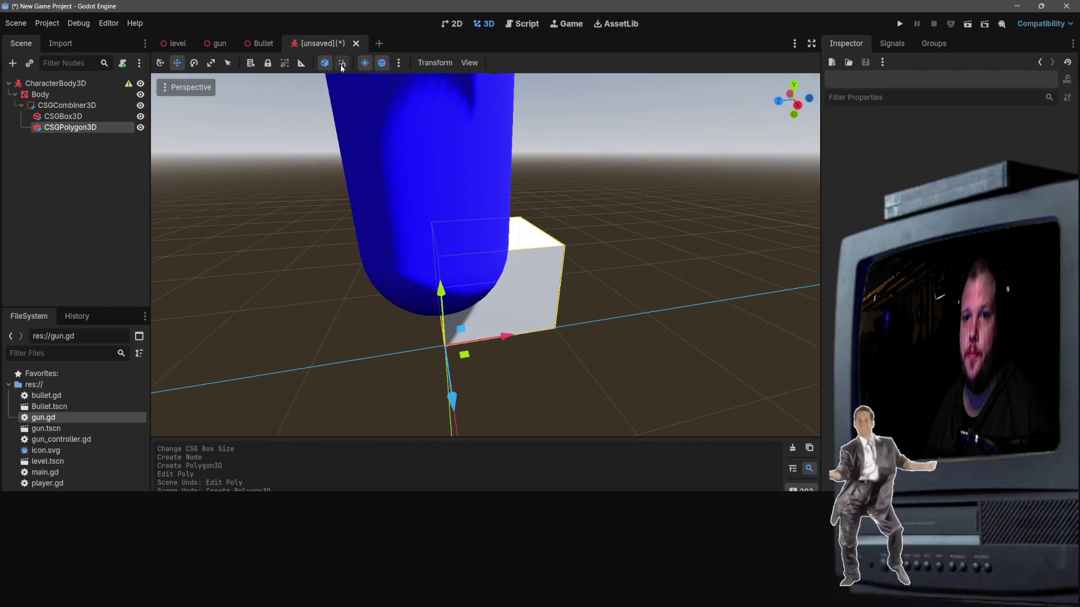
drag(504, 340, 448, 348)
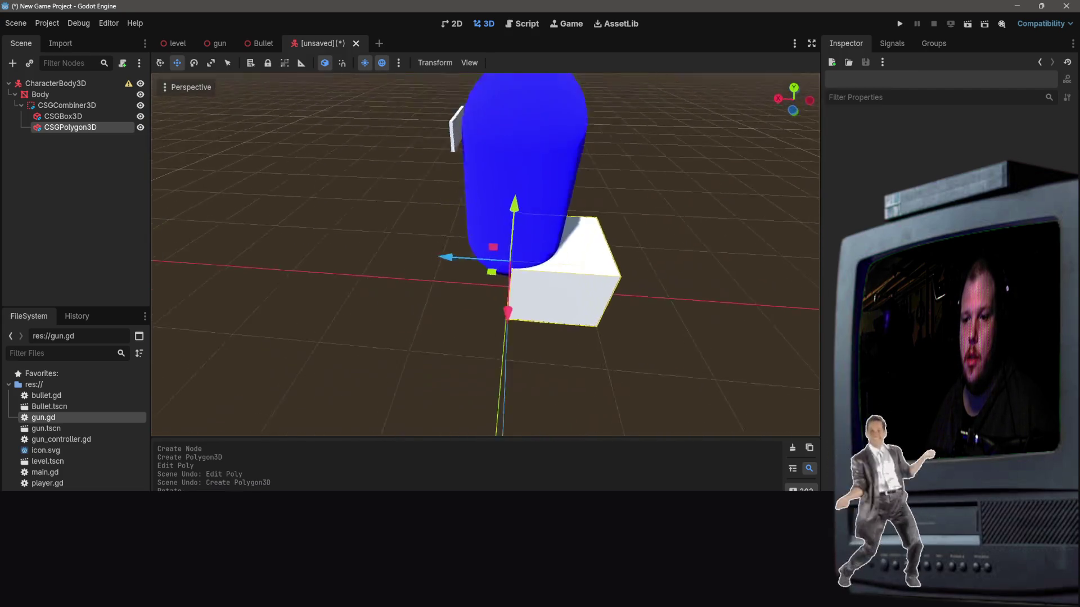
mouse_move(513, 238)
mouse_down()
mouse_move(450, 206)
mouse_move(391, 203)
mouse_move(453, 211)
mouse_move(371, 213)
mouse_move(349, 258)
mouse_up()
click(444, 203)
click(444, 202)
click(71, 128)
Step: Shrink the polygon block and move it right and up toward the visor
key(f)
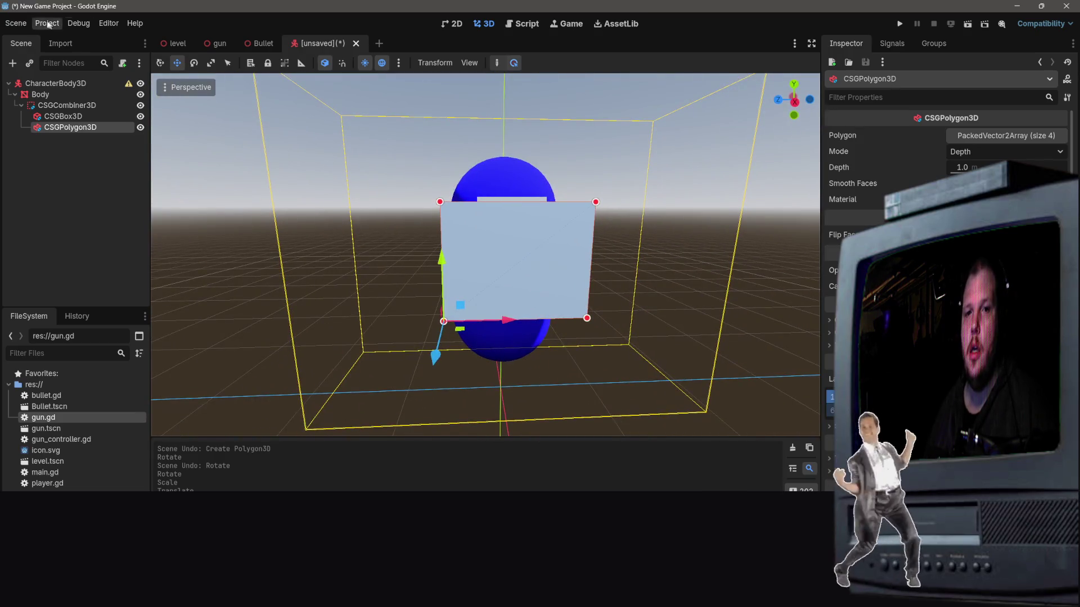
click(211, 62)
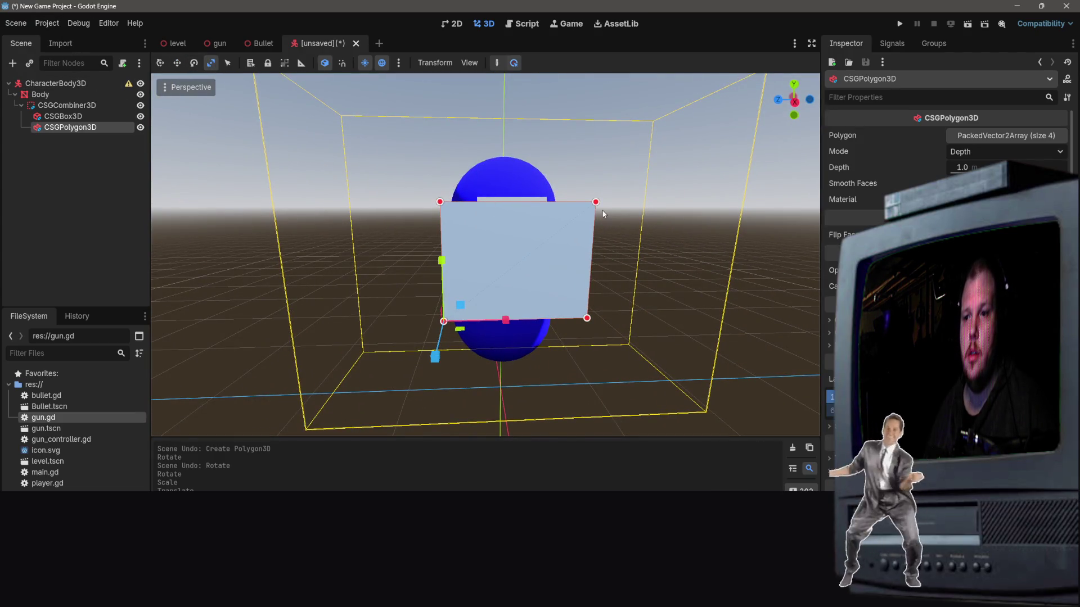
click(177, 63)
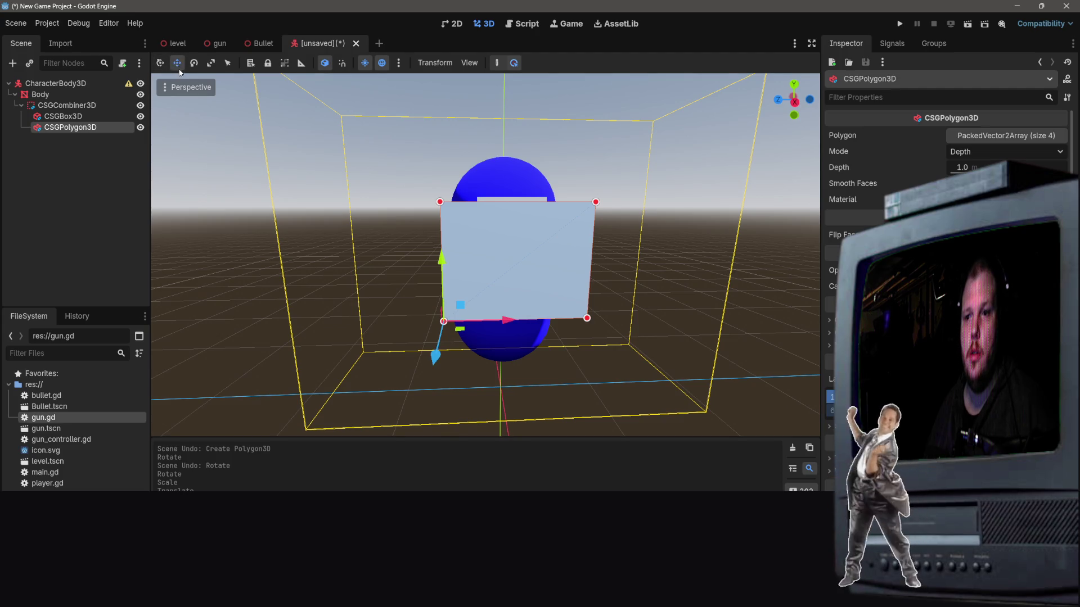
click(211, 63)
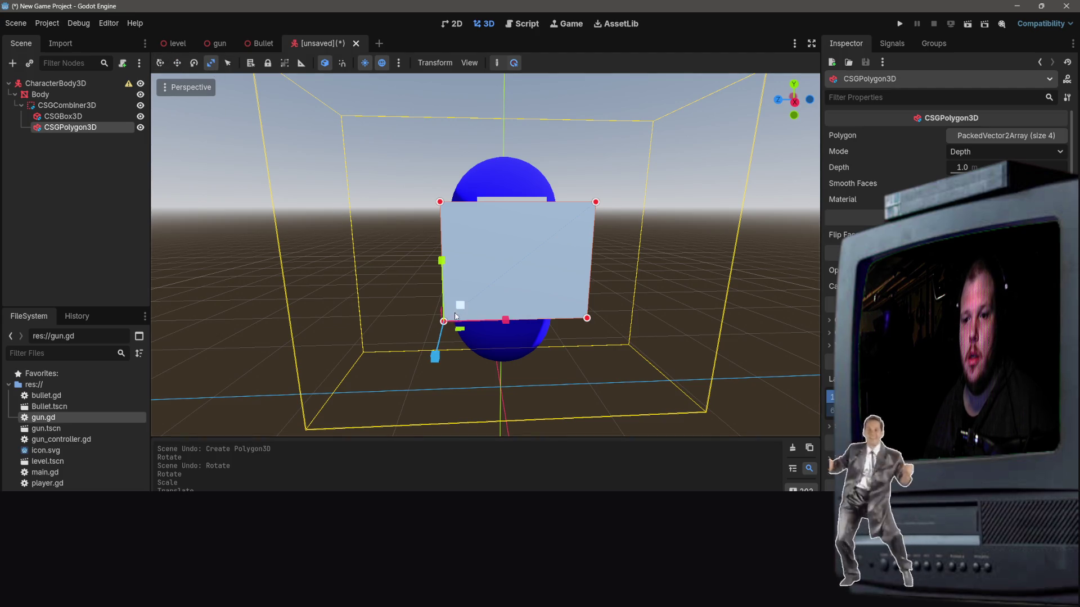
drag(459, 309, 450, 318)
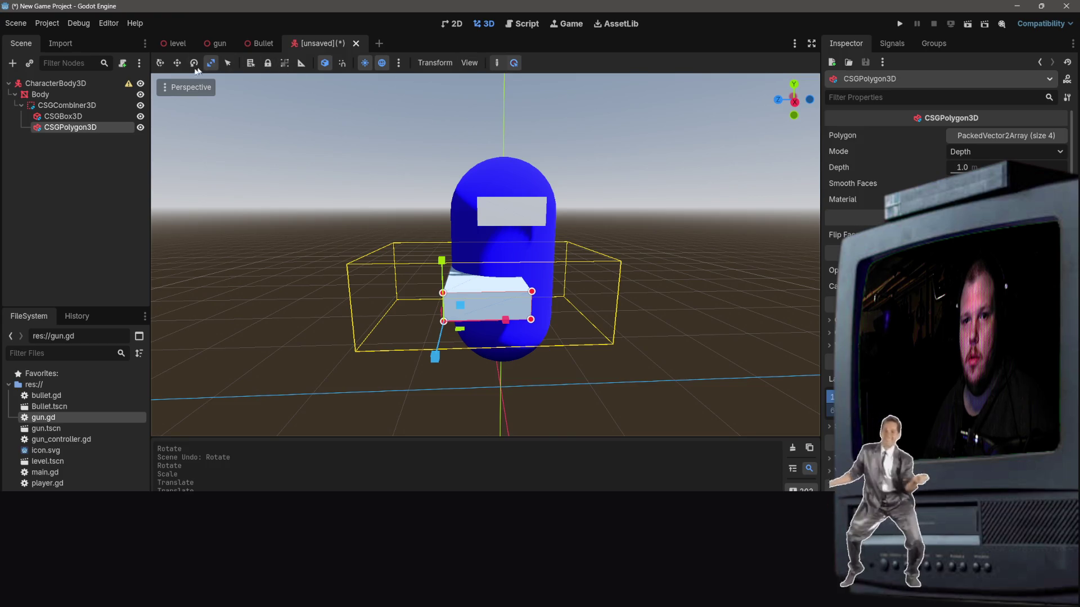
click(178, 63)
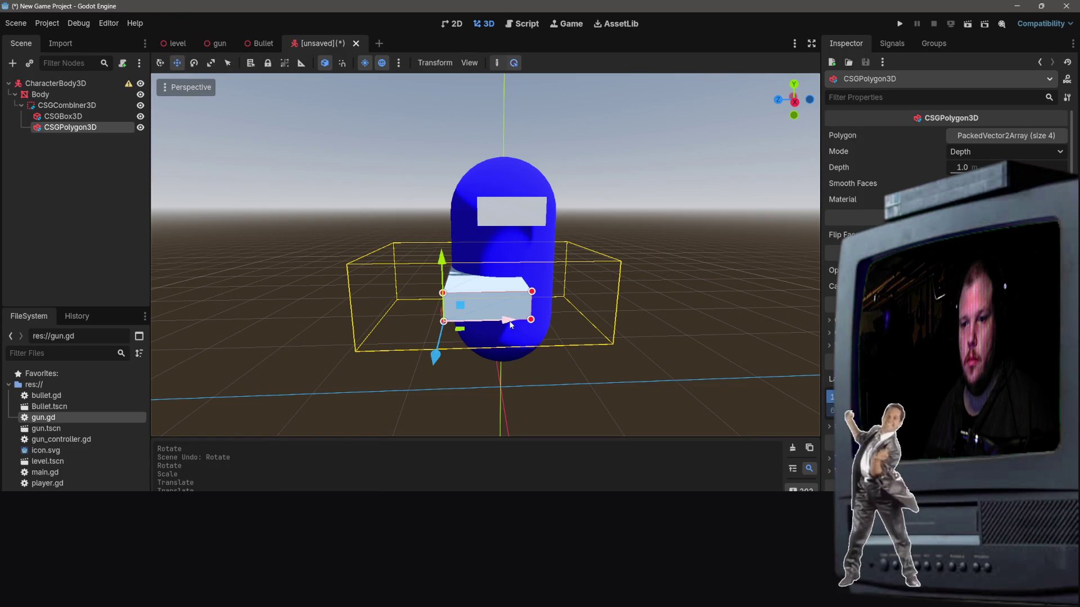
drag(510, 324, 551, 325)
drag(477, 359, 497, 304)
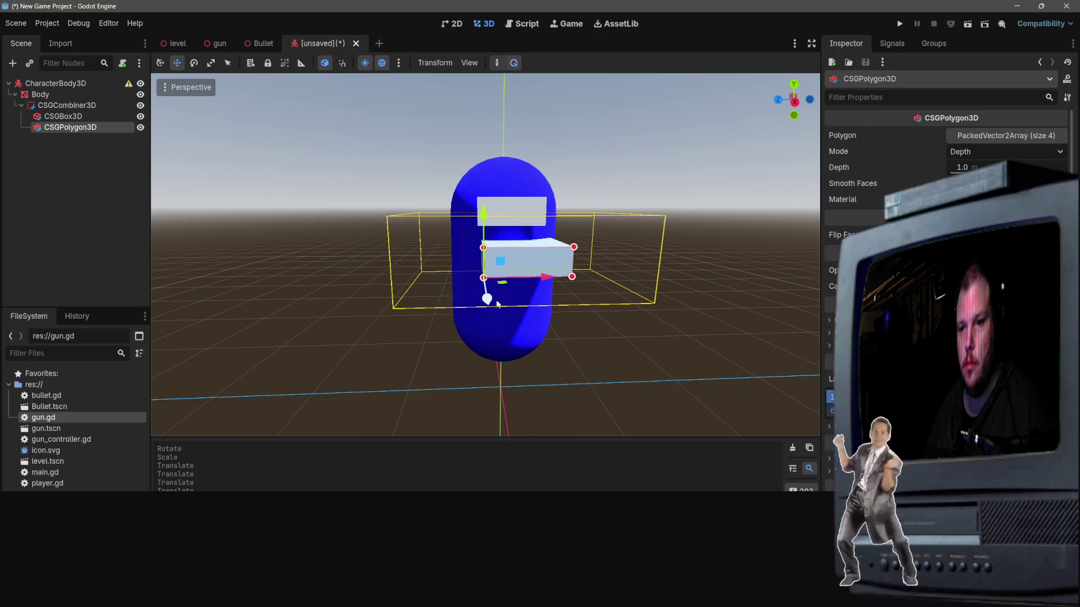
drag(544, 278, 535, 279)
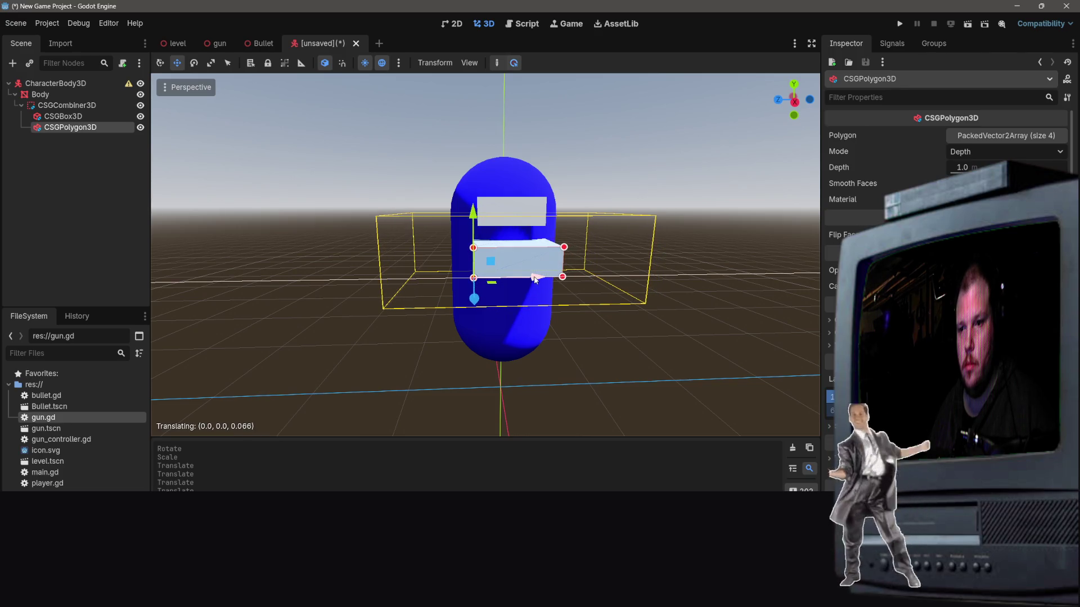
key(ctrl+z)
key(f)
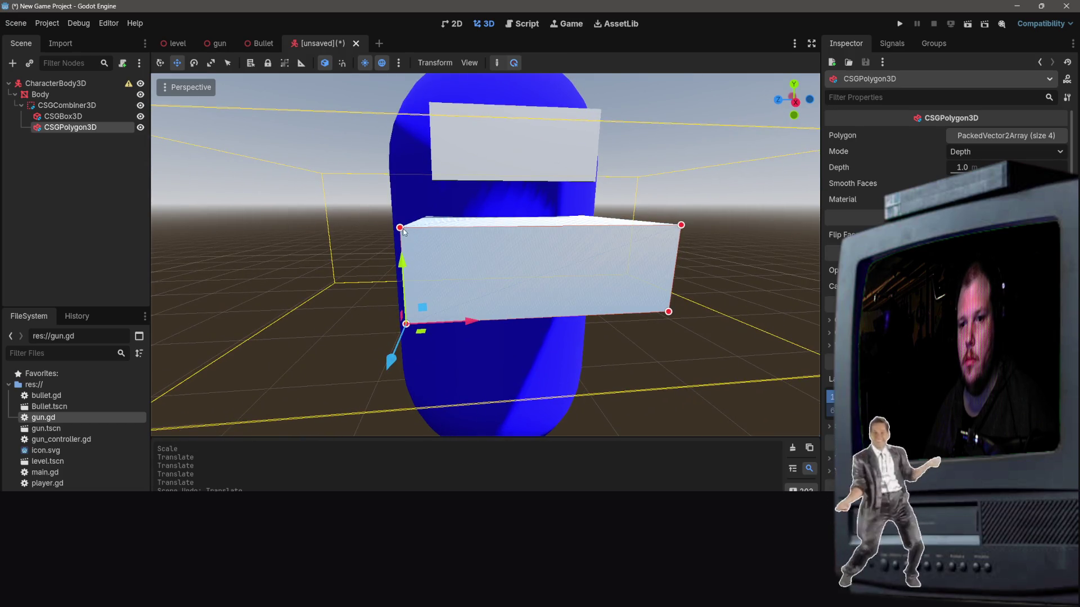
Step: Drag the polygon's top corners together into a wedge, then undo it
drag(402, 232, 523, 231)
mouse_move(682, 225)
mouse_down()
mouse_move(525, 227)
mouse_move(539, 265)
mouse_move(528, 292)
mouse_move(495, 258)
mouse_move(441, 288)
mouse_move(478, 286)
mouse_move(474, 275)
mouse_up()
key(ctrl+z)
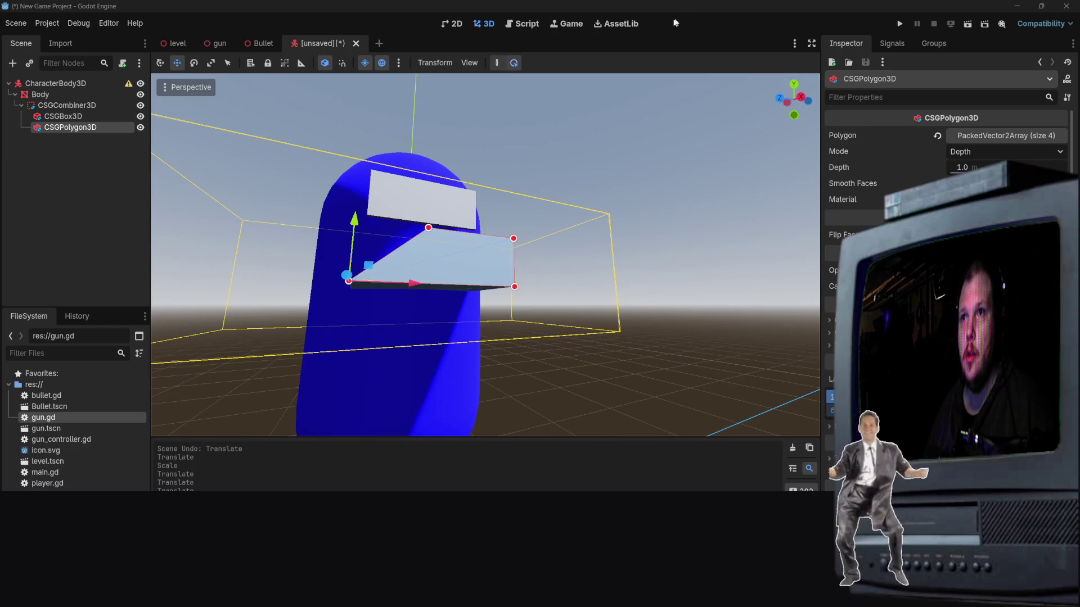
Step: Orbit to a straight front view and delete the CSGPolygon3D node
mouse_move(484, 254)
mouse_down()
mouse_move(483, 214)
mouse_move(417, 256)
mouse_move(275, 253)
mouse_up()
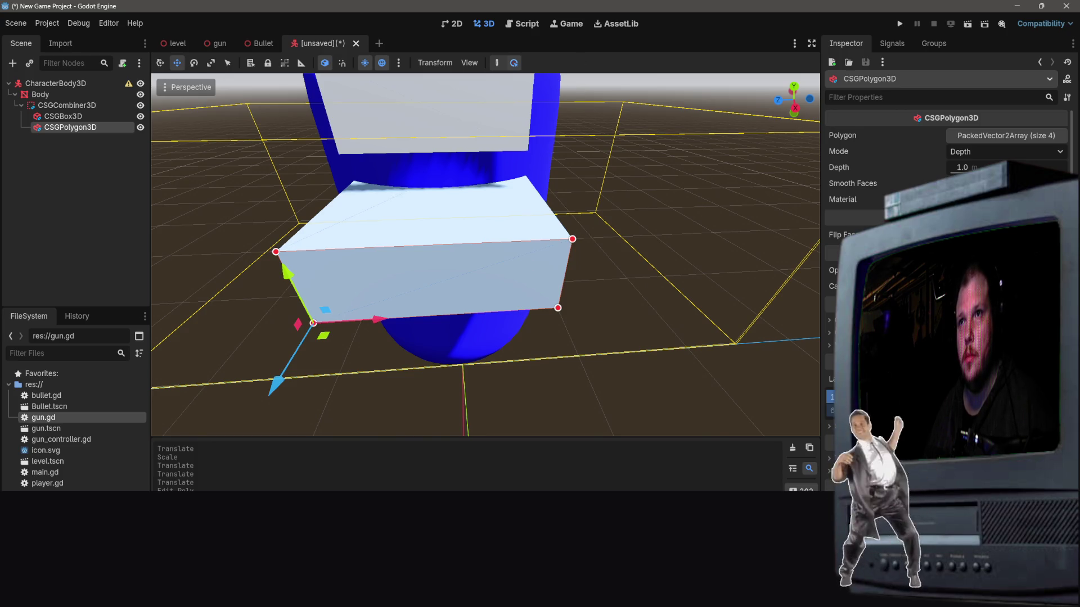
drag(785, 326, 590, 304)
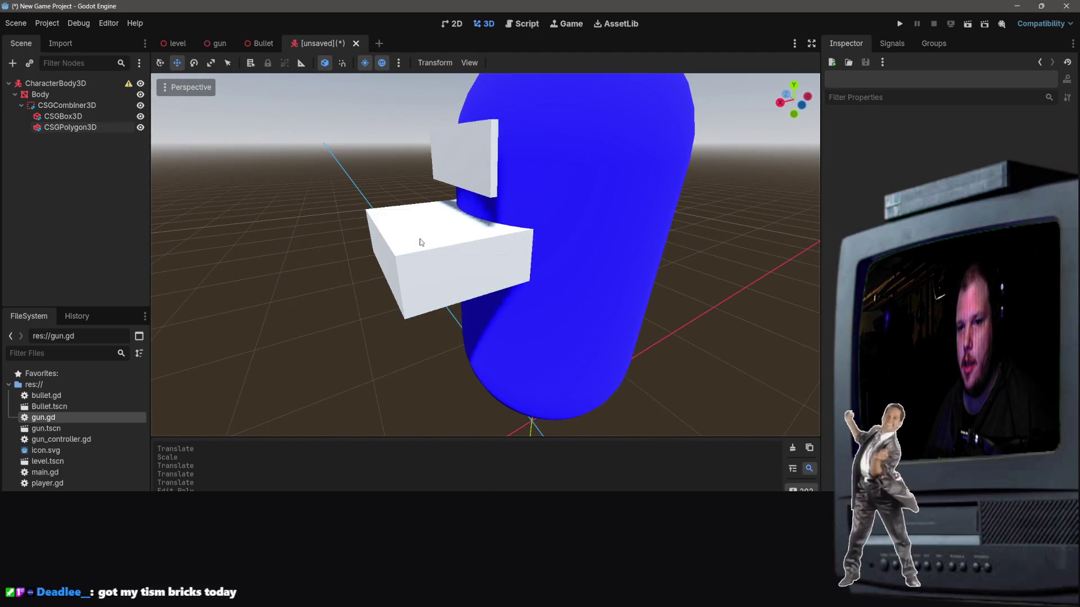
drag(681, 270, 596, 270)
key(KP_1)
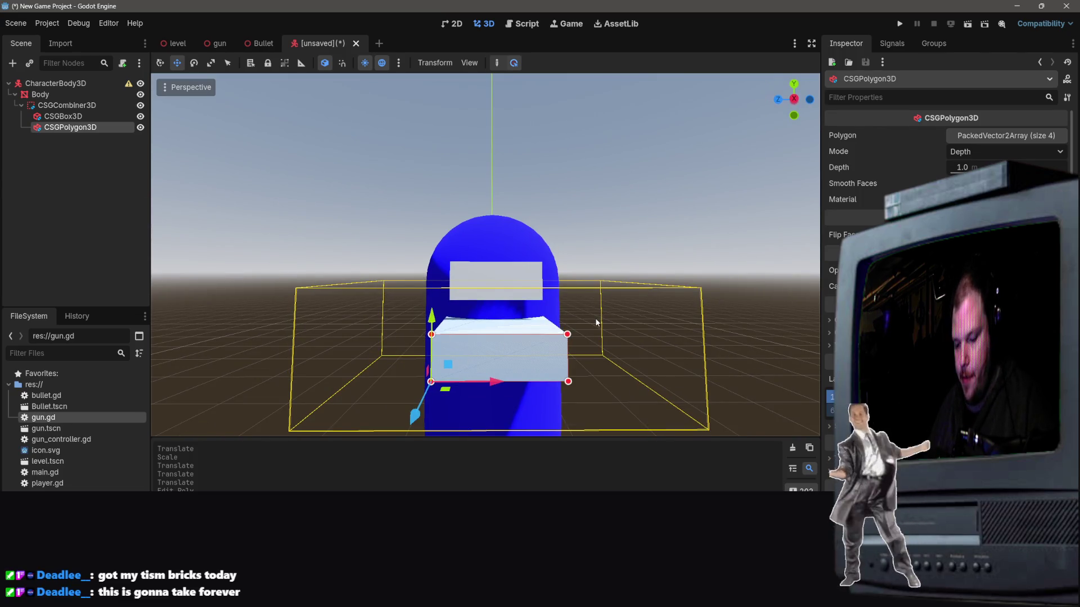
key(Delete)
click(493, 314)
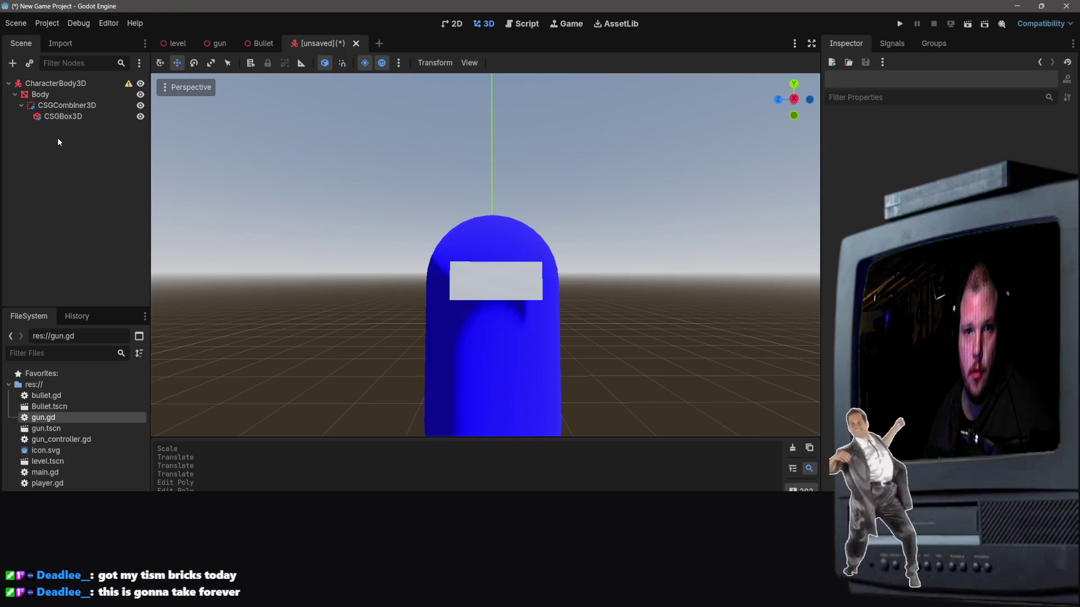
Step: Add a CSGMesh3D child to CSGCombiner3D next to the visor box, its Mesh still empty
right_click(63, 116)
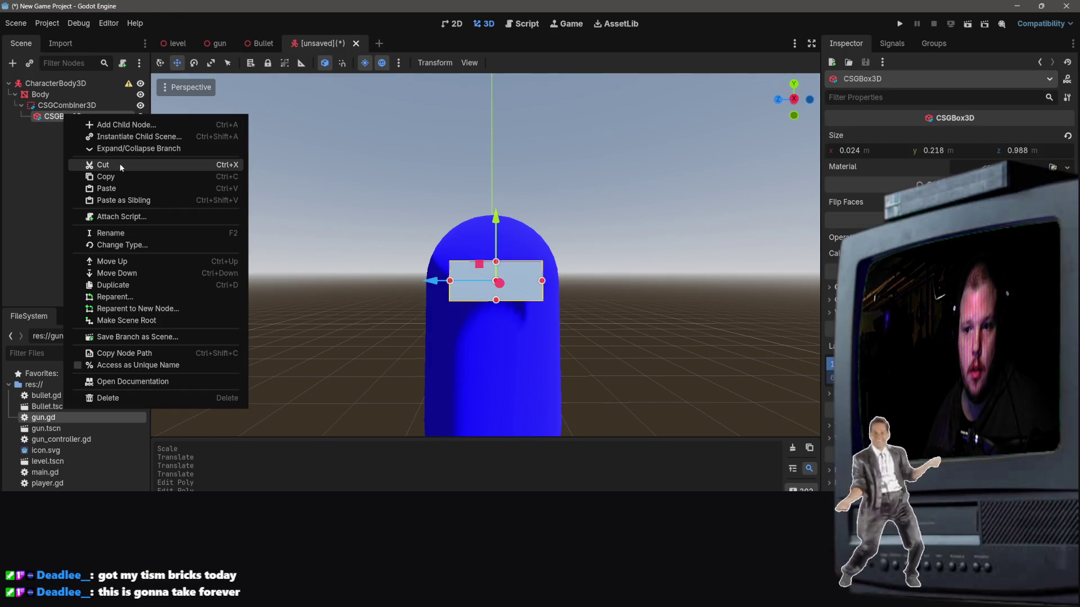
click(60, 99)
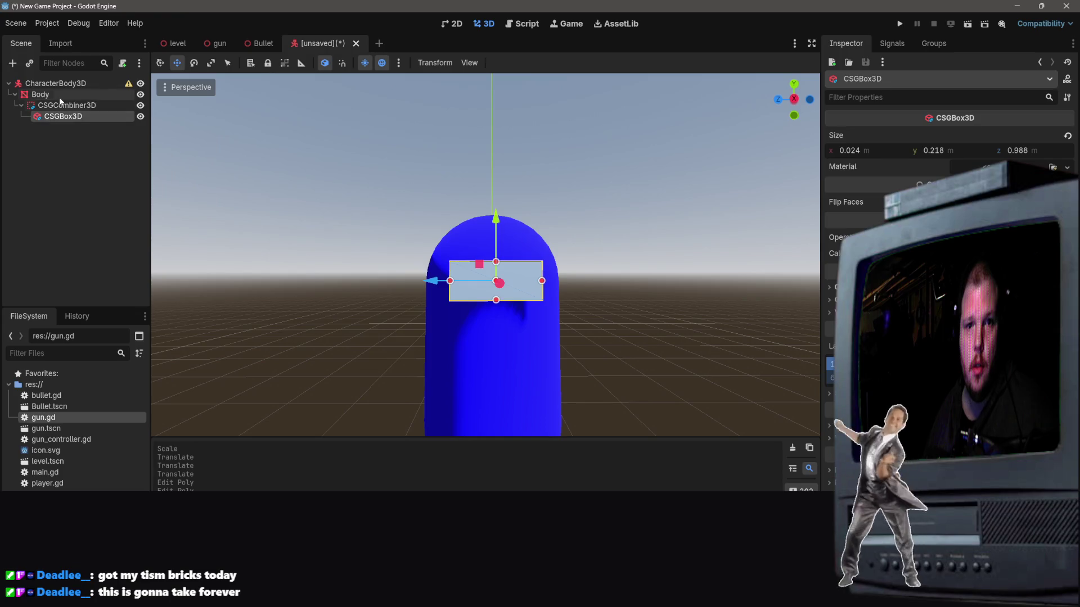
click(56, 104)
right_click(53, 103)
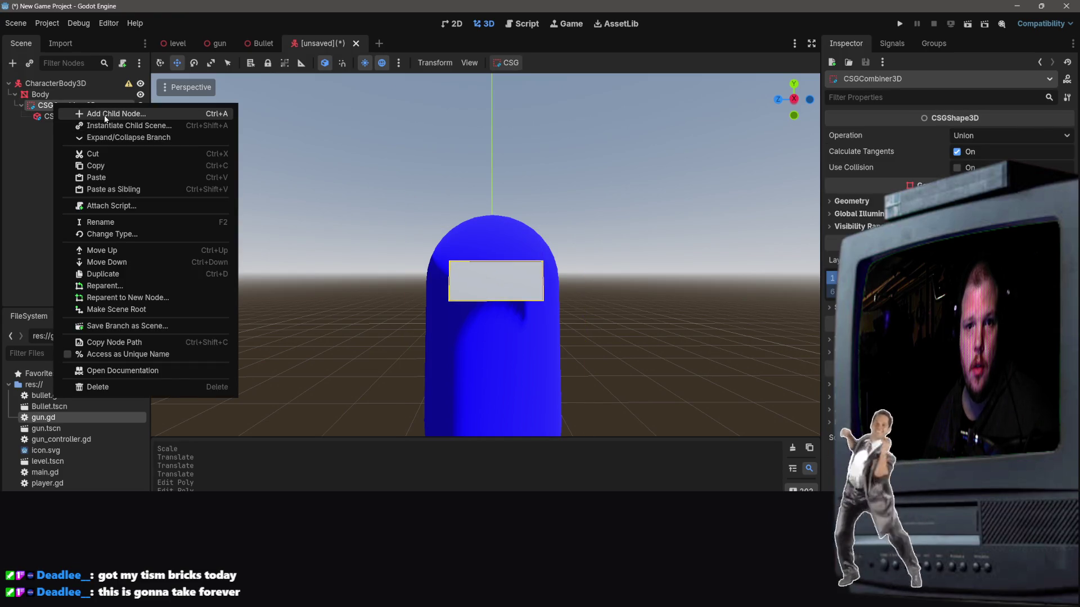
click(104, 115)
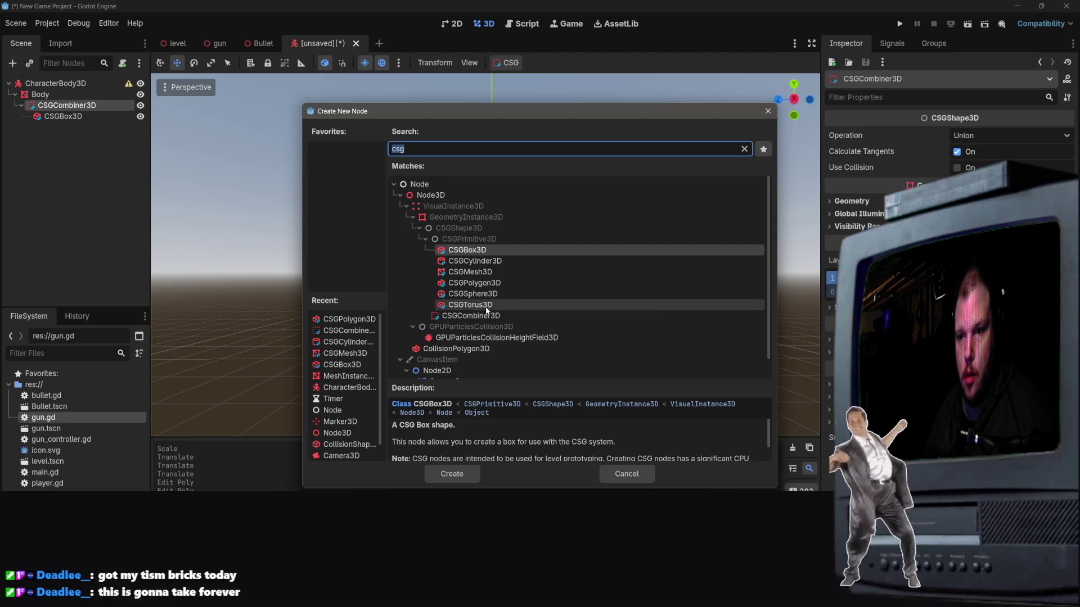
double_click(487, 272)
click(1020, 137)
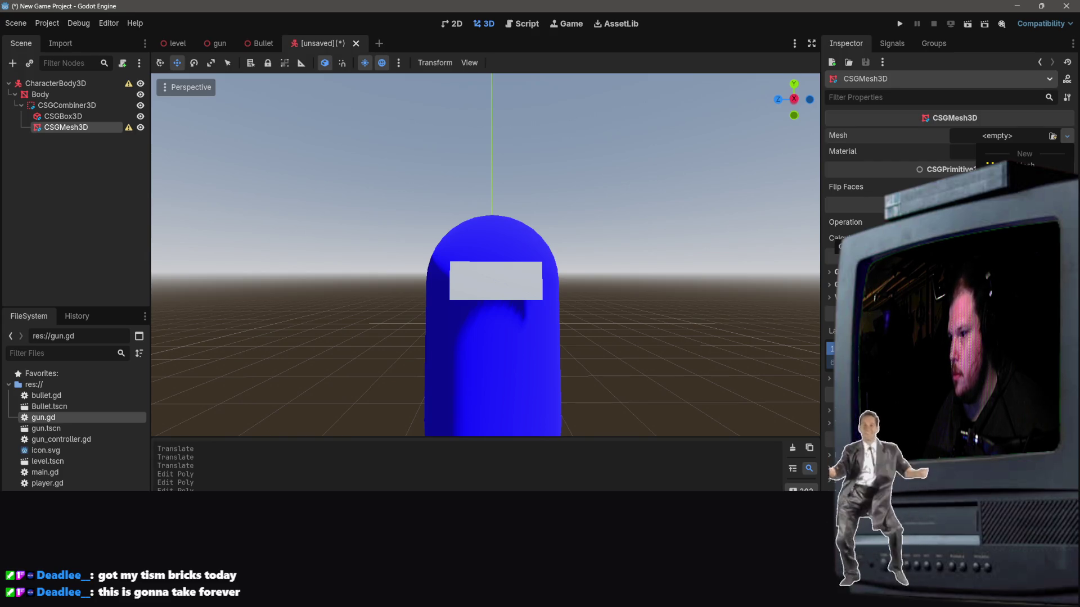
Step: Give the CSGMesh3D a new prism mesh, rotate it, and raise it upward
click(1018, 259)
mouse_move(613, 379)
mouse_down()
mouse_move(602, 354)
mouse_move(614, 331)
mouse_up()
click(194, 62)
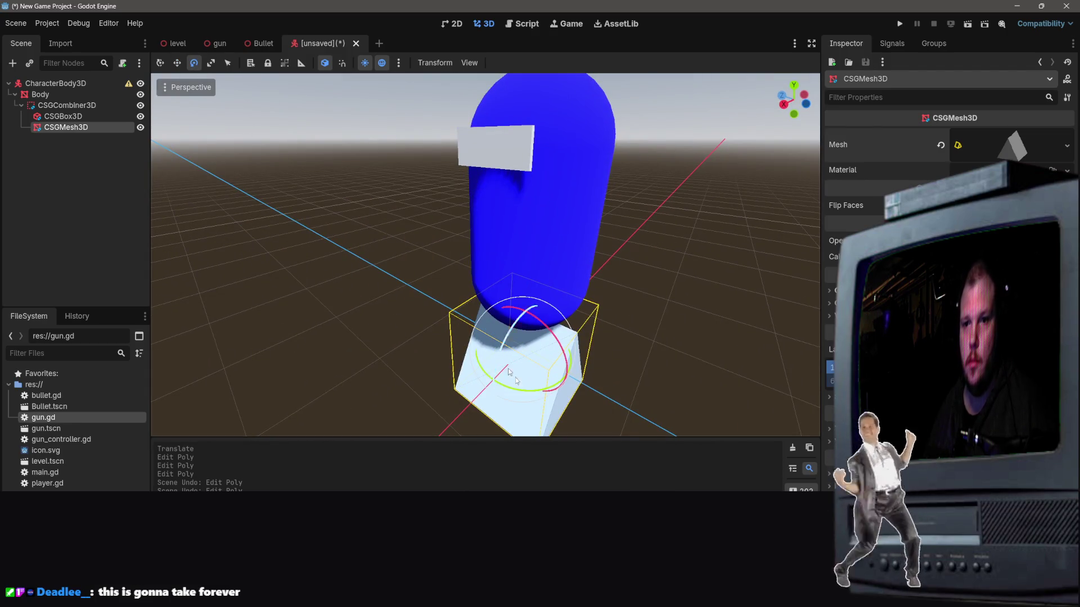
mouse_move(562, 377)
mouse_down()
mouse_move(594, 362)
mouse_move(532, 394)
mouse_move(600, 361)
mouse_move(618, 337)
mouse_up()
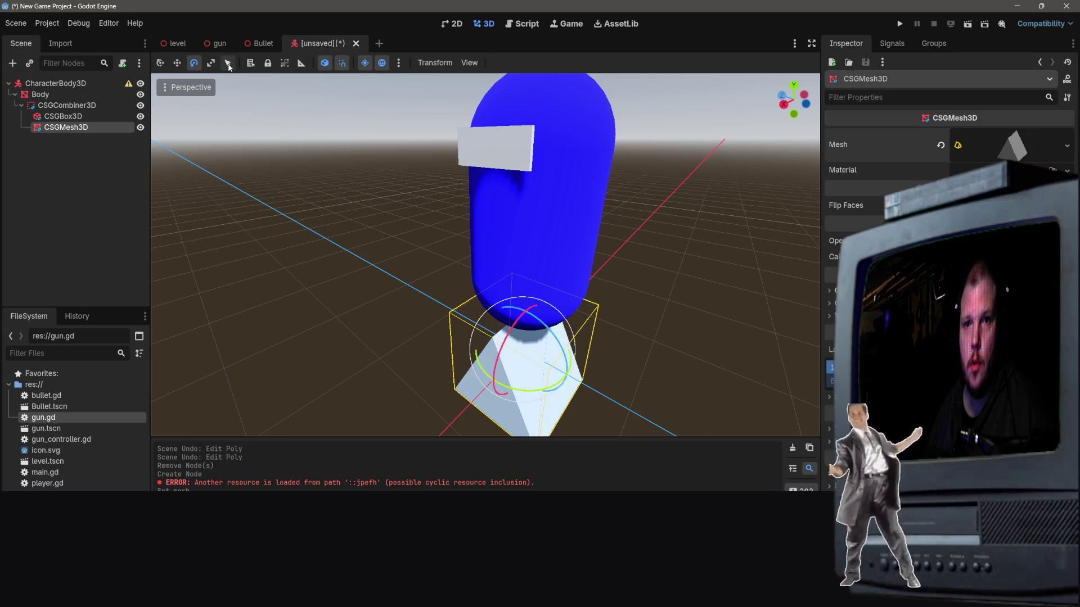
click(211, 63)
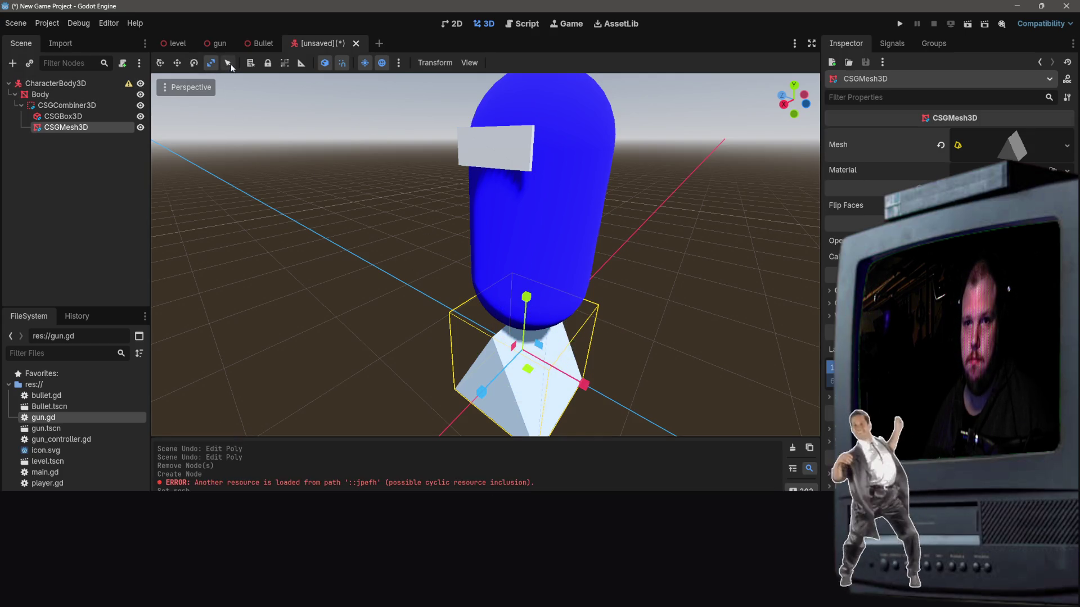
click(178, 64)
drag(526, 297, 533, 224)
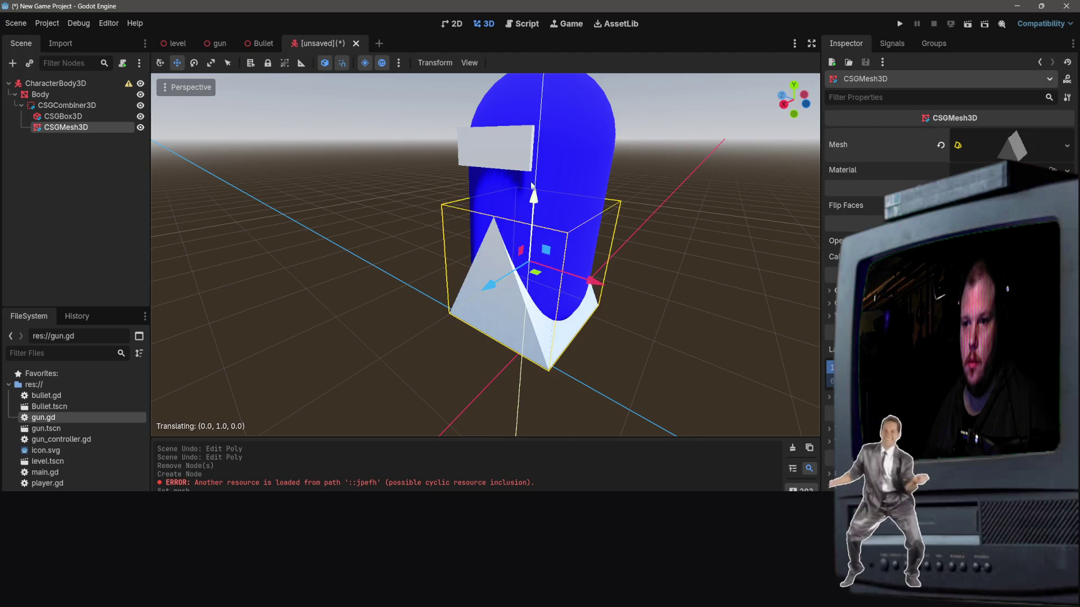
drag(531, 185, 529, 173)
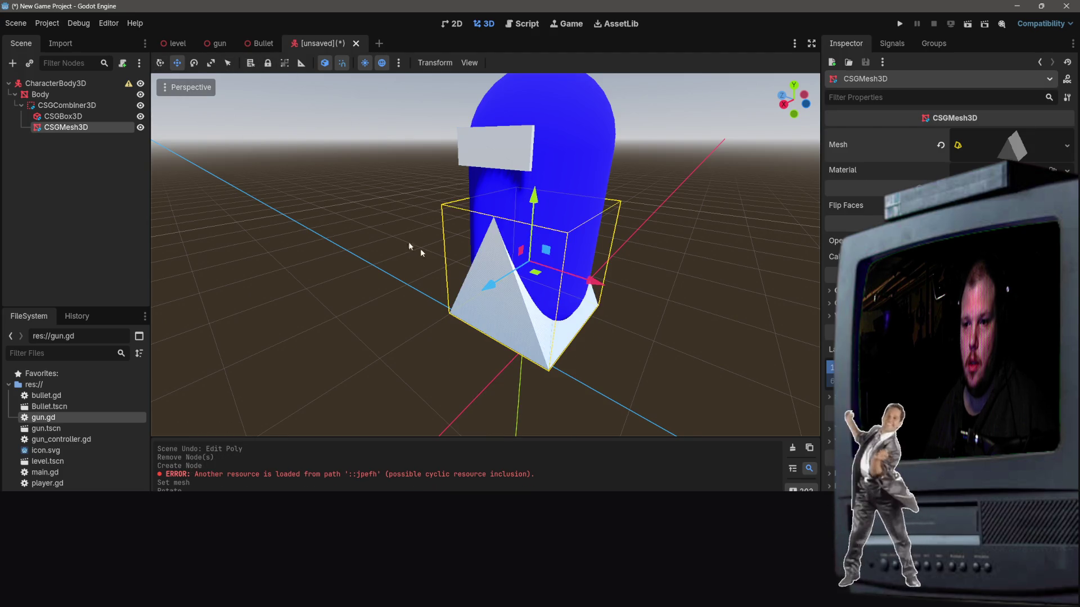
drag(532, 194, 527, 132)
Step: Undo the prism's rotation and squash it into a thin sliver along X
scroll(540, 169, up, 3)
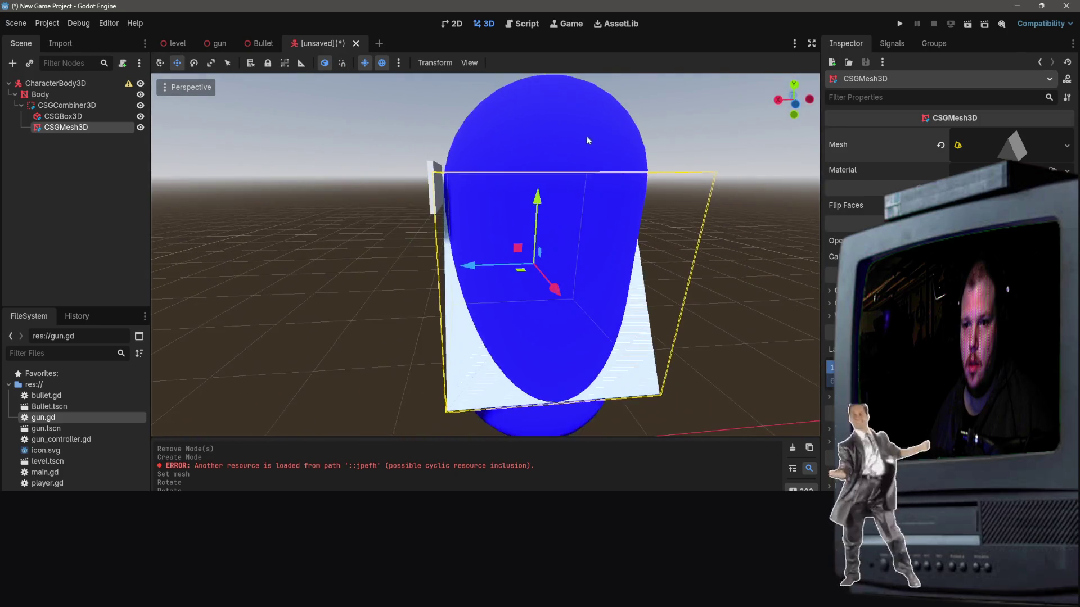
key(ctrl+z)
key(ctrl+z)
scroll(434, 260, up, 3)
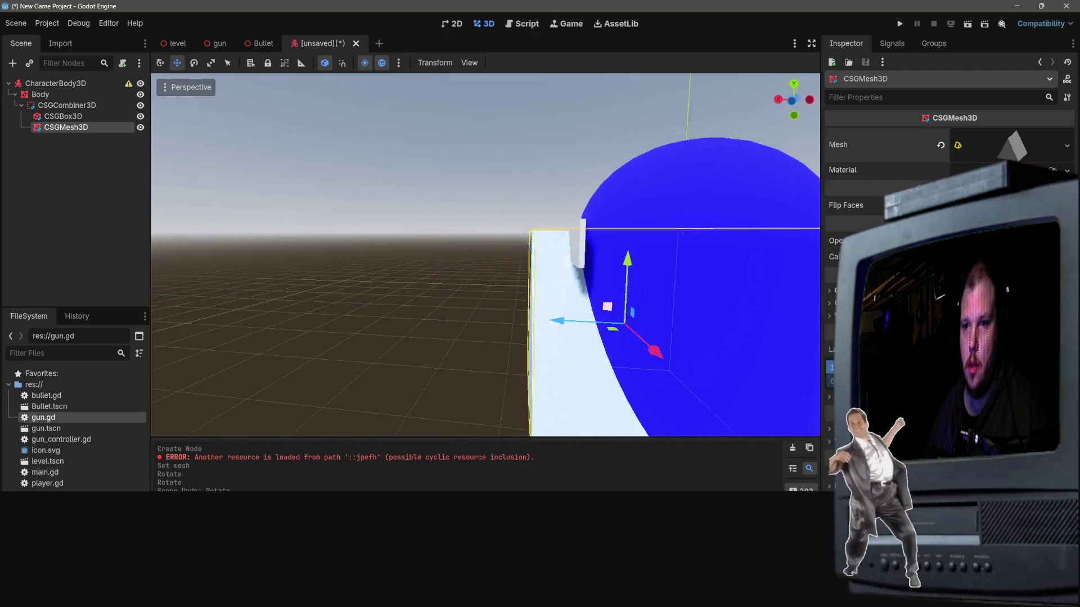
key(r)
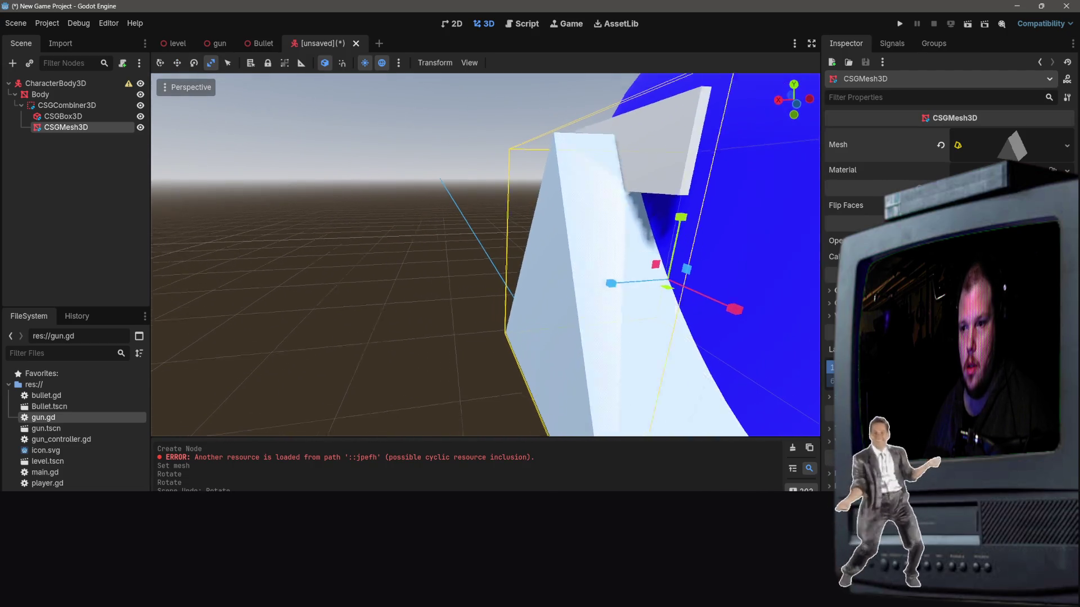
scroll(498, 255, down, 5)
drag(496, 255, 553, 258)
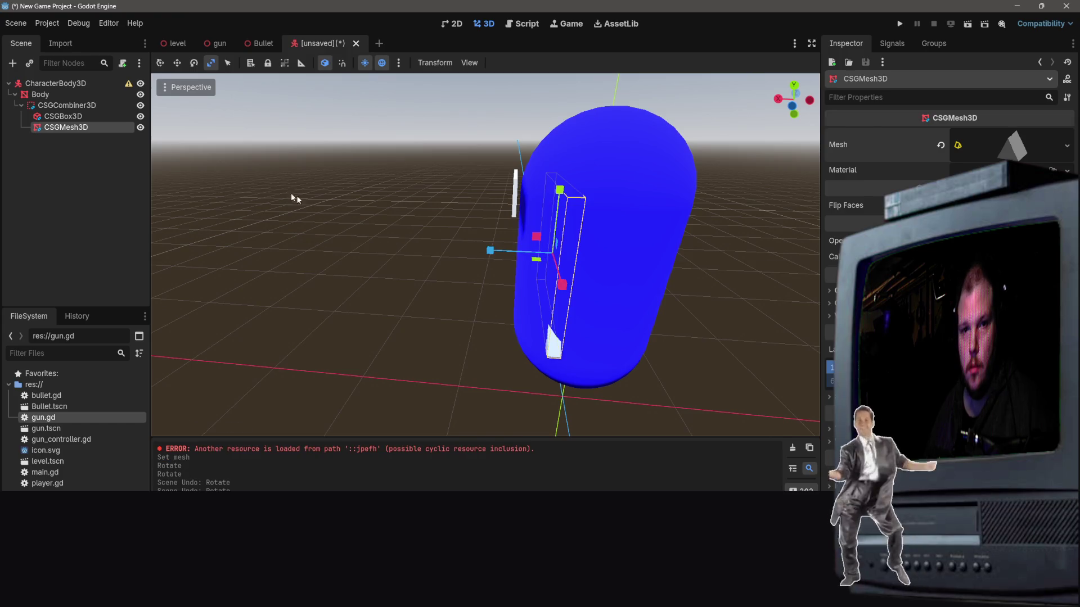
Step: Slide the prism left along X and flatten it into a wide, thin wedge
click(177, 63)
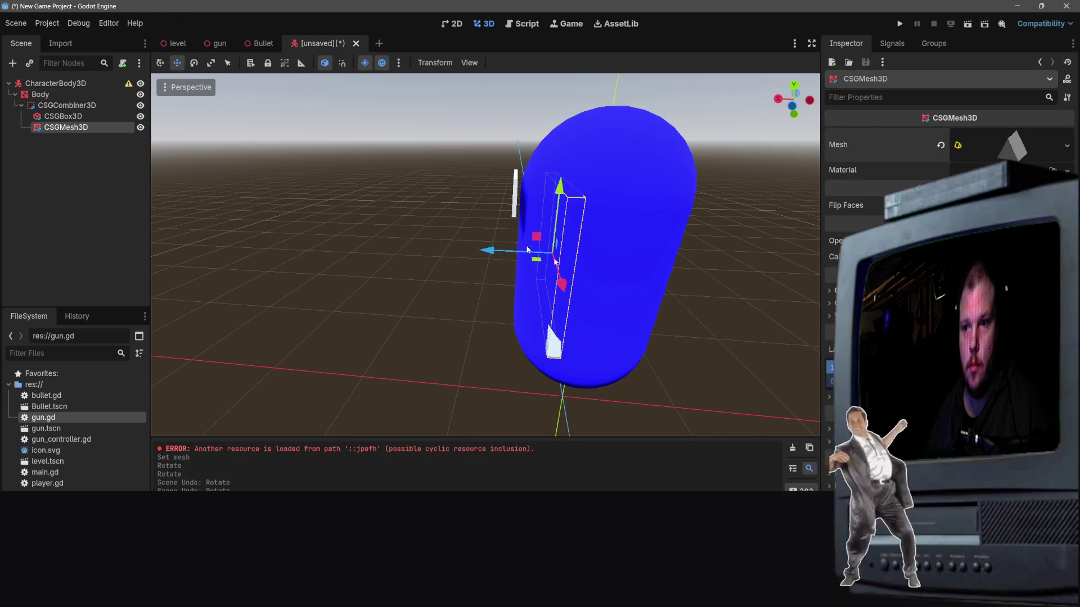
drag(487, 254, 446, 248)
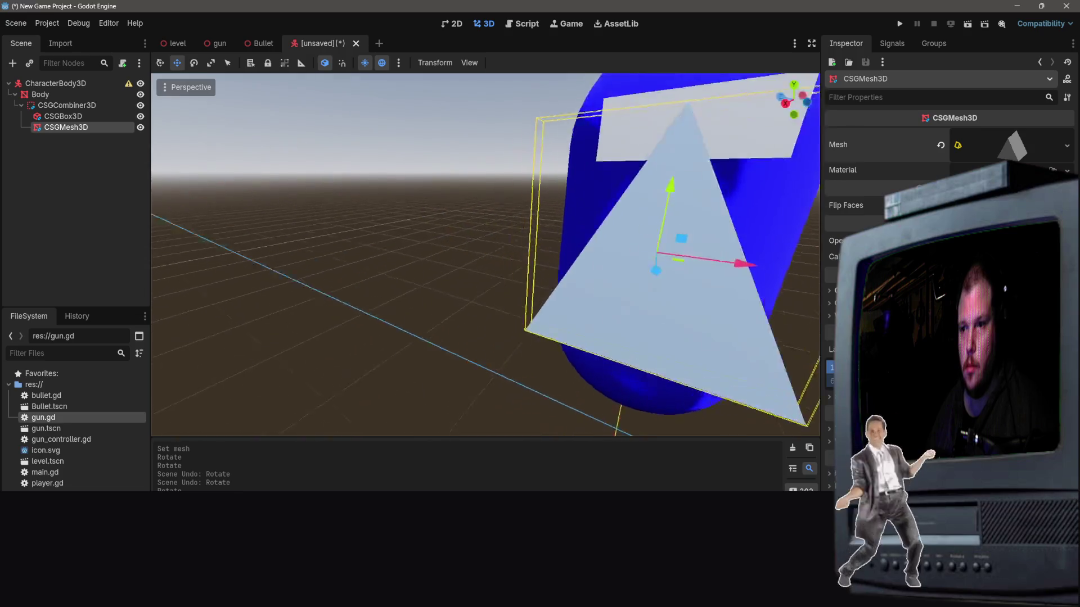
scroll(485, 254, up, 5)
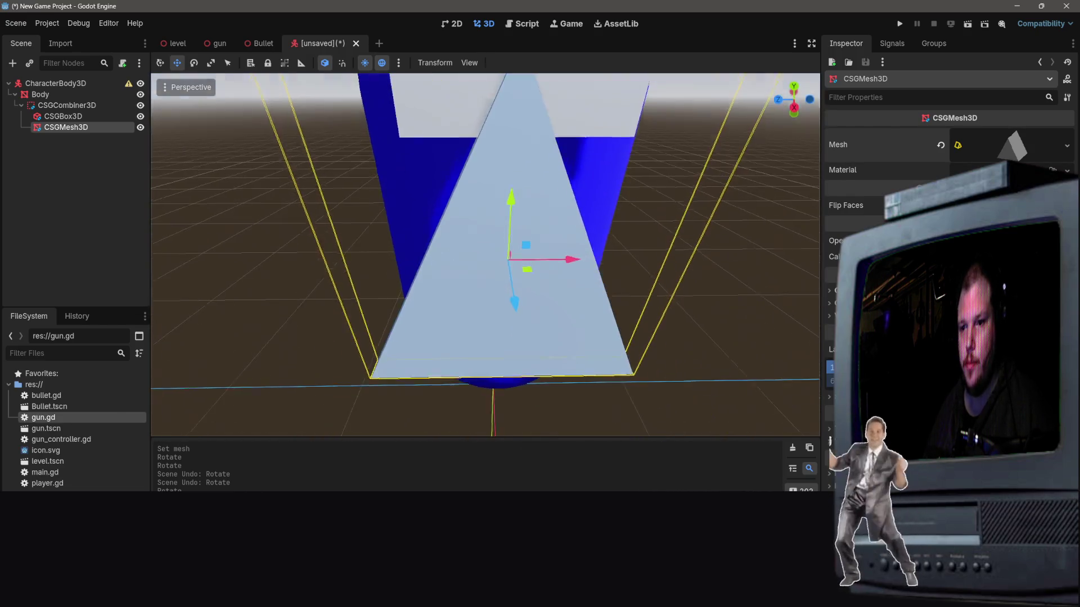
drag(506, 293, 513, 263)
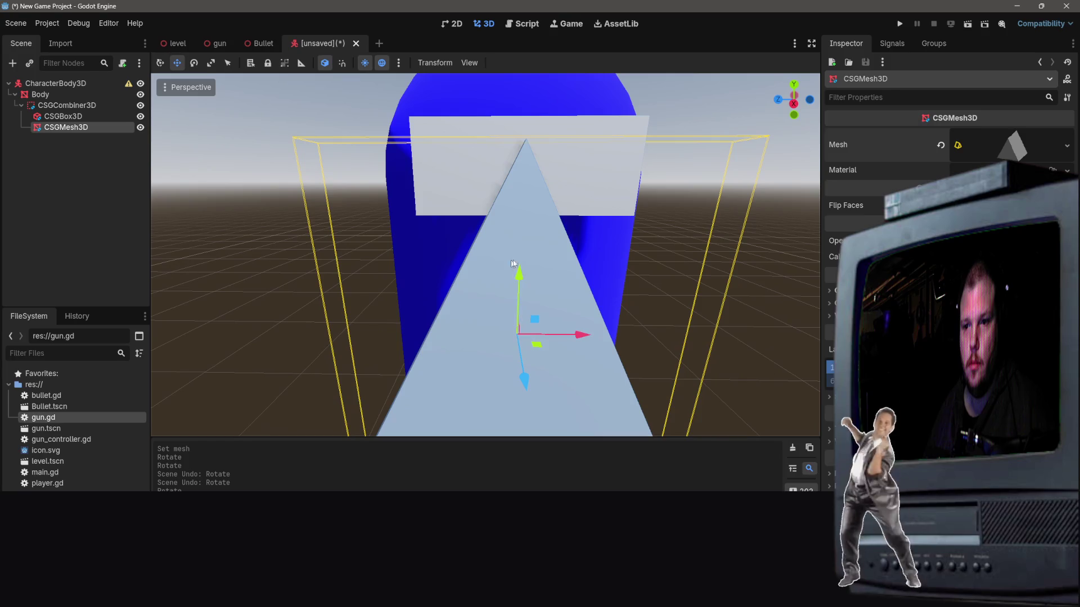
key(ctrl+z)
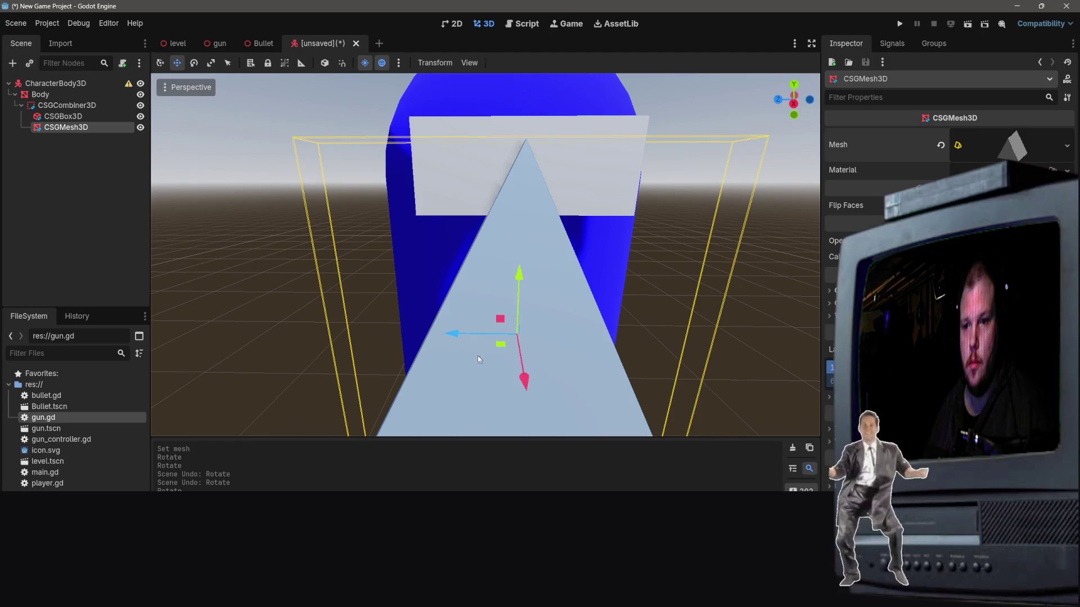
key(r)
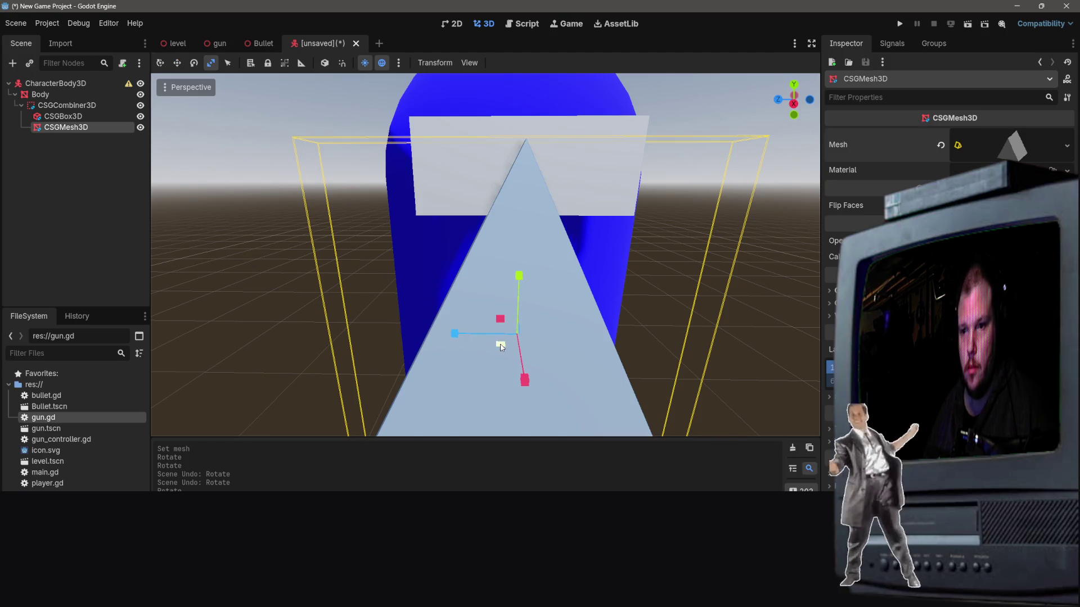
mouse_move(499, 344)
mouse_down()
mouse_move(502, 319)
mouse_move(498, 341)
mouse_move(468, 335)
mouse_move(514, 337)
mouse_up()
Step: Raise the prism into the visor slab and stretch it taller, undoing a trial X widening
key(w)
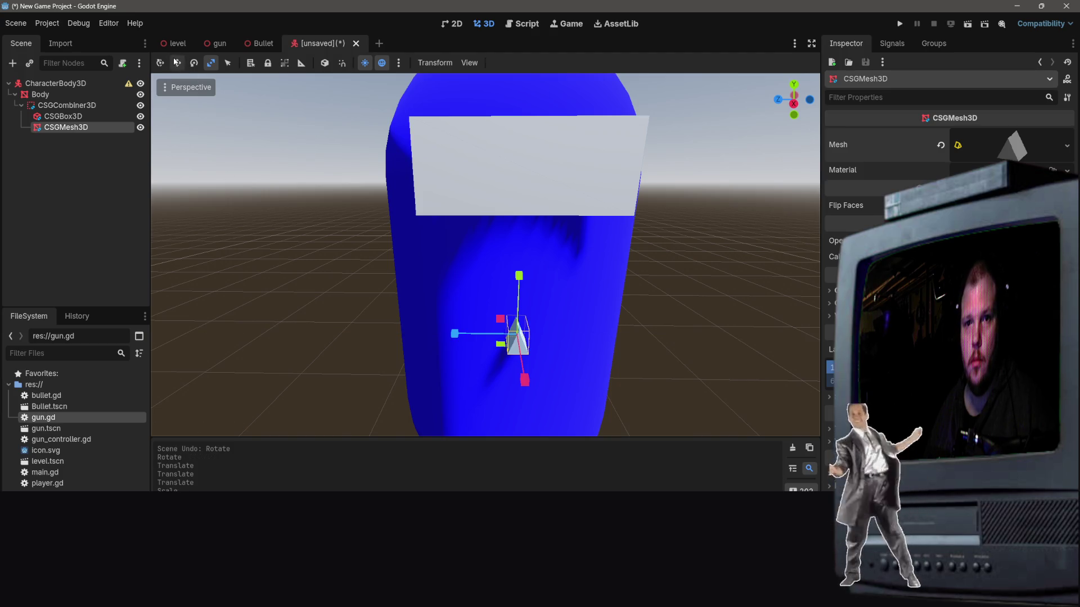
drag(520, 285, 542, 133)
key(r)
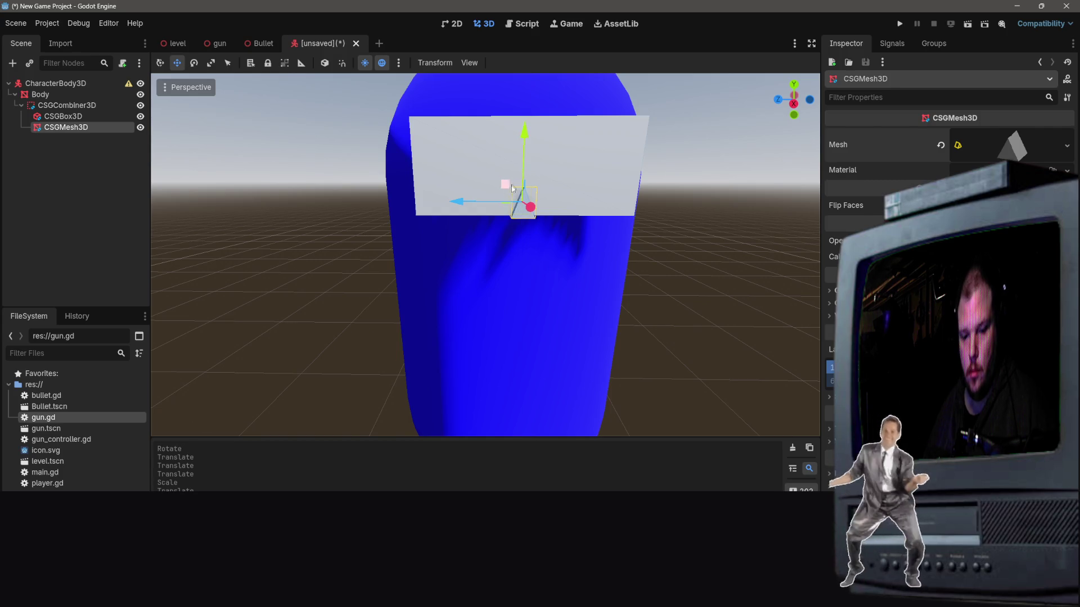
drag(530, 176, 518, 49)
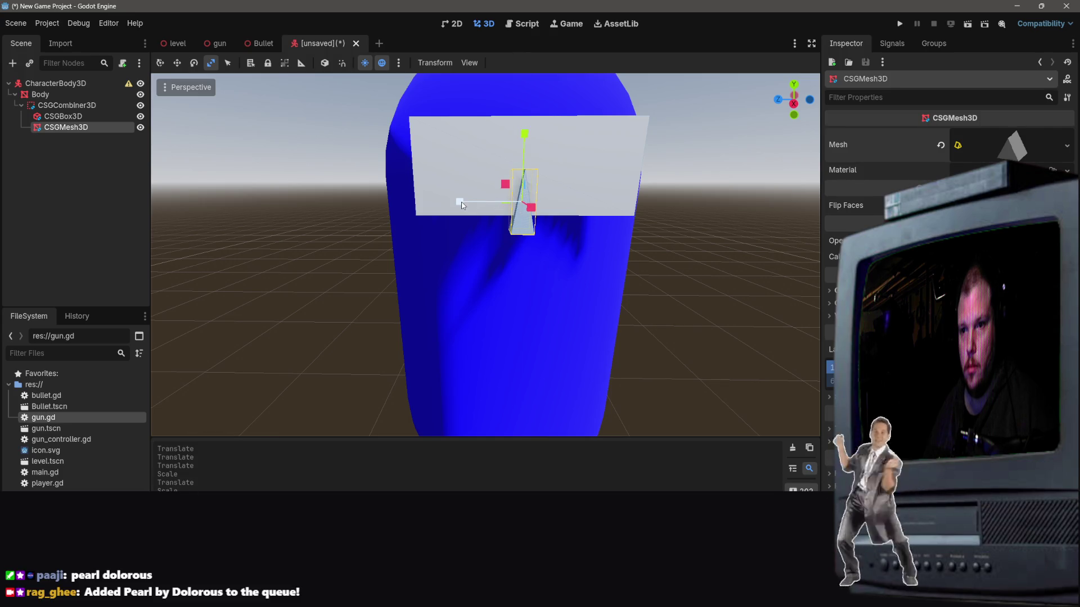
mouse_move(460, 202)
mouse_down()
mouse_move(385, 200)
mouse_move(424, 201)
mouse_up()
key(ctrl+z)
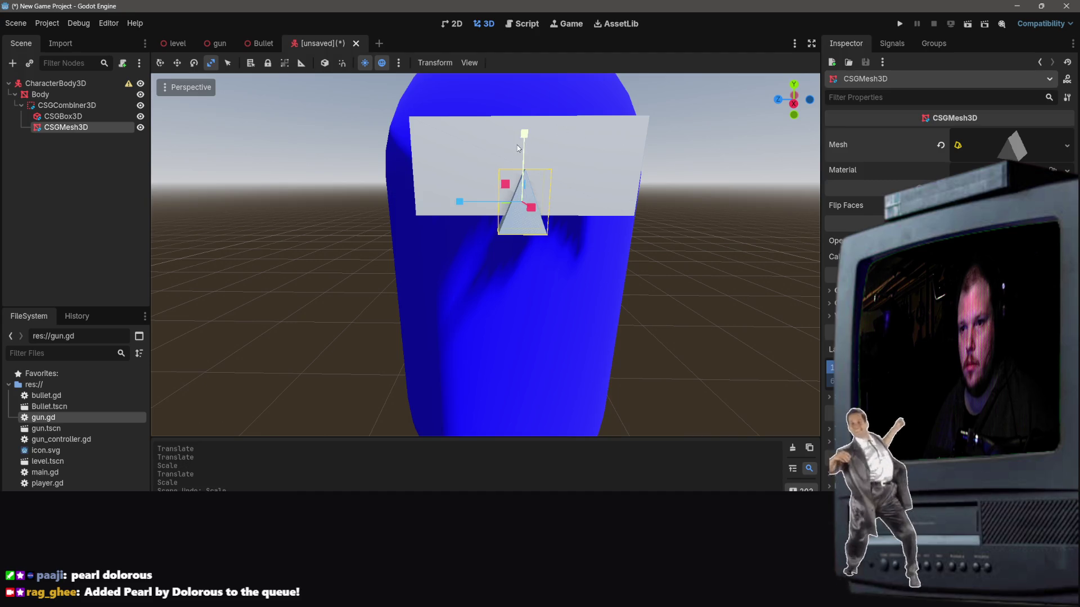
Step: Thin the notch prism along X to match the visor slab's depth
scroll(715, 269, down, 5)
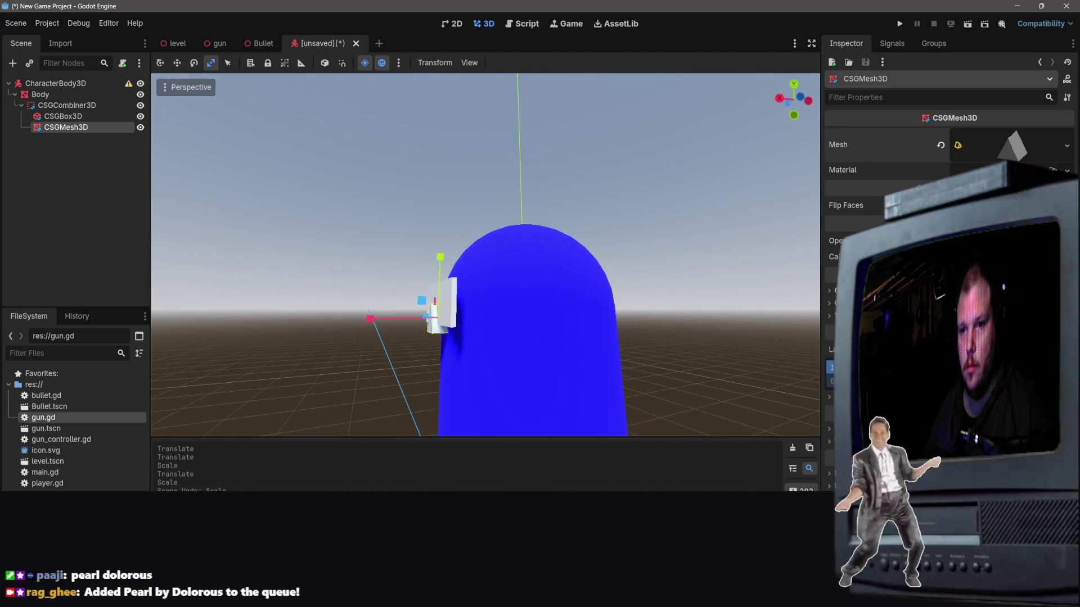
scroll(485, 255, up, 3)
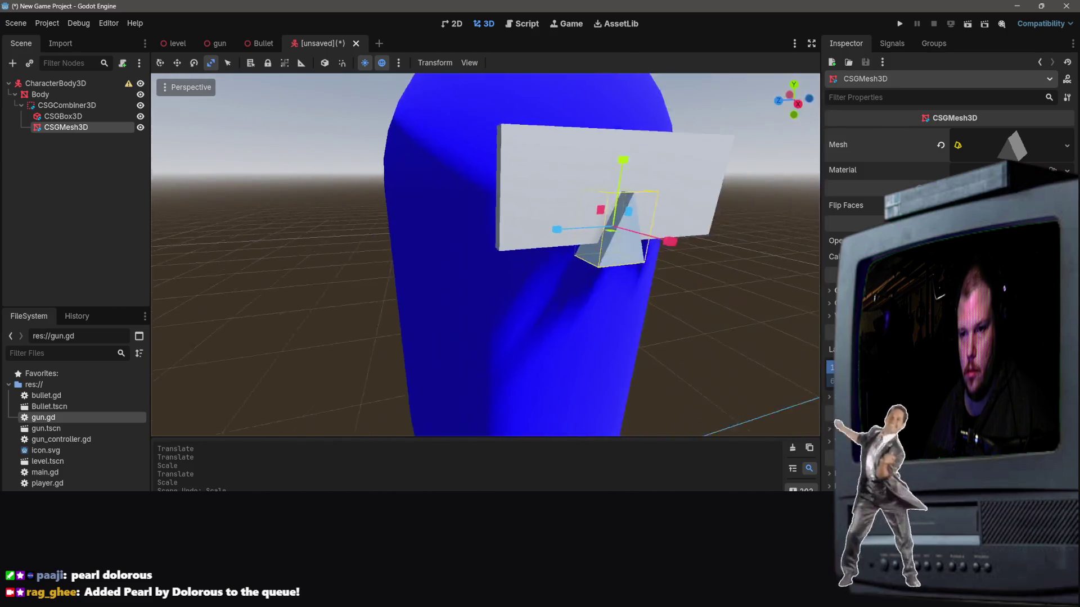
scroll(485, 254, up, 3)
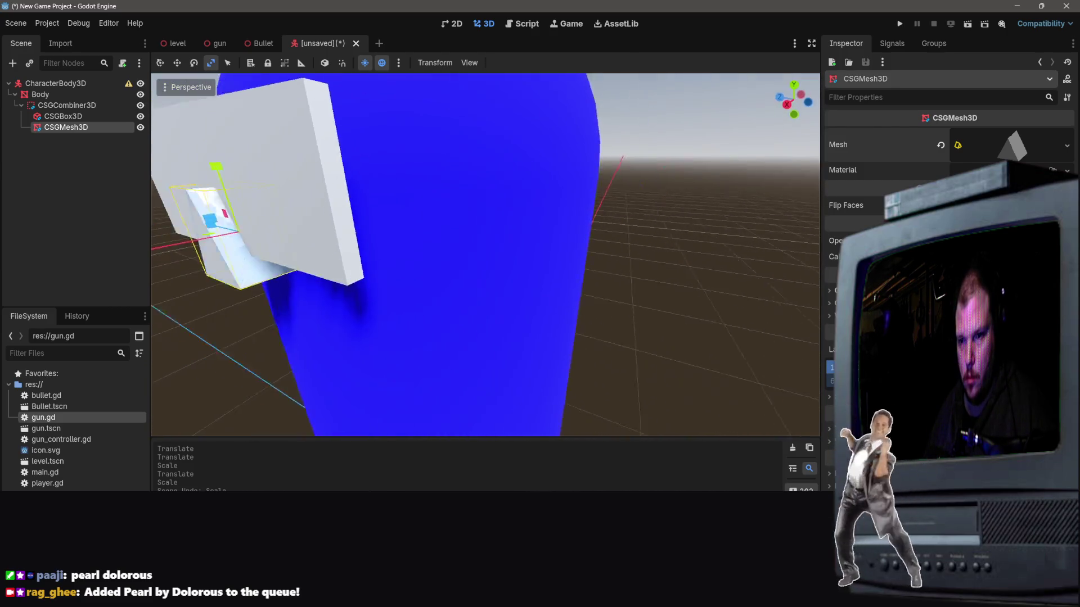
drag(484, 255, 545, 255)
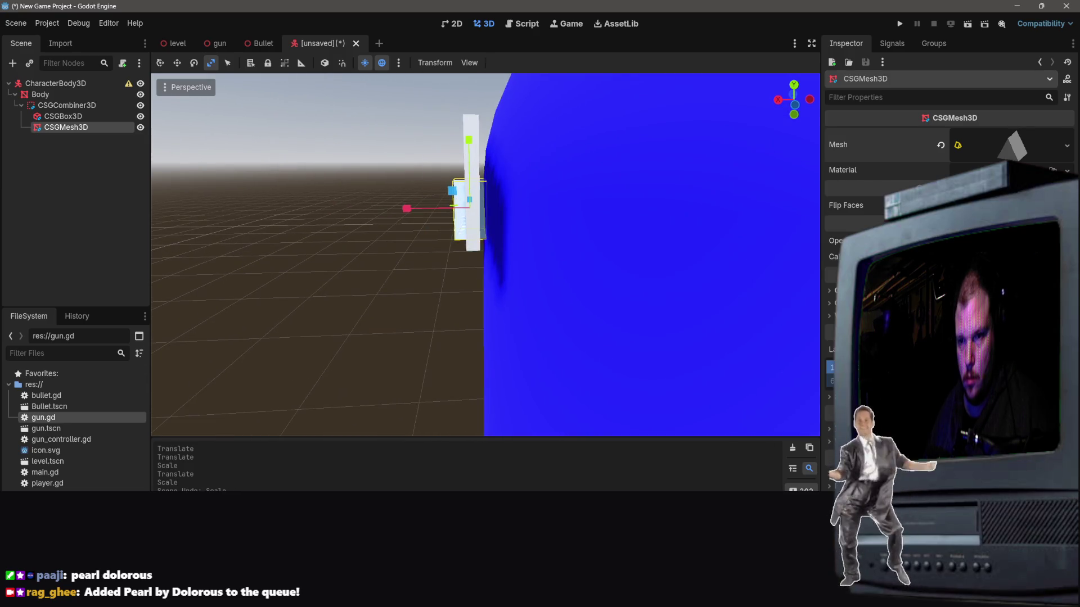
click(406, 215)
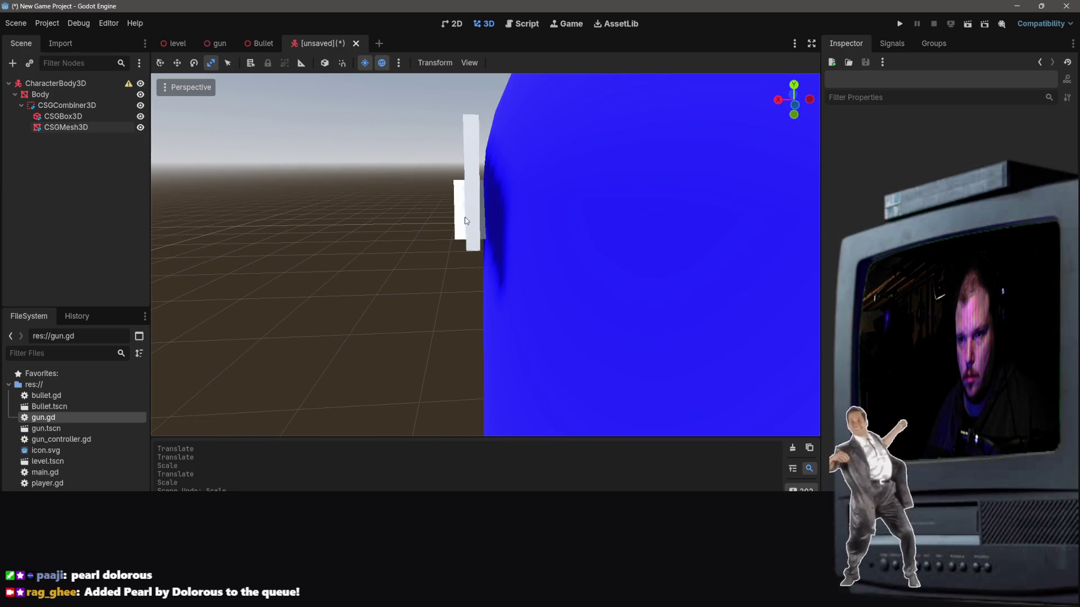
drag(460, 217, 507, 264)
key(w)
click(513, 272)
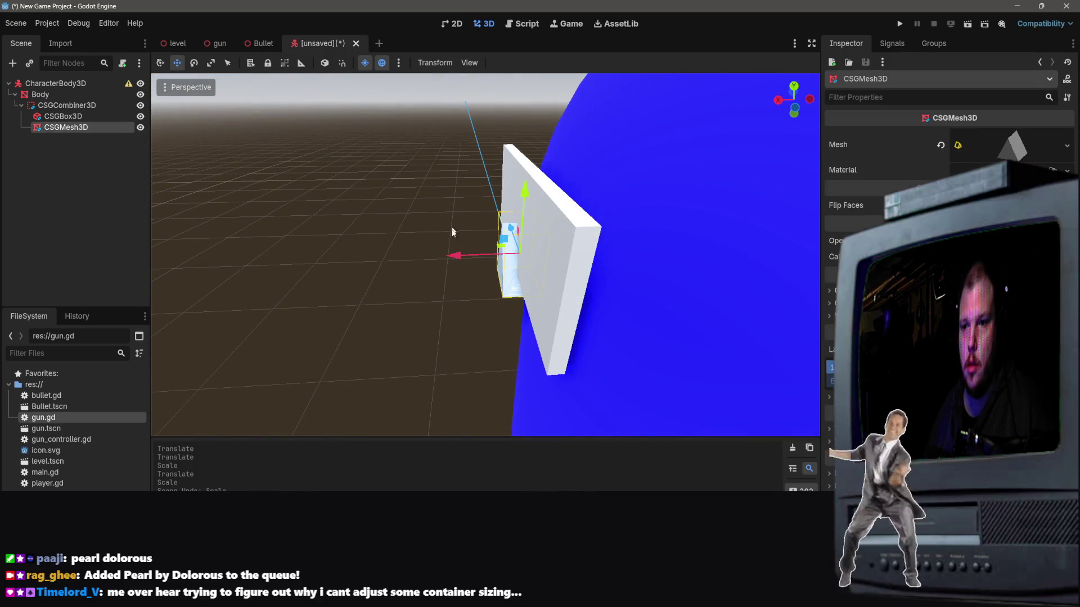
key(r)
drag(457, 256, 501, 258)
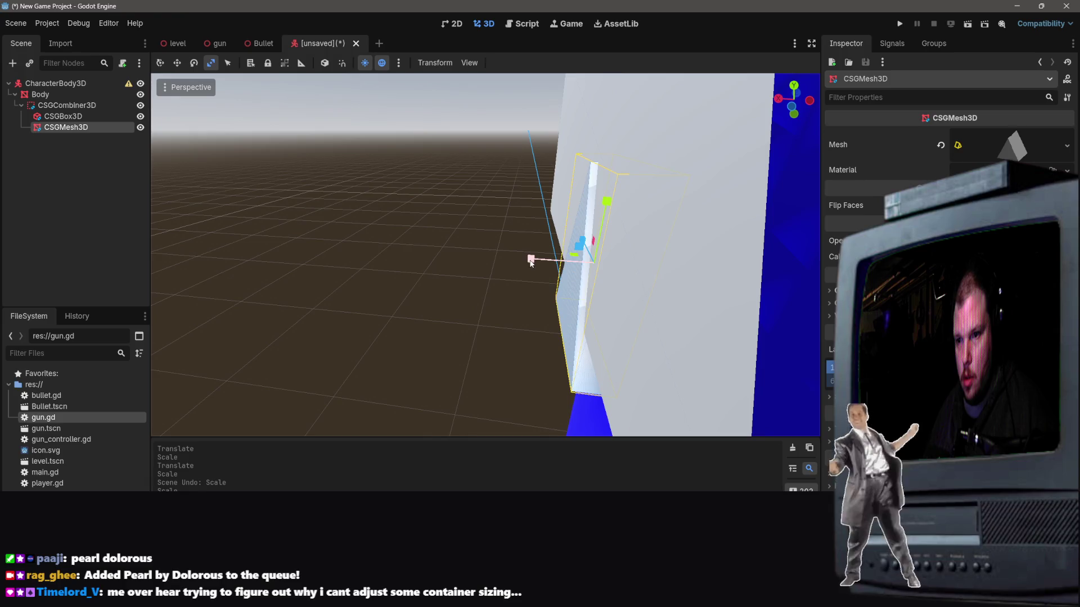
mouse_move(531, 262)
mouse_down()
mouse_move(490, 260)
mouse_move(530, 258)
mouse_up()
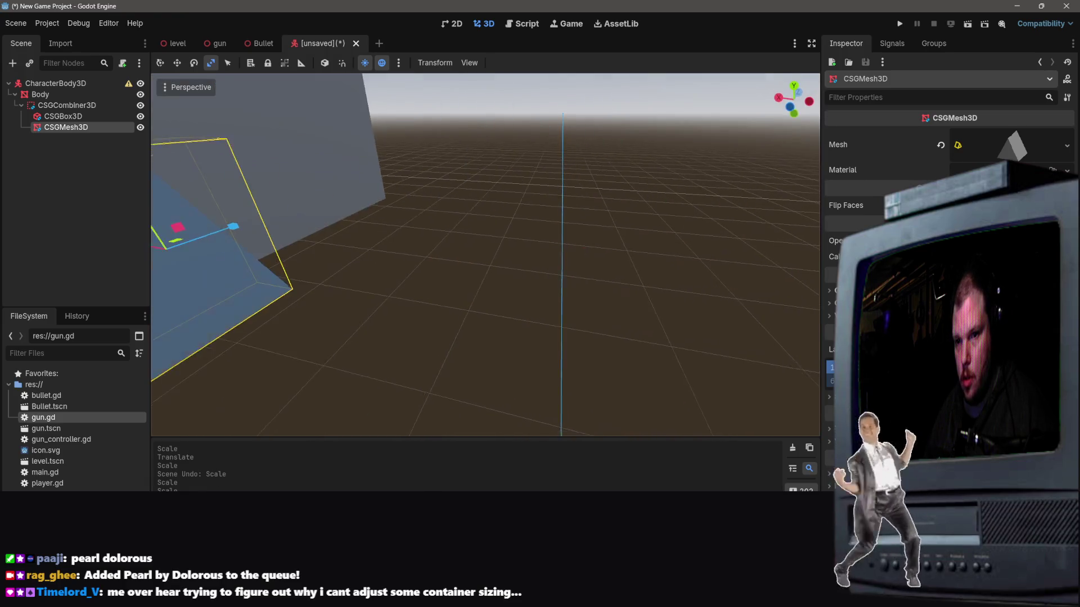
mouse_move(675, 253)
mouse_down()
mouse_move(703, 257)
mouse_move(556, 312)
mouse_up()
Step: Select the notch prism and duplicate it as CSGMesh3D2
click(555, 313)
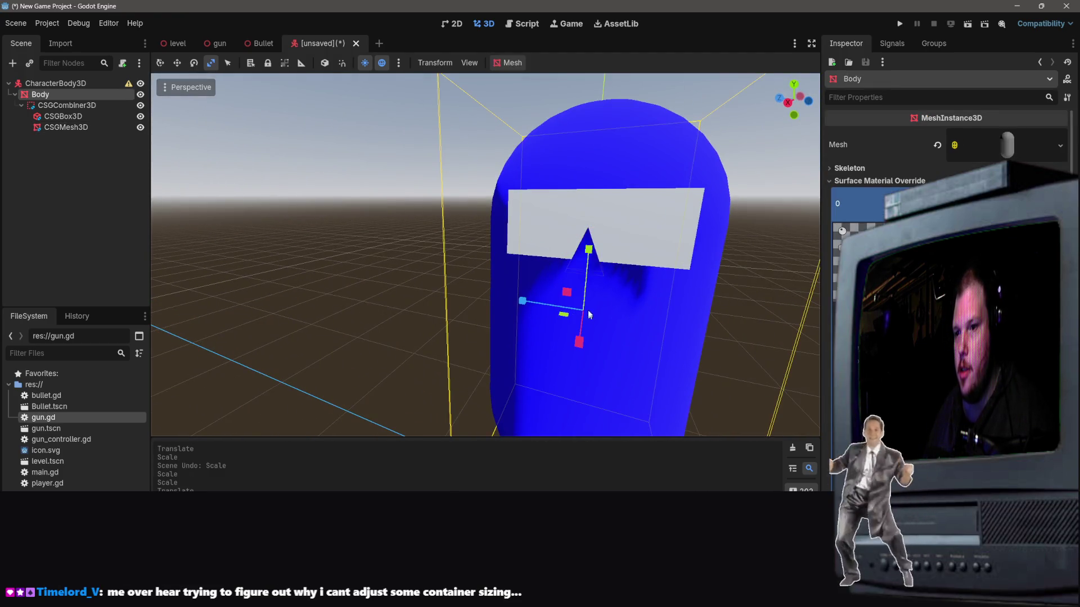
drag(619, 288, 577, 270)
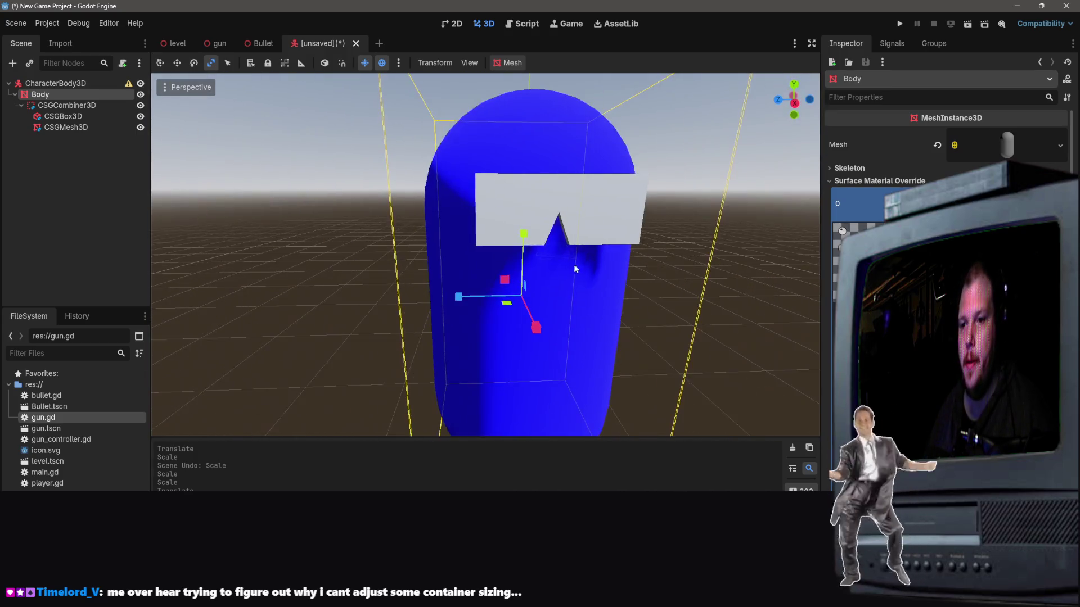
click(561, 253)
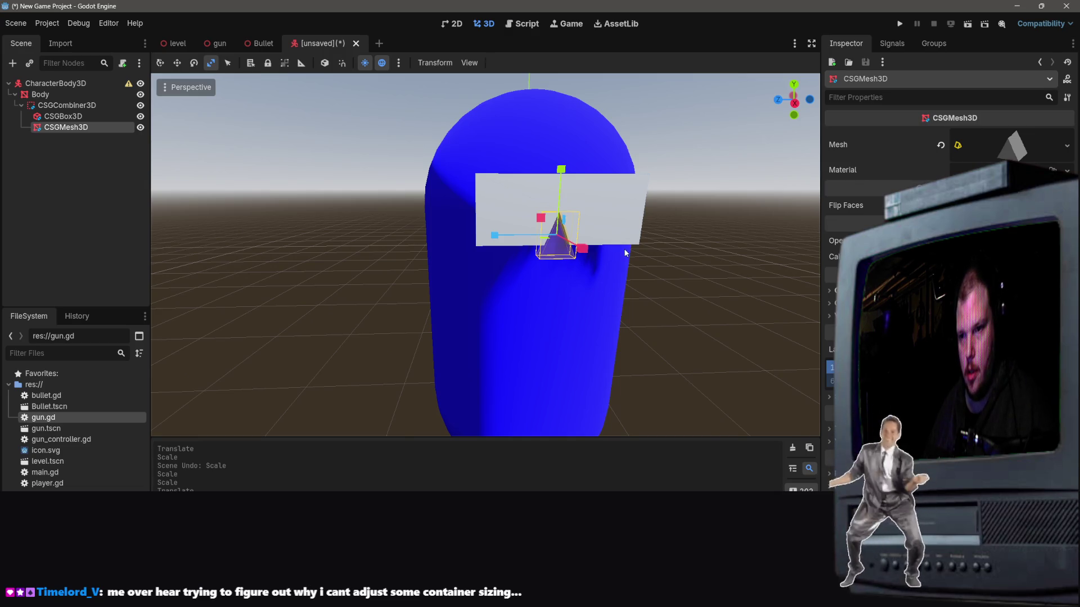
key(ctrl+v)
Step: Move CSGMesh3D2 directly under CSGCombiner3D, then request deleting it
drag(660, 164, 483, 163)
right_click(113, 143)
click(81, 141)
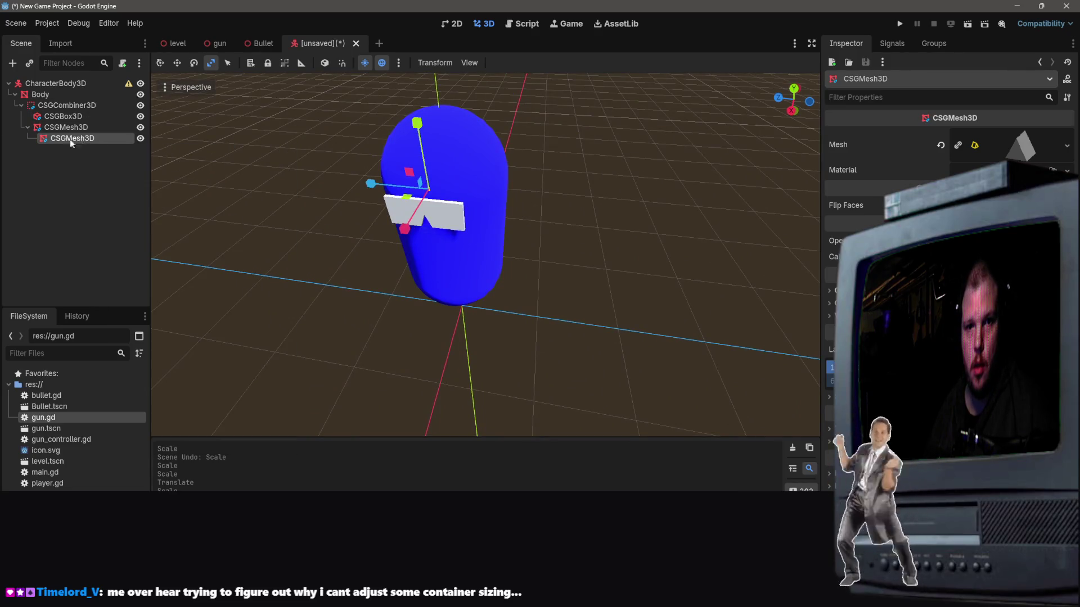
drag(76, 140, 51, 126)
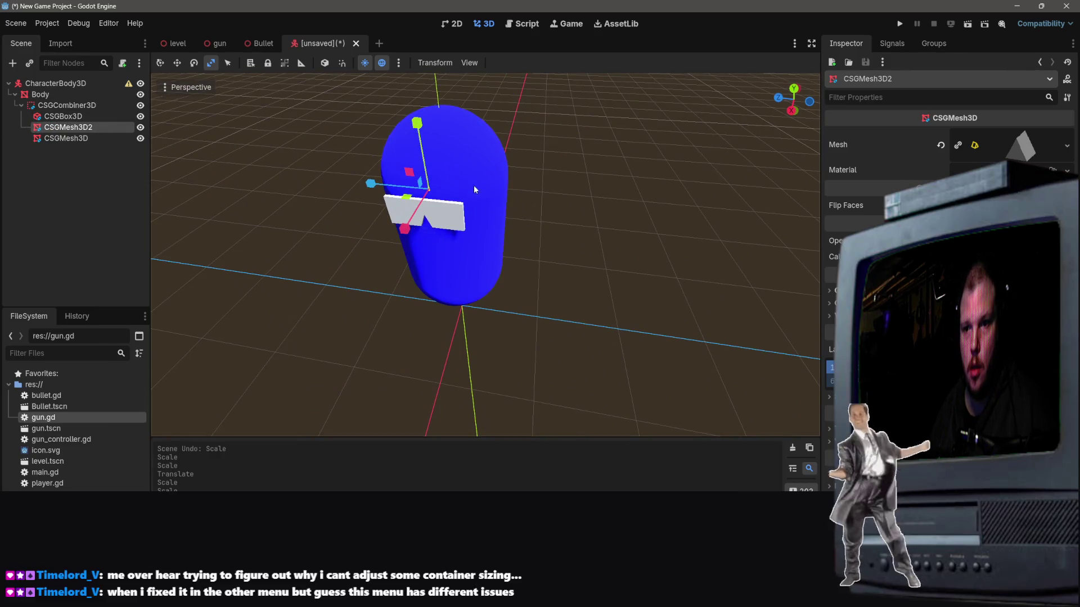
key(w)
mouse_move(502, 182)
mouse_down()
mouse_move(366, 255)
mouse_move(340, 203)
mouse_up()
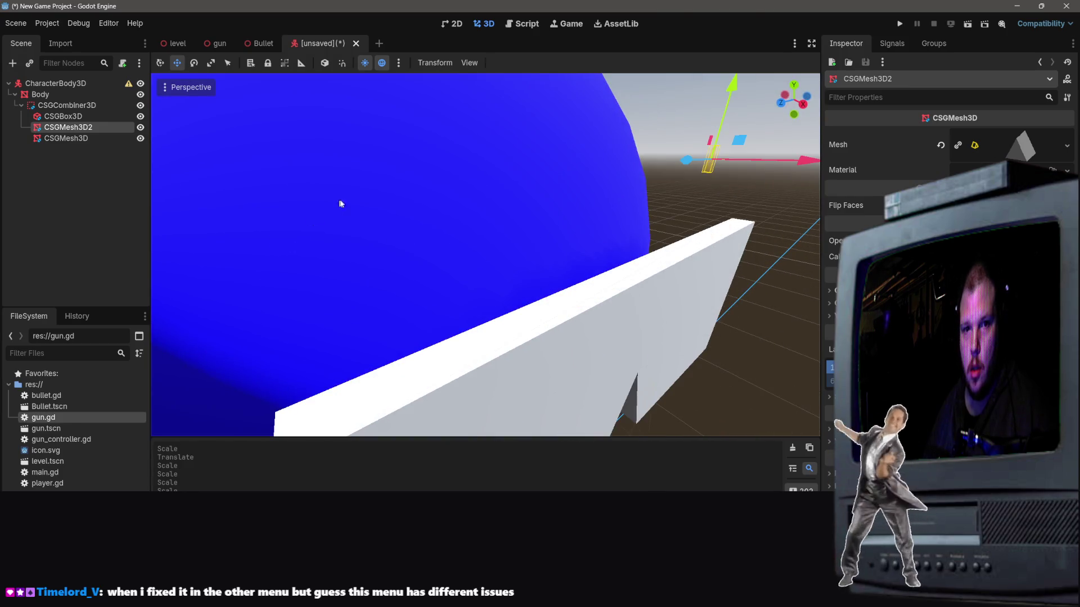
scroll(380, 187, down, 5)
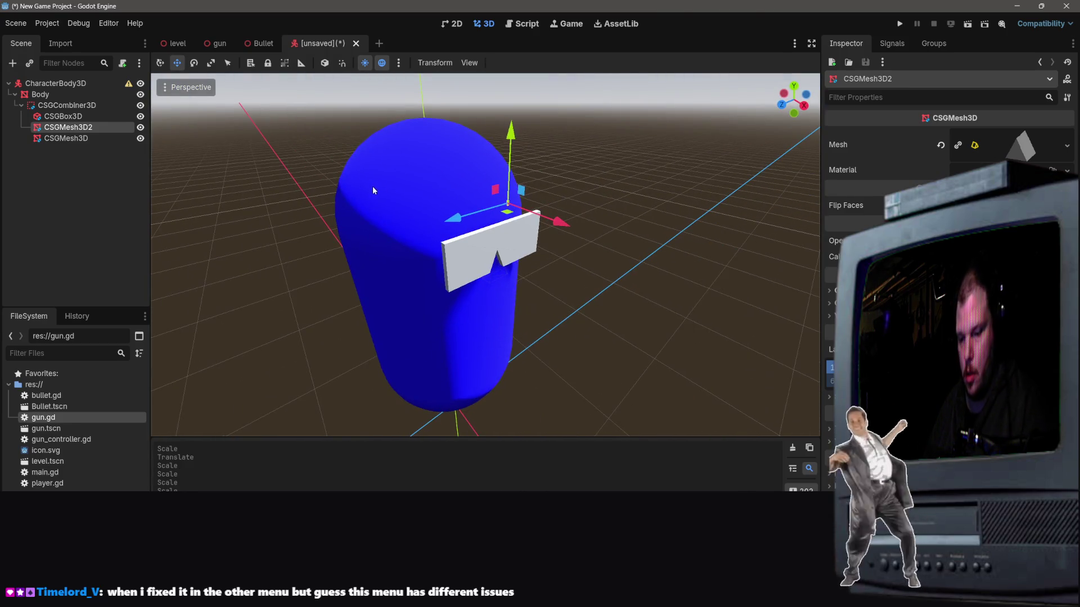
key(Delete)
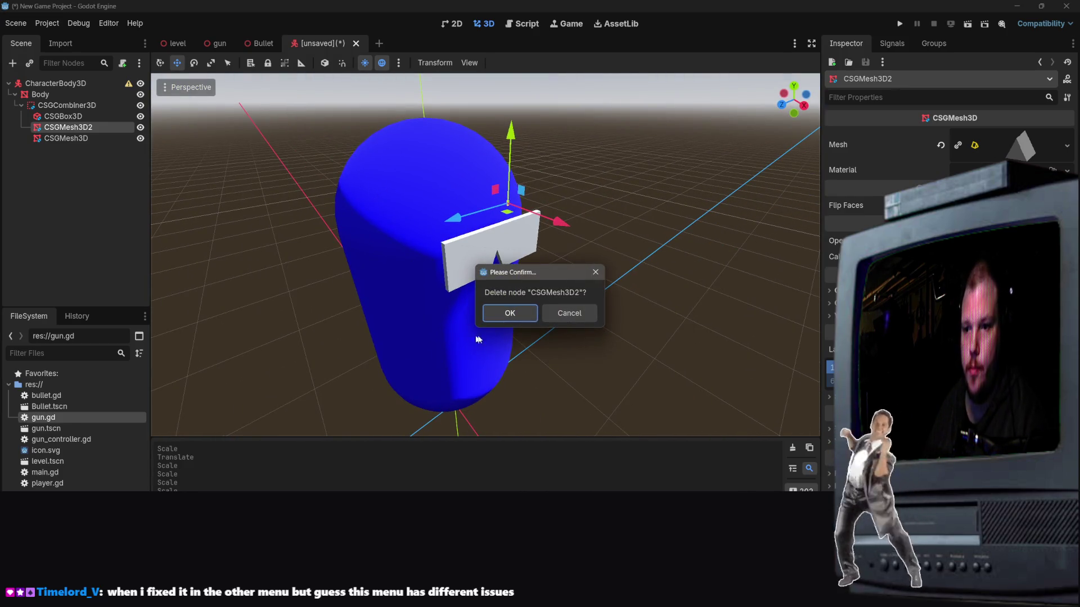
Step: Keep CSGMesh3D2 in the combiner and cancel the pending move so its prism stays centred in the notch
click(493, 311)
click(46, 127)
right_click(46, 127)
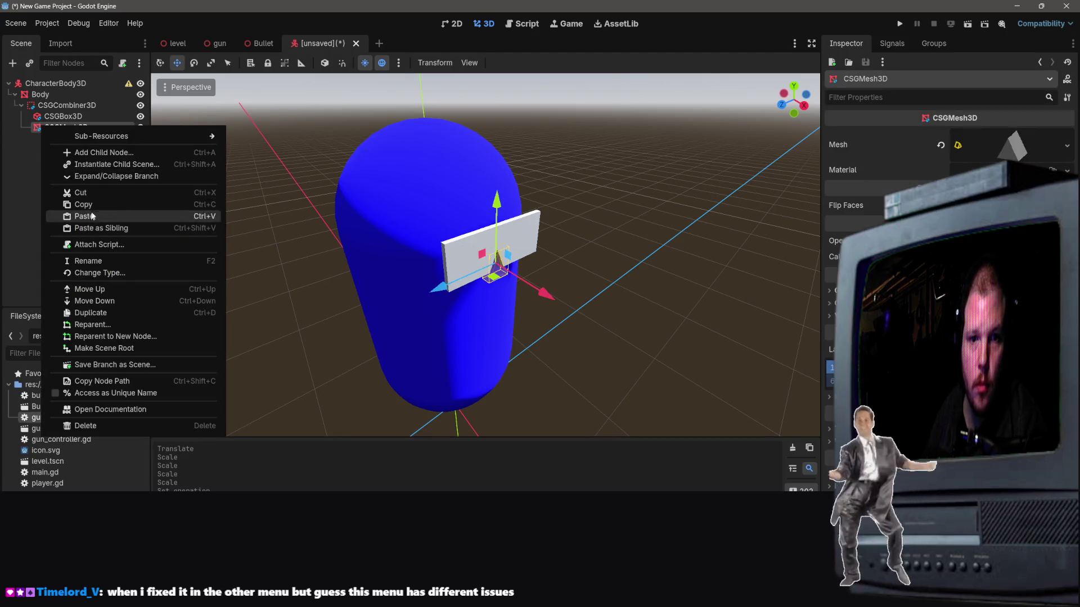
key(Escape)
right_click(59, 108)
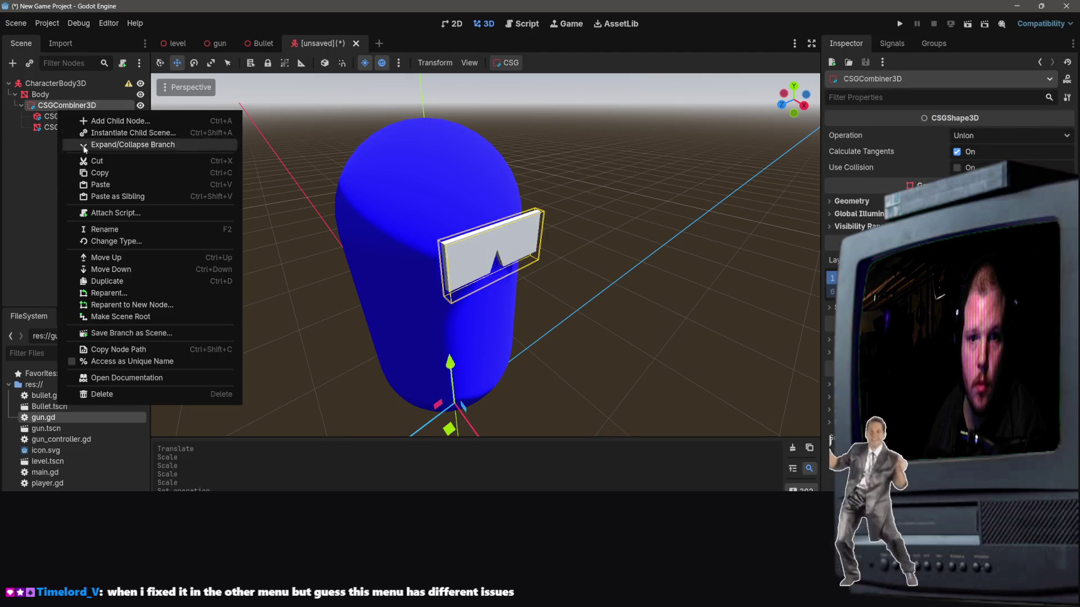
click(94, 187)
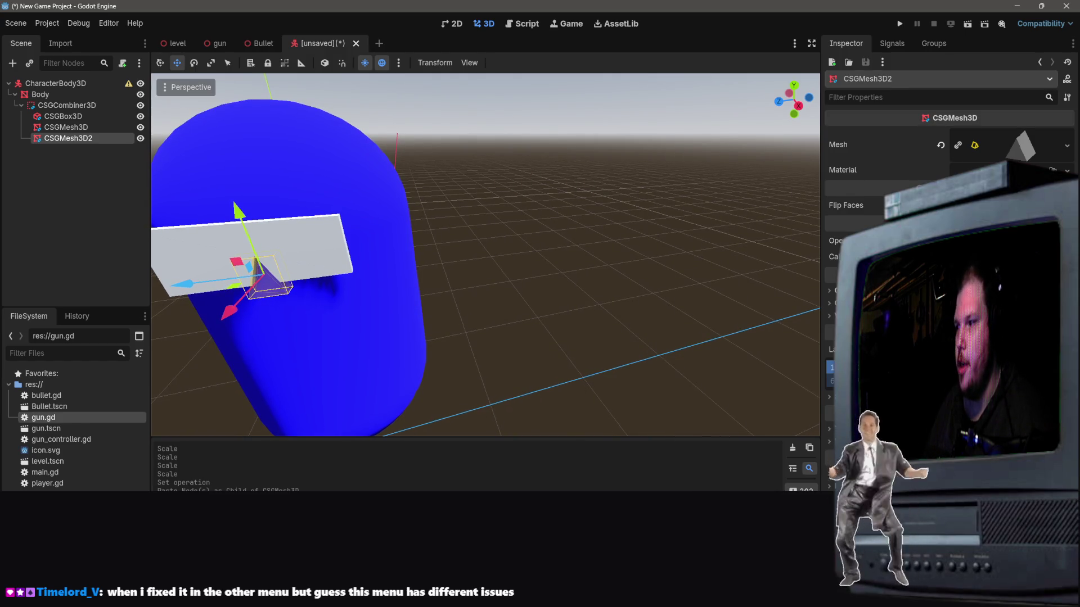
drag(460, 268, 370, 261)
key(ctrl+z)
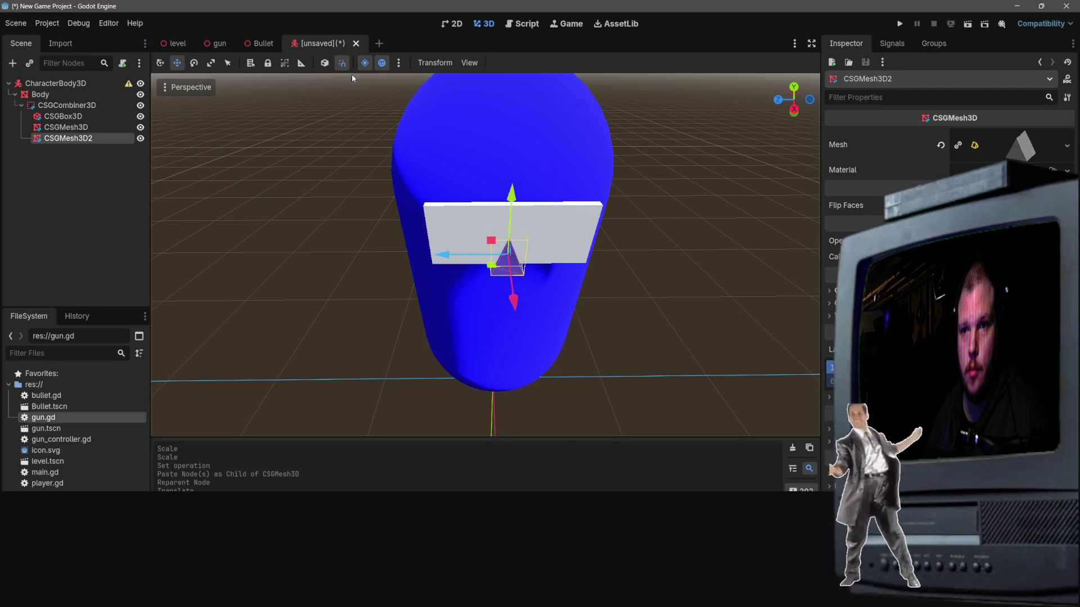
Step: Rotate CSGMesh3D2 about -135° and slide it 0.265 m along X toward the slab's left end
key(r)
click(196, 64)
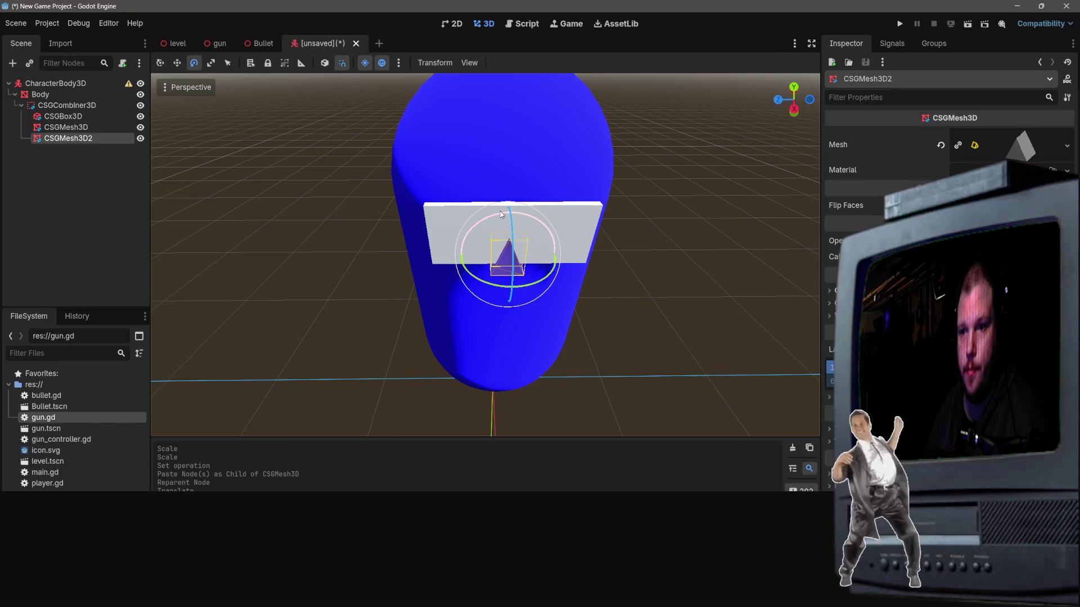
mouse_move(488, 218)
mouse_down()
mouse_move(595, 290)
mouse_move(563, 375)
mouse_up()
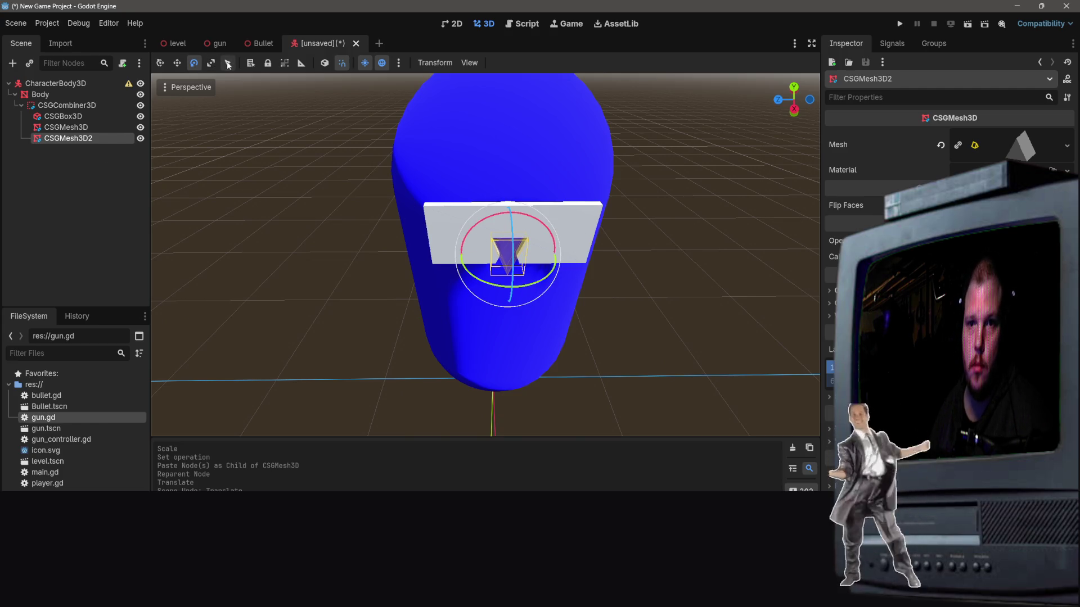
click(177, 63)
drag(439, 259, 378, 253)
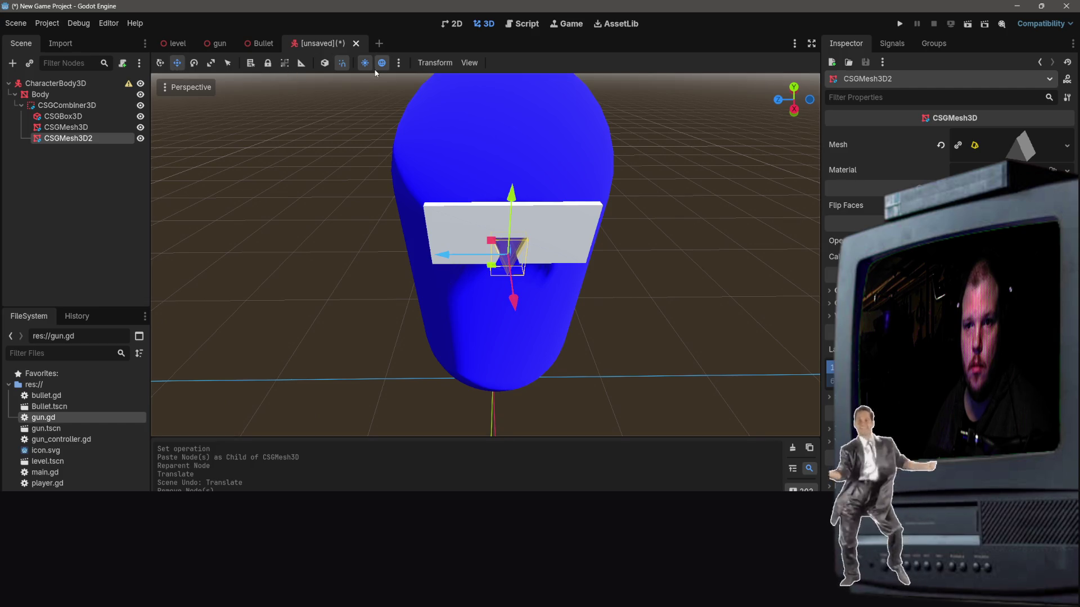
drag(447, 260, 366, 240)
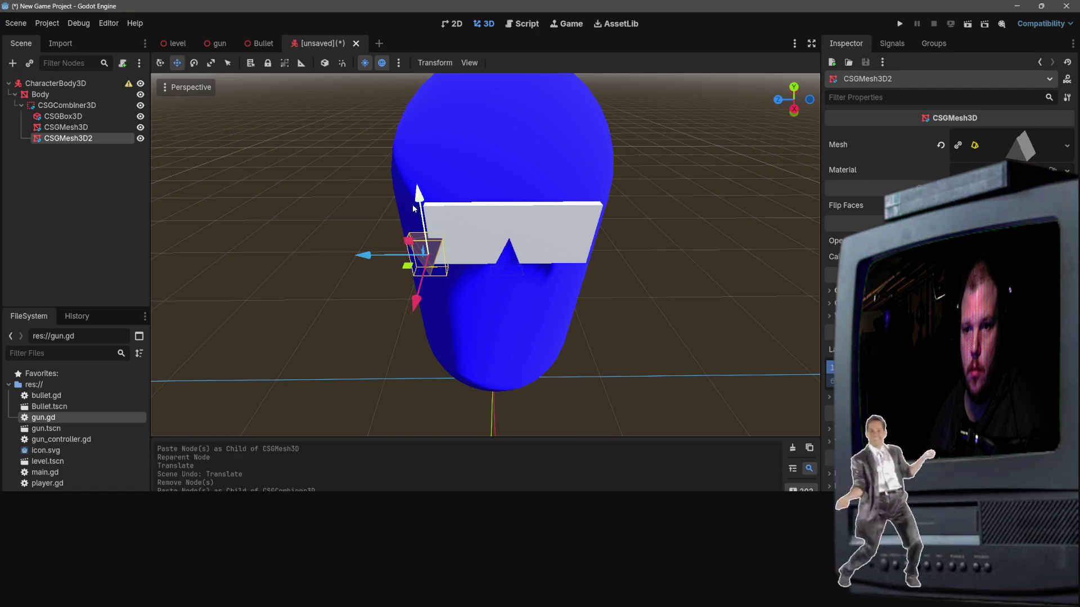
Step: Raise the prism at the slab's left end, tilt it about 30°, then lower and nudge it on Z
mouse_move(421, 197)
mouse_down()
mouse_move(429, 139)
mouse_move(426, 158)
mouse_up()
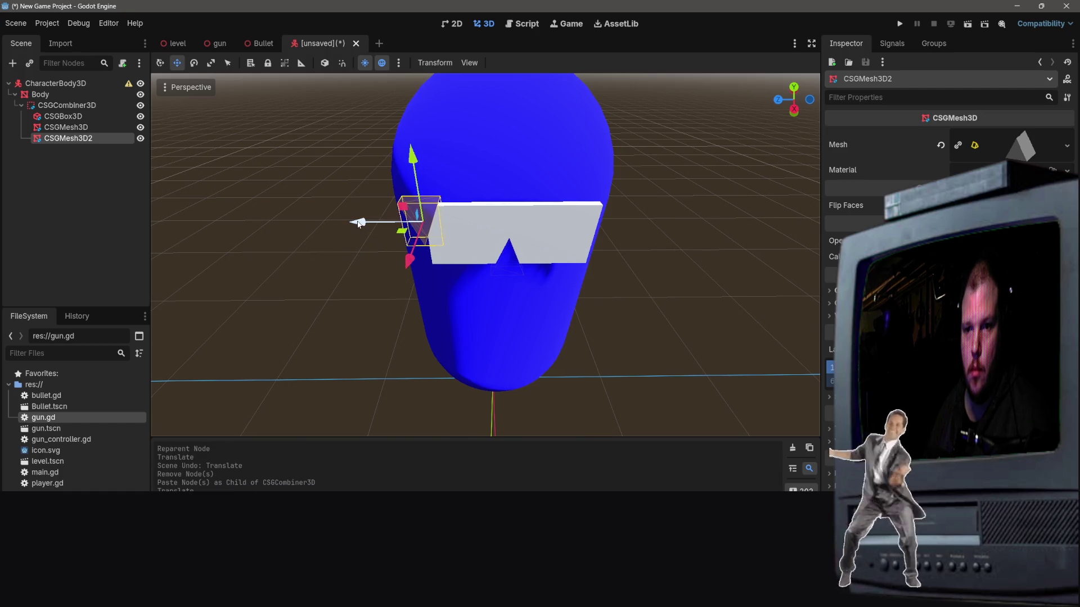
drag(362, 221, 362, 223)
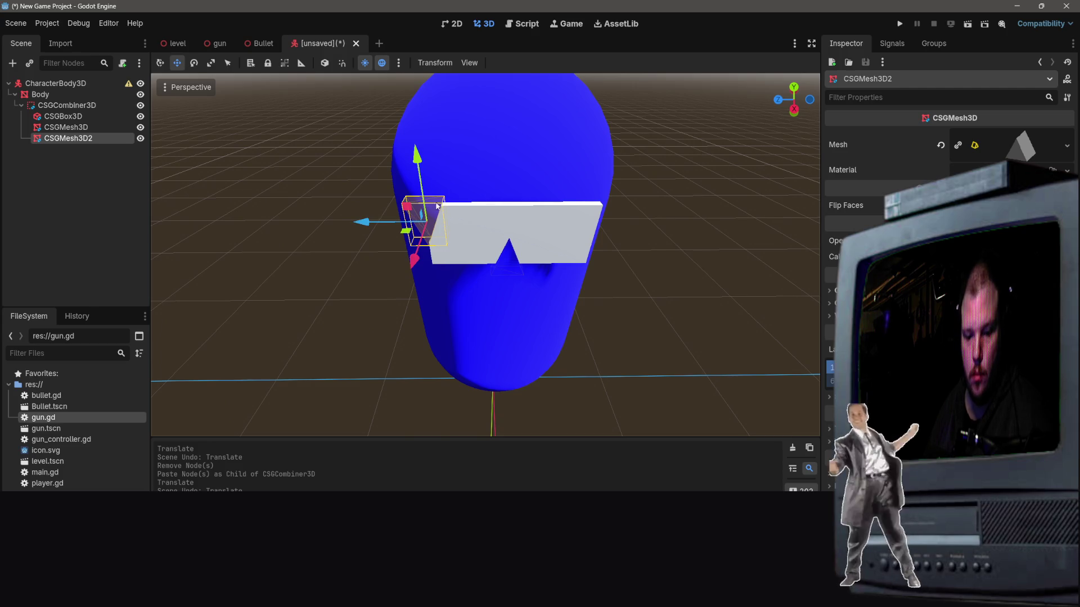
key(r)
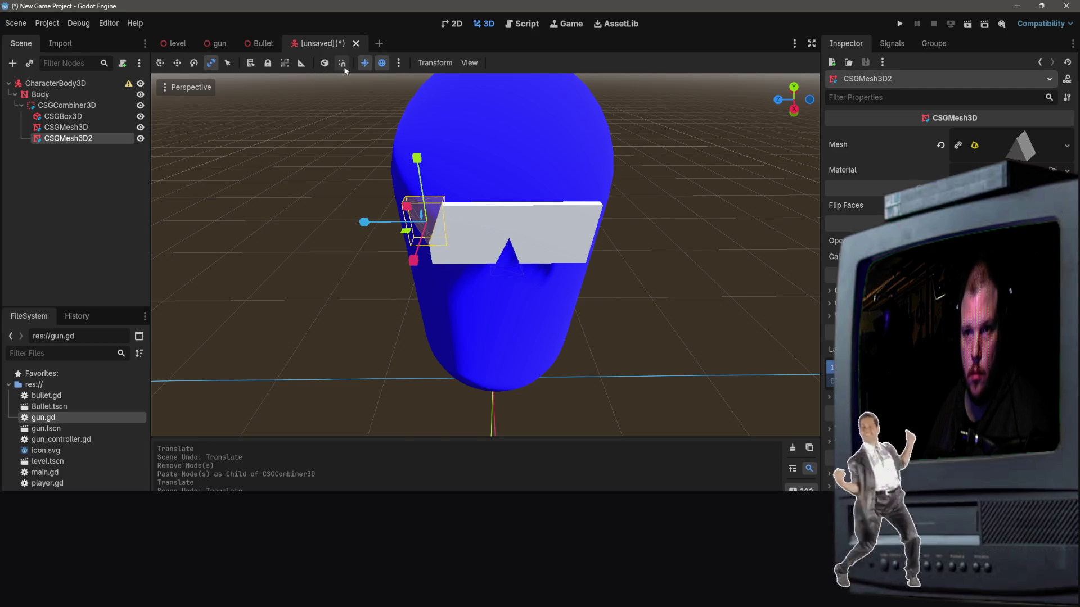
key(e)
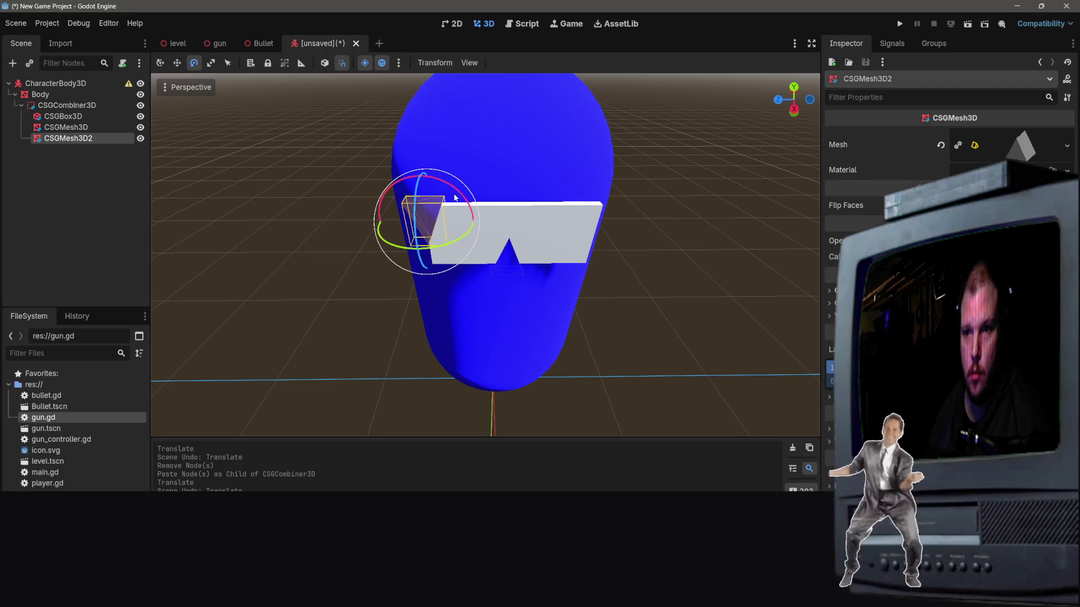
mouse_move(460, 194)
mouse_down()
mouse_move(423, 170)
mouse_move(433, 173)
mouse_up()
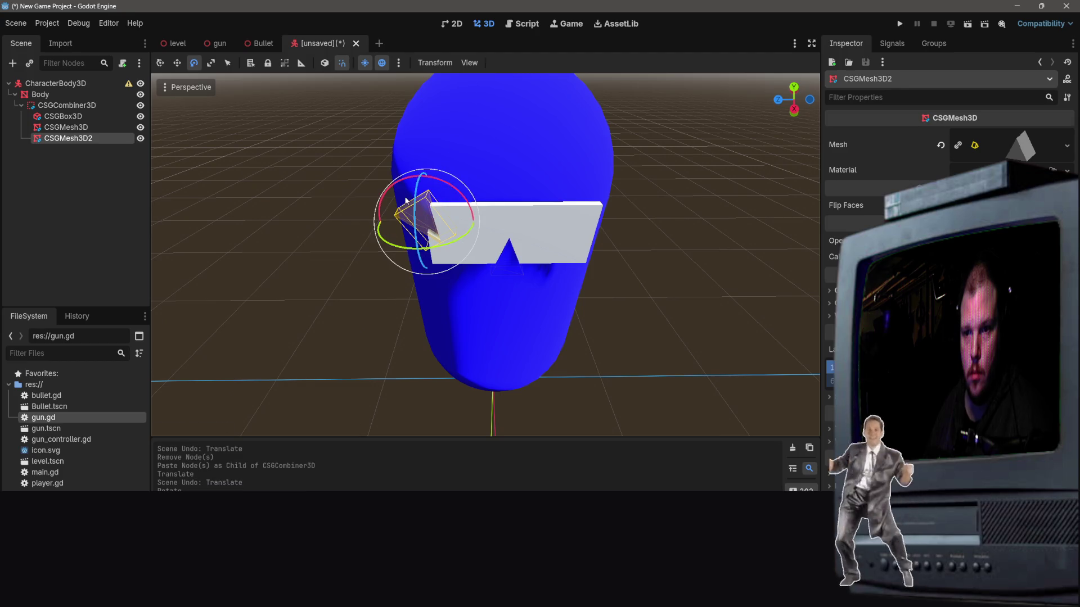
key(w)
click(417, 157)
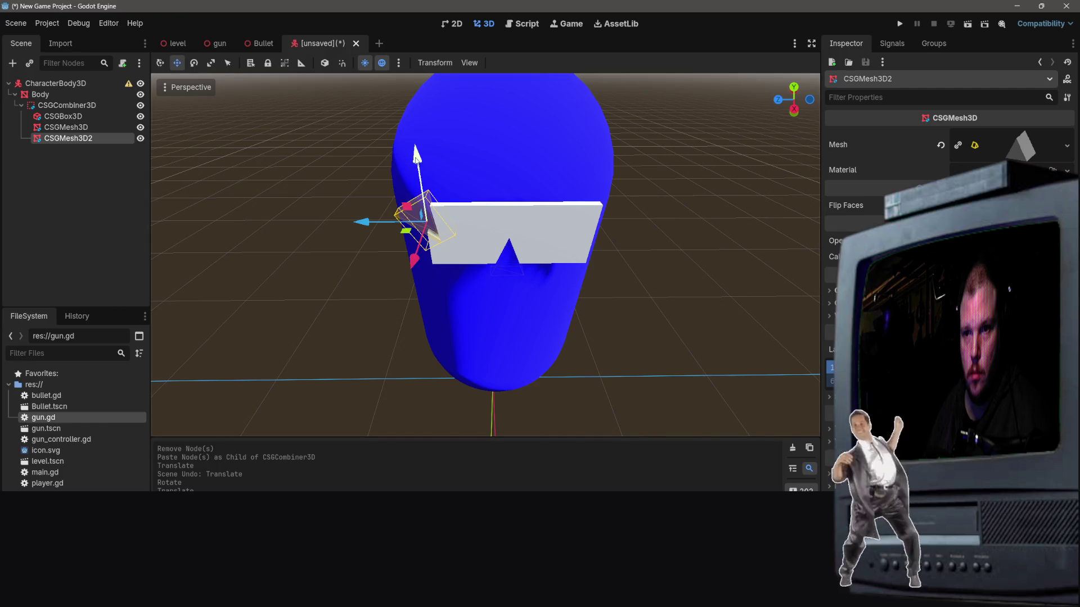
drag(417, 169, 419, 206)
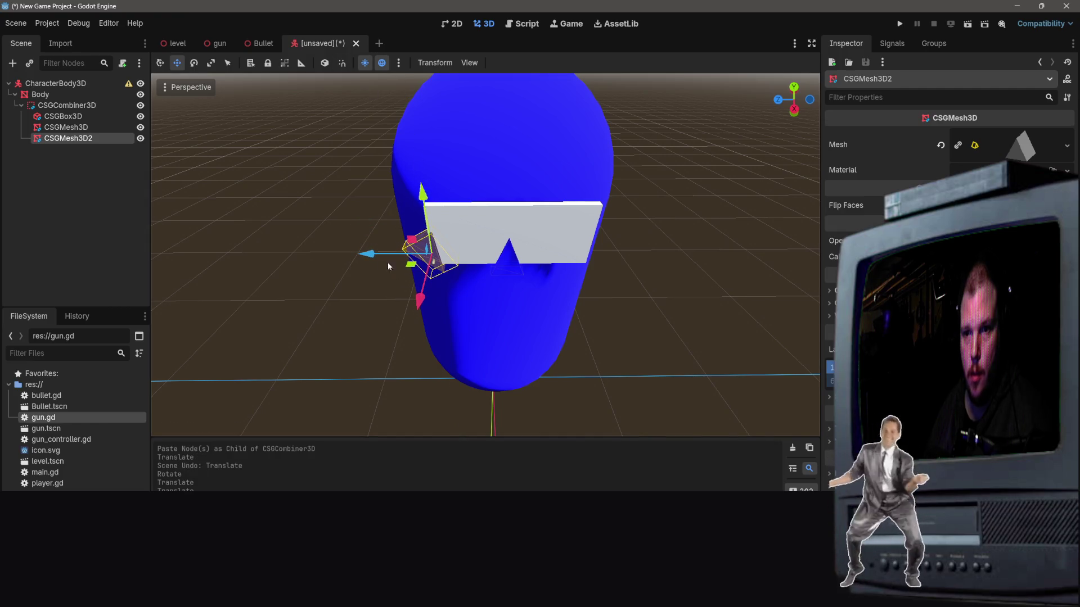
drag(368, 255, 364, 254)
scroll(364, 253, up, 5)
scroll(364, 254, down, 5)
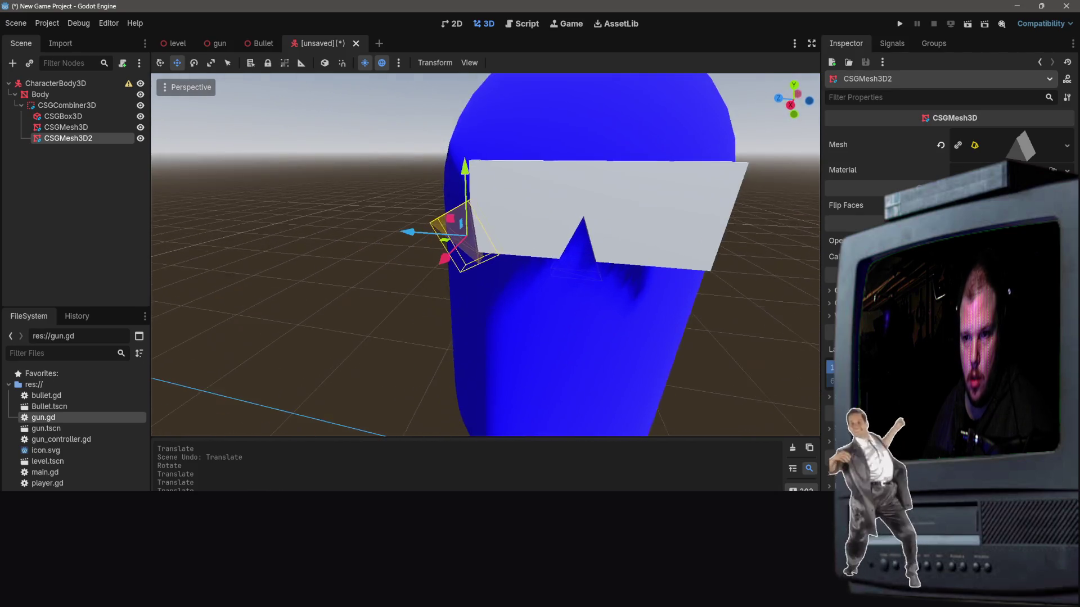
scroll(437, 314, up, 3)
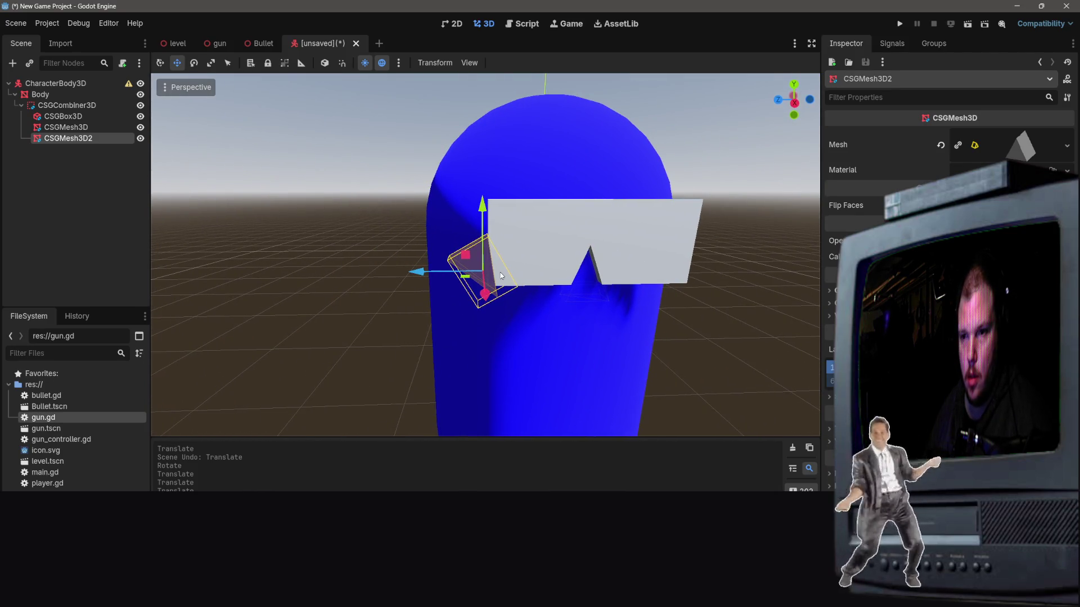
Step: With rotation snapping on, turn the prism 30° and stretch its Y scale to 1.3, undoing a final rotation
key(e)
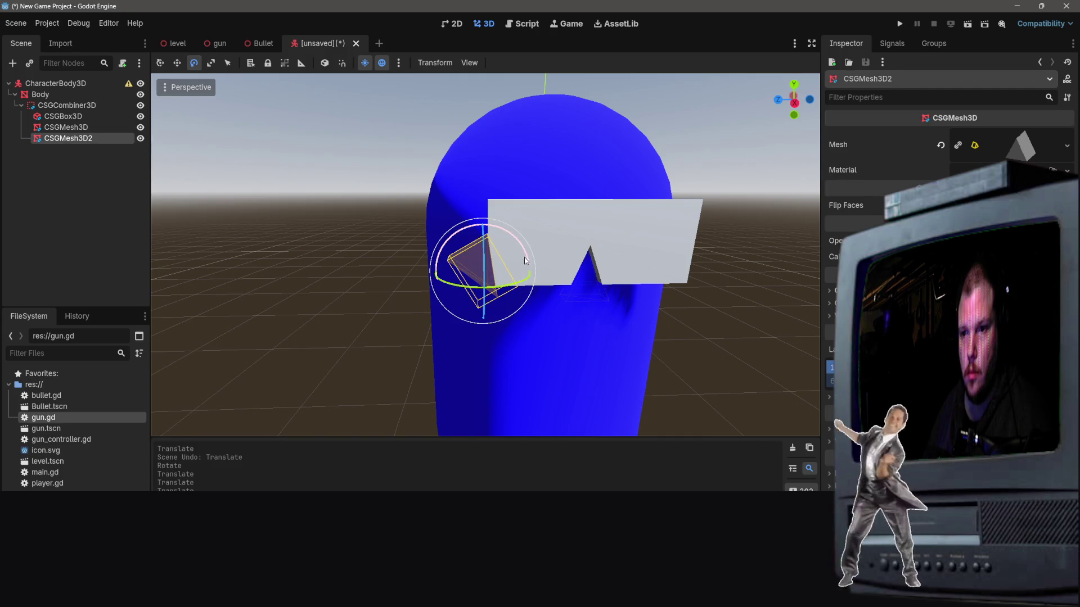
mouse_move(524, 254)
mouse_down()
mouse_move(516, 264)
mouse_move(511, 249)
mouse_up()
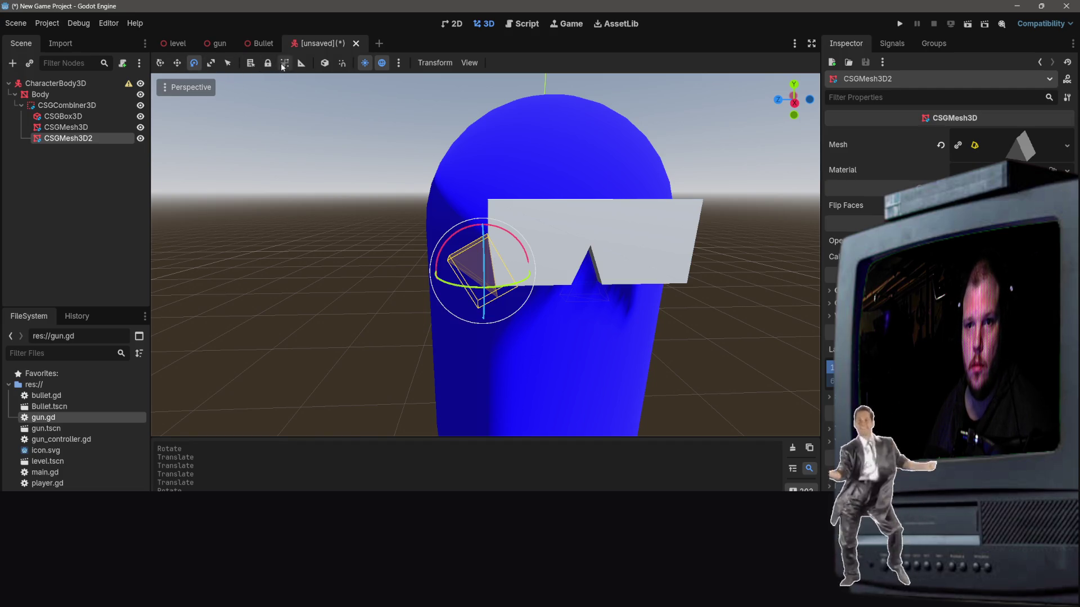
click(342, 62)
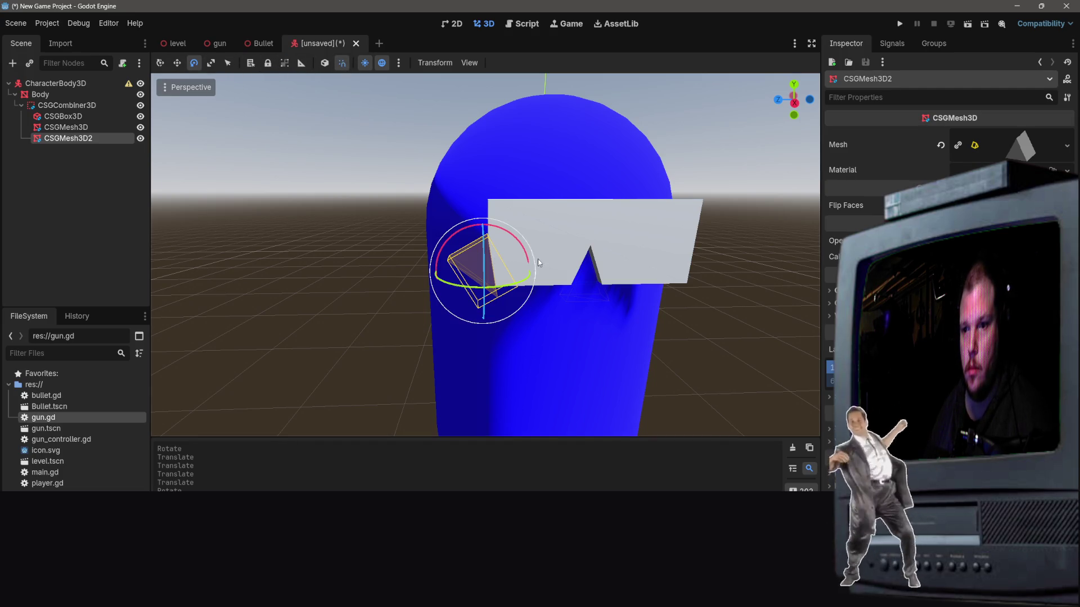
mouse_move(538, 258)
mouse_down()
mouse_move(502, 230)
mouse_move(515, 275)
mouse_up()
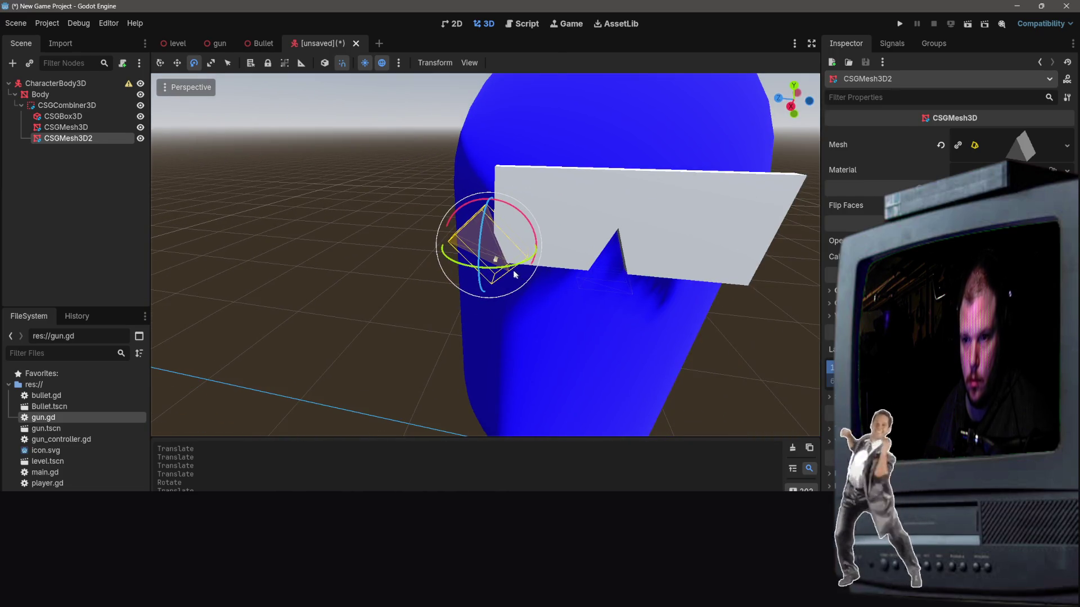
click(211, 63)
mouse_move(489, 182)
mouse_down()
mouse_move(498, 73)
mouse_move(577, 0)
mouse_up()
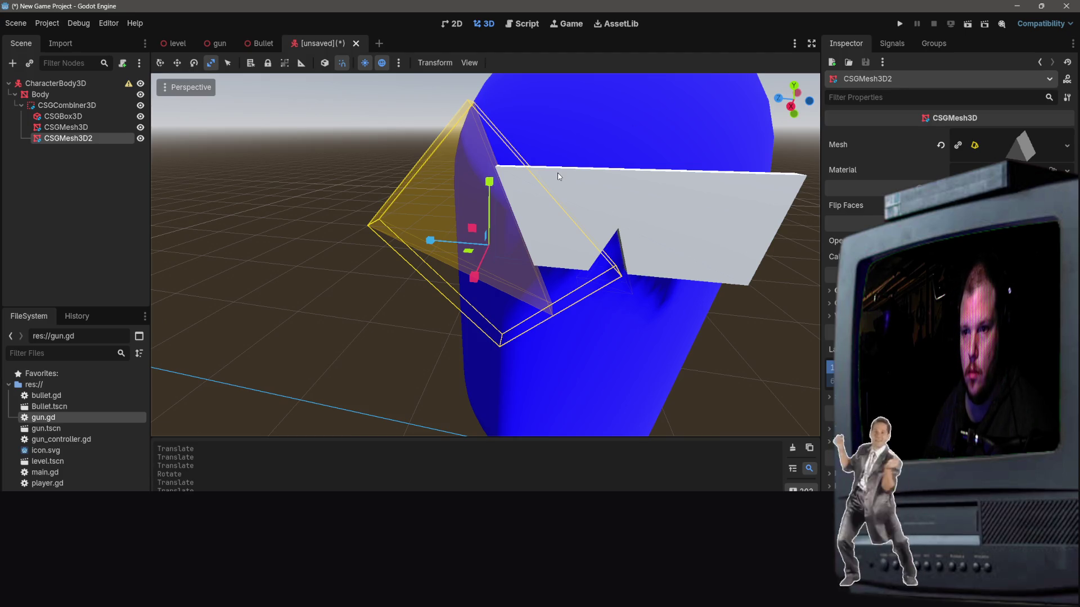
key(w)
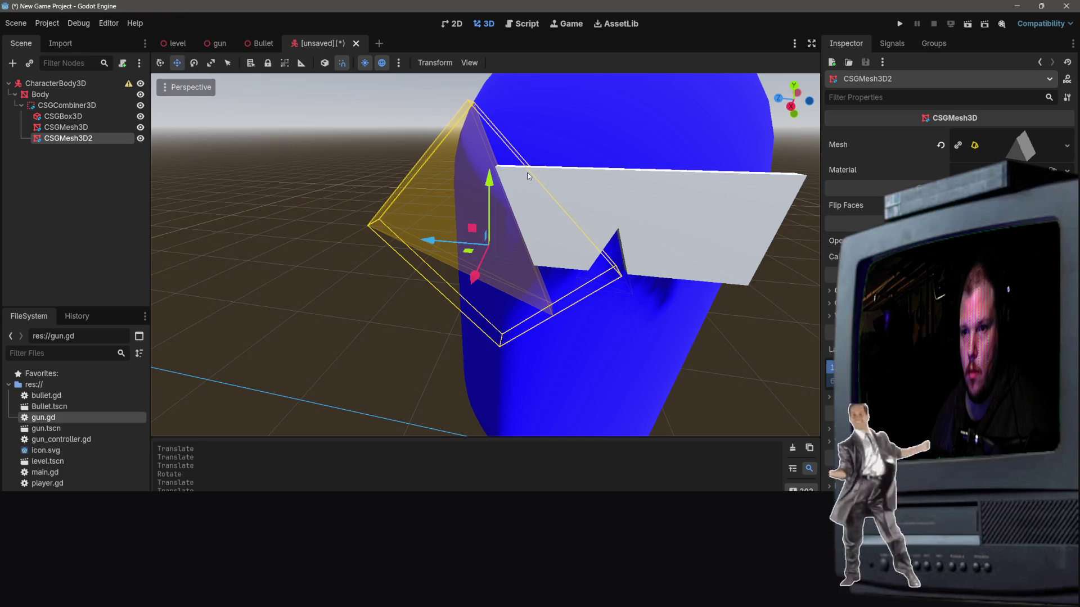
key(e)
drag(528, 218, 536, 226)
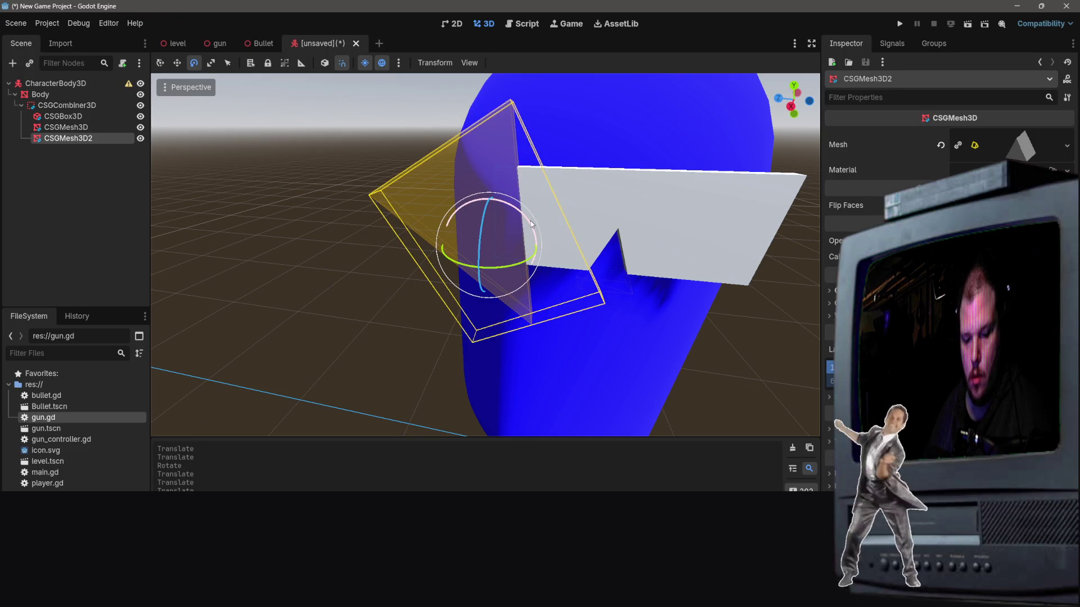
key(w)
mouse_move(450, 245)
mouse_down()
mouse_move(417, 243)
mouse_move(408, 223)
mouse_up()
click(342, 62)
key(ctrl+z)
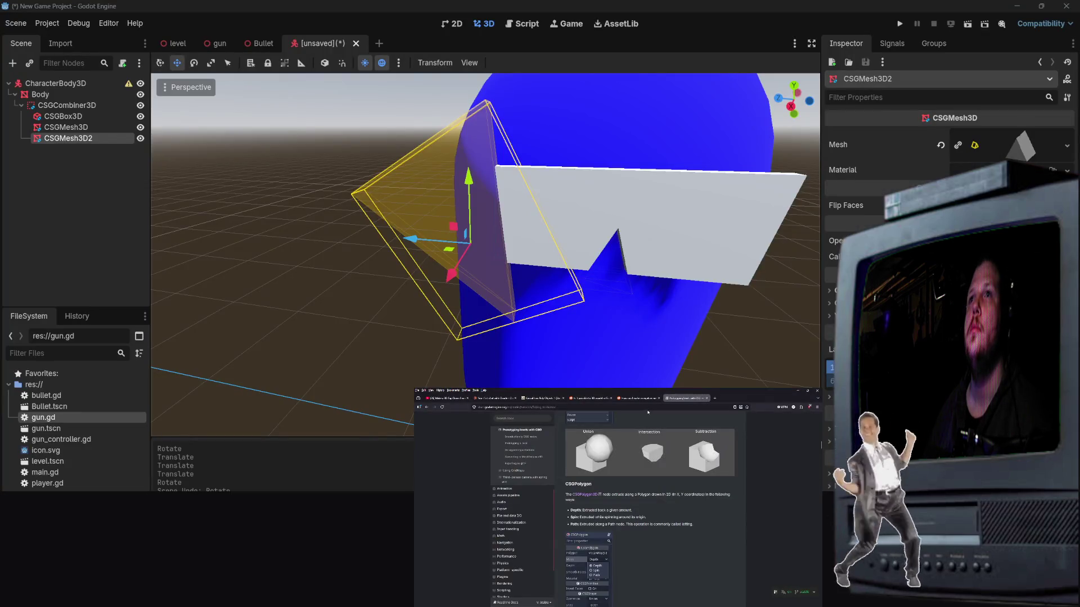
Step: Search Google Images for 'pit VIPERS' sunglasses in the browser as a visor reference
click(641, 405)
text(pit )
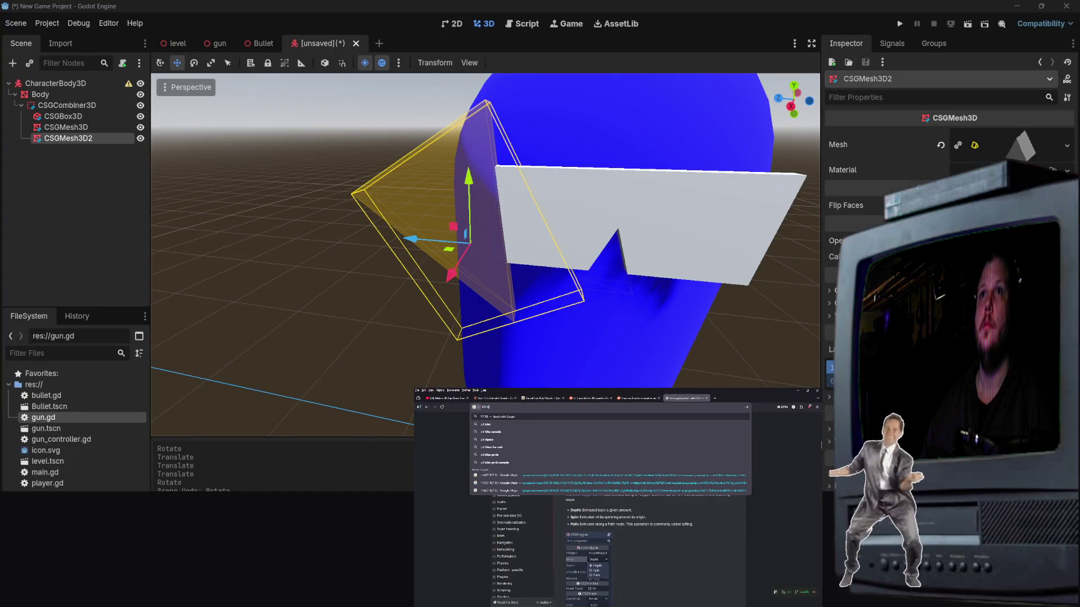
text(VIPERS)
key(Return)
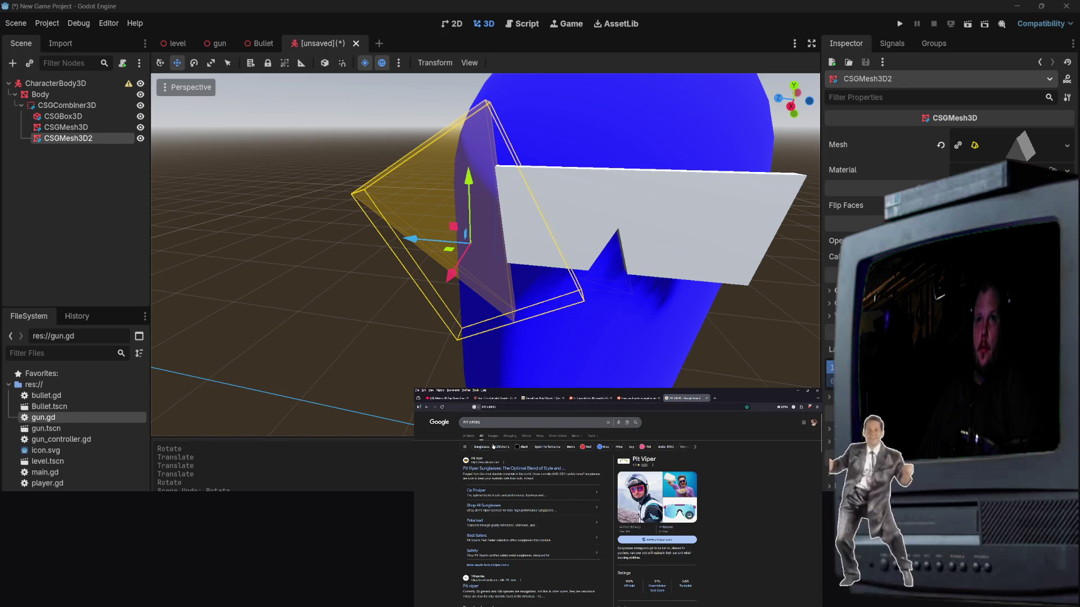
click(493, 437)
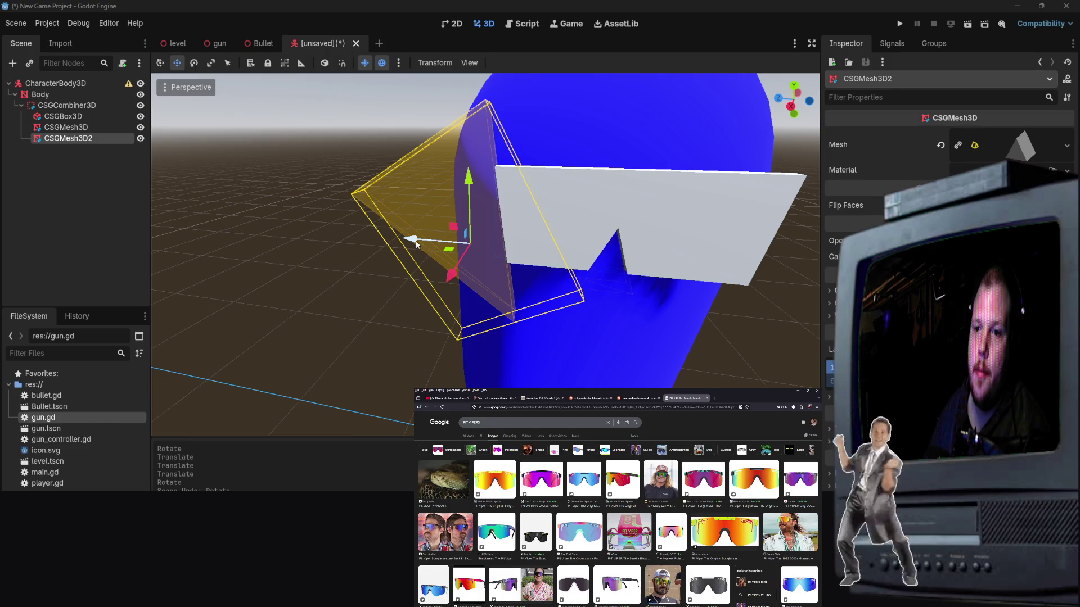
Step: Slide the prism further left and flatten it vertically, discarding a trial -37° rotation
drag(417, 244, 394, 244)
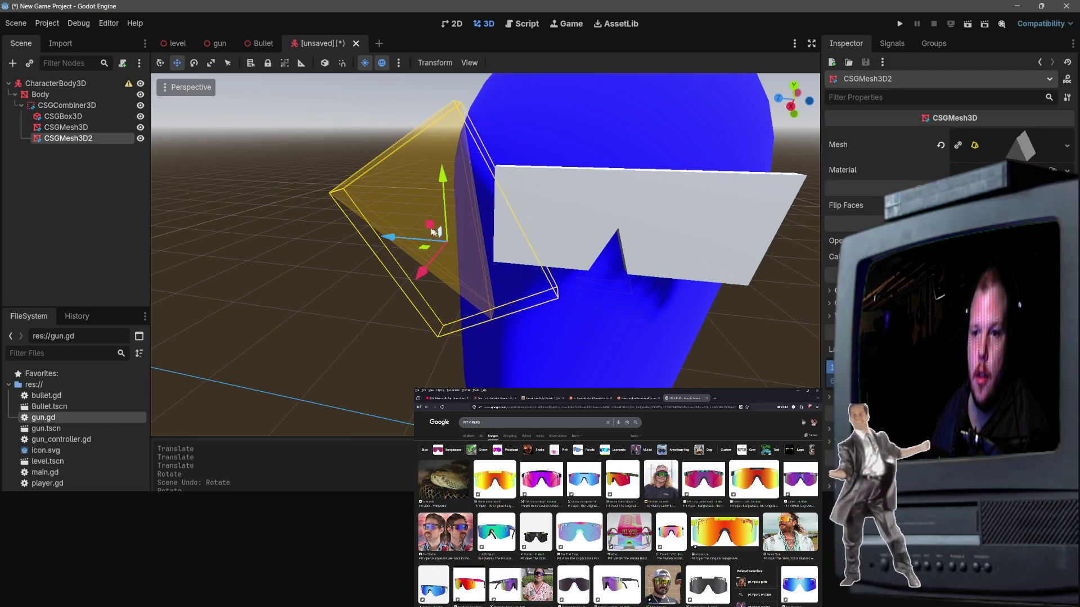
key(r)
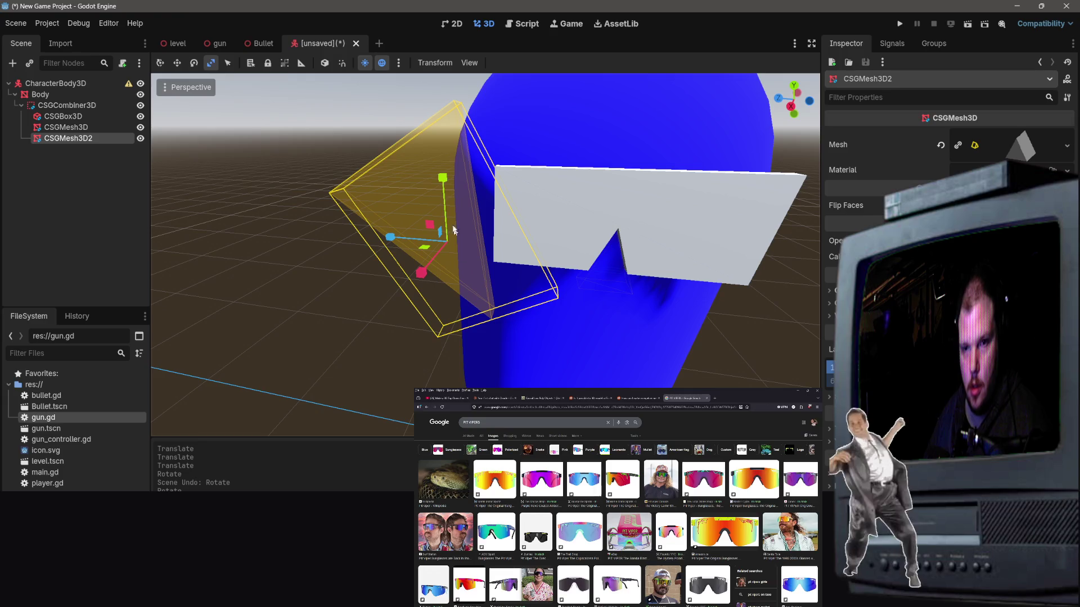
key(e)
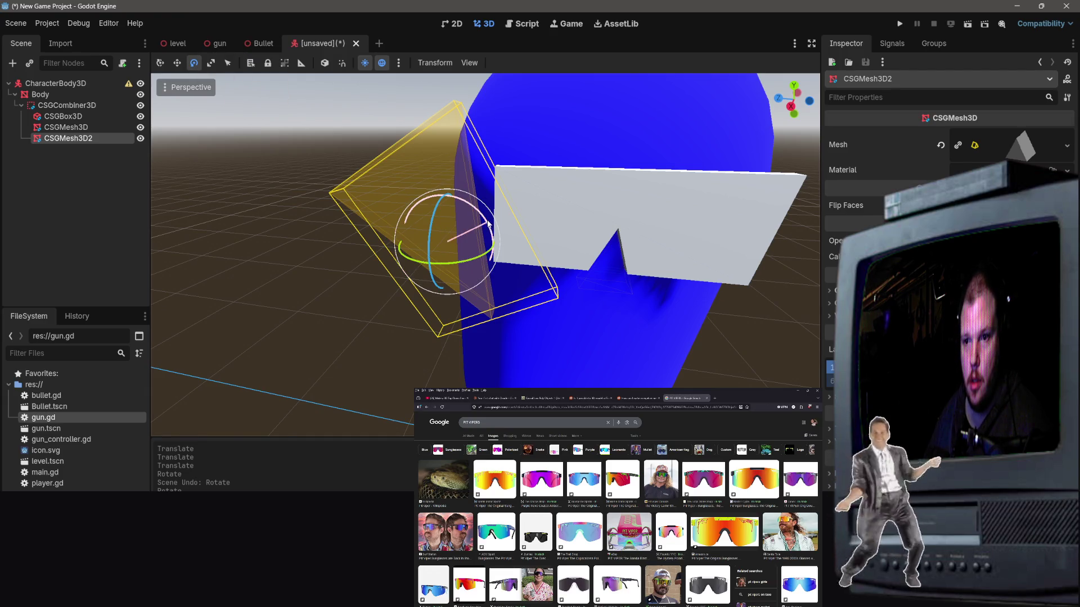
mouse_move(488, 223)
mouse_down()
mouse_move(445, 172)
mouse_move(467, 178)
mouse_move(458, 181)
mouse_move(463, 226)
mouse_up()
key(ctrl+z)
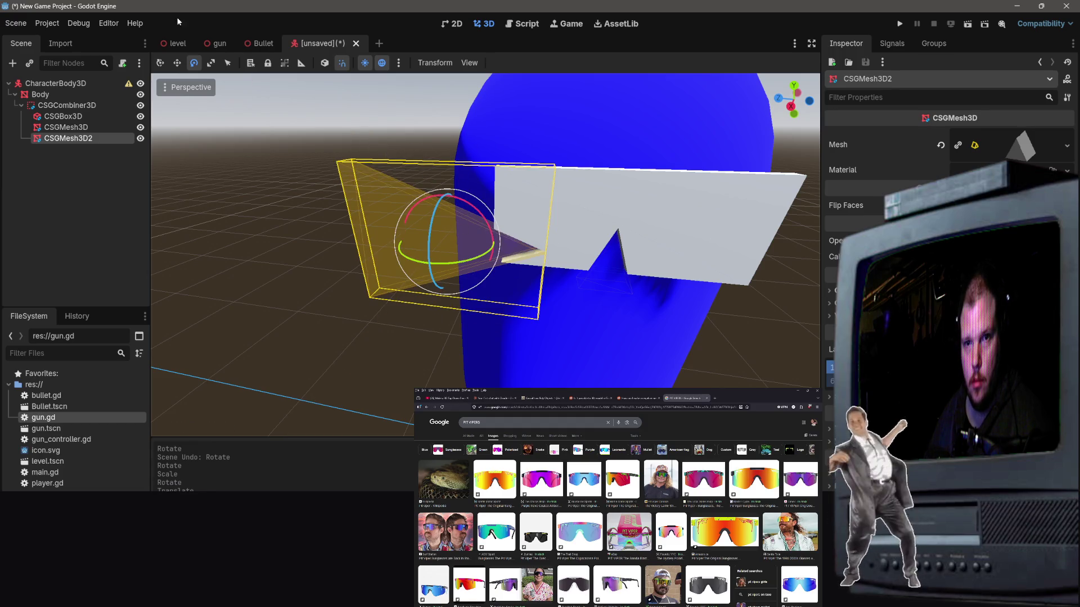
click(211, 63)
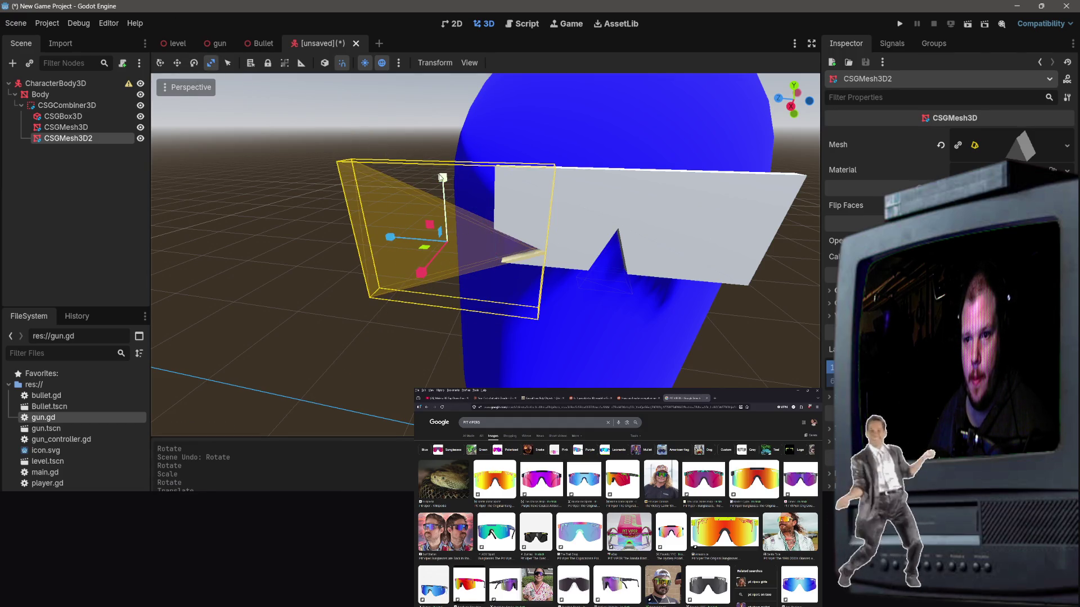
drag(443, 178, 439, 247)
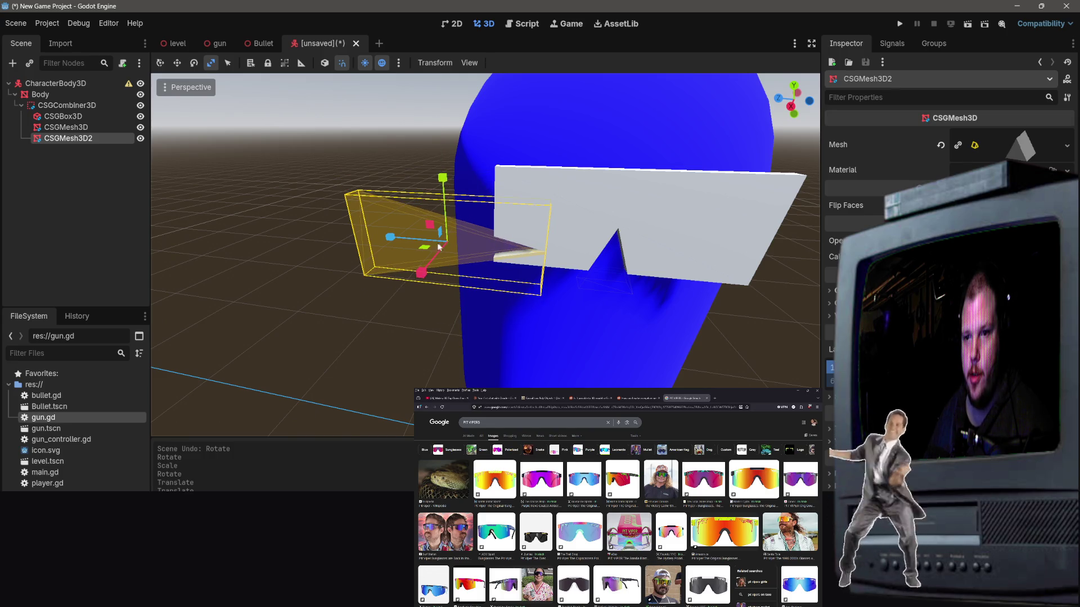
Step: Slide the second prism sideways into the white slab and lower it 0.043 m
key(w)
drag(445, 196, 451, 223)
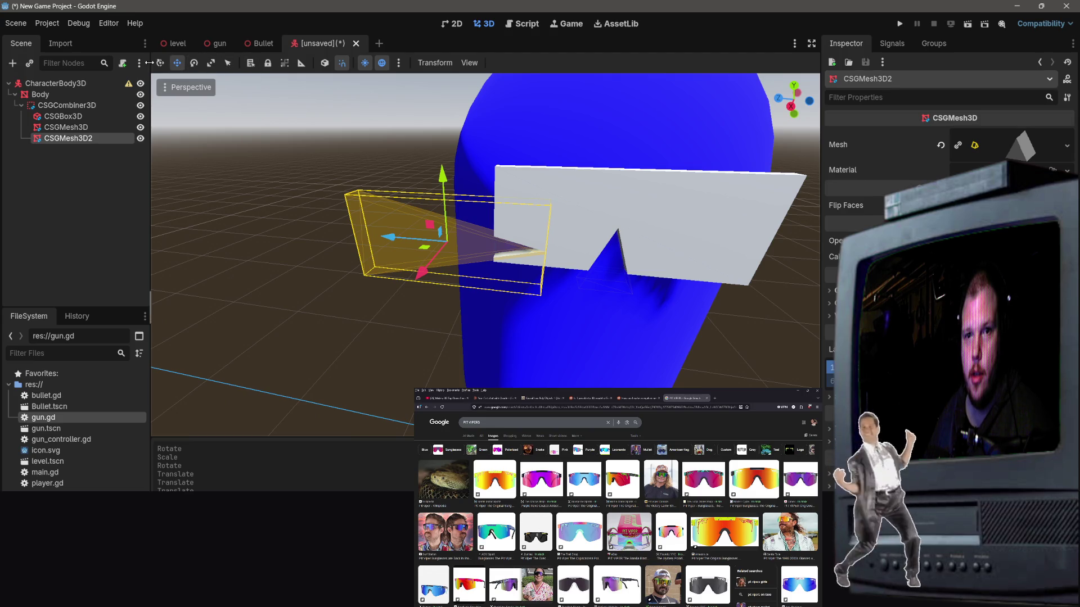
drag(388, 235, 388, 236)
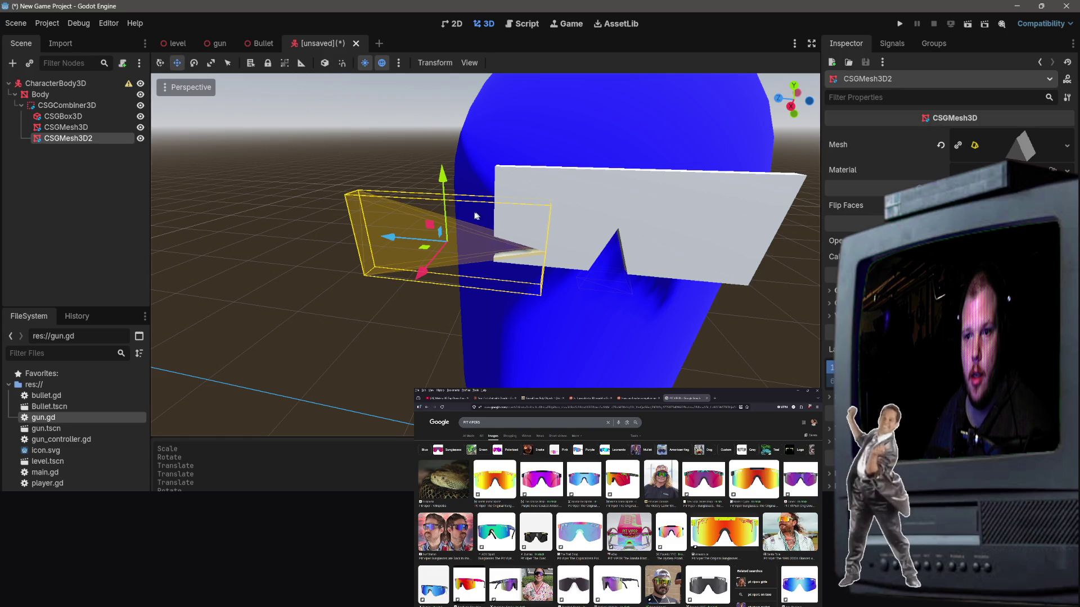
drag(388, 237, 429, 245)
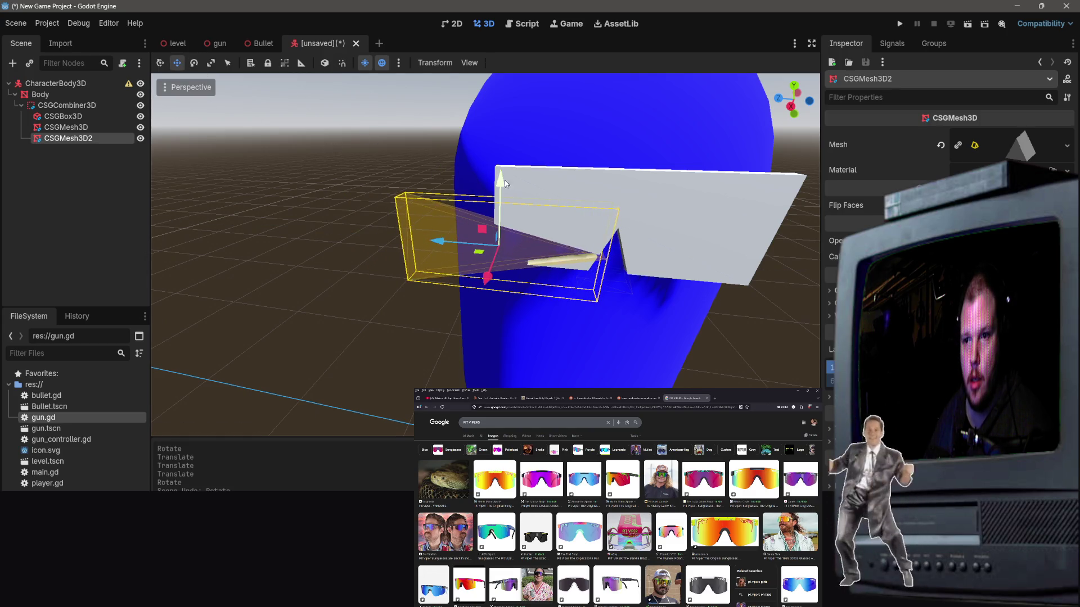
drag(505, 183, 520, 200)
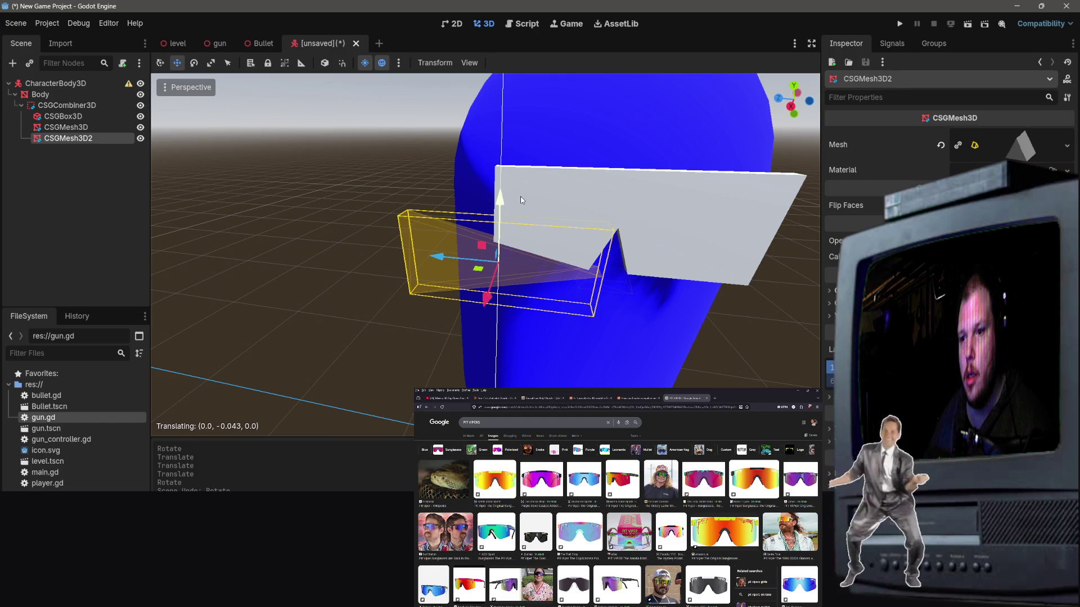
drag(521, 197, 521, 197)
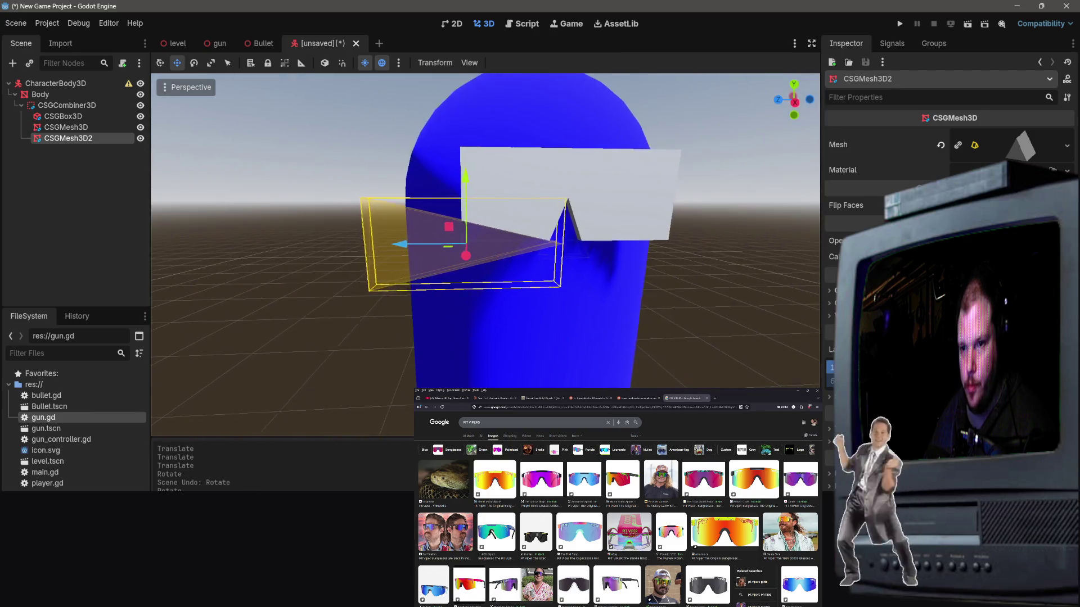
Step: Reselect CSGMesh3D2 in the scene tree and duplicate it as CSGMesh3D3
scroll(485, 255, down, 2)
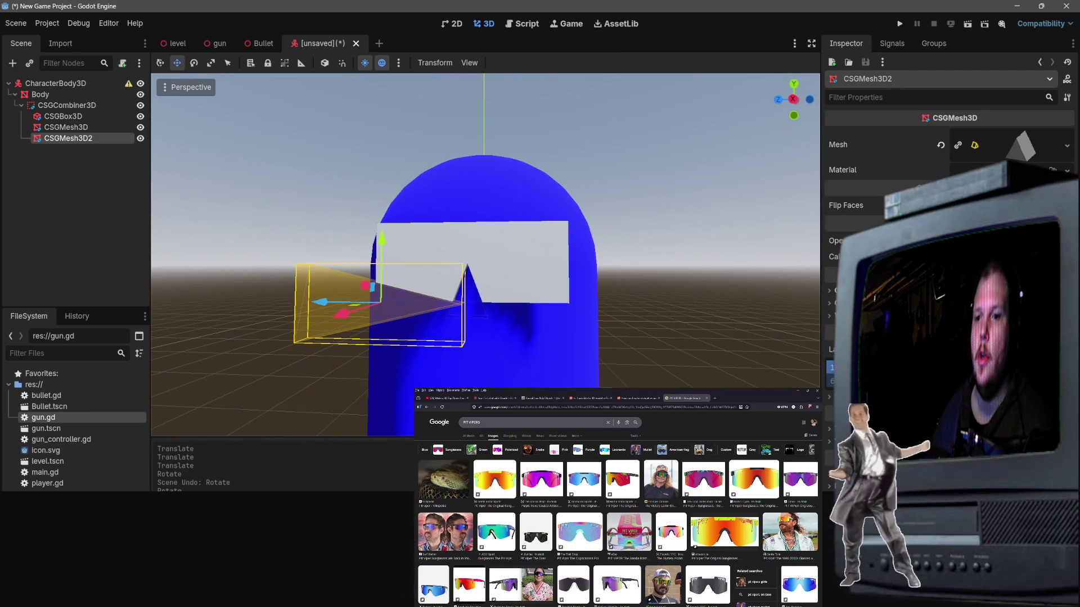
click(90, 193)
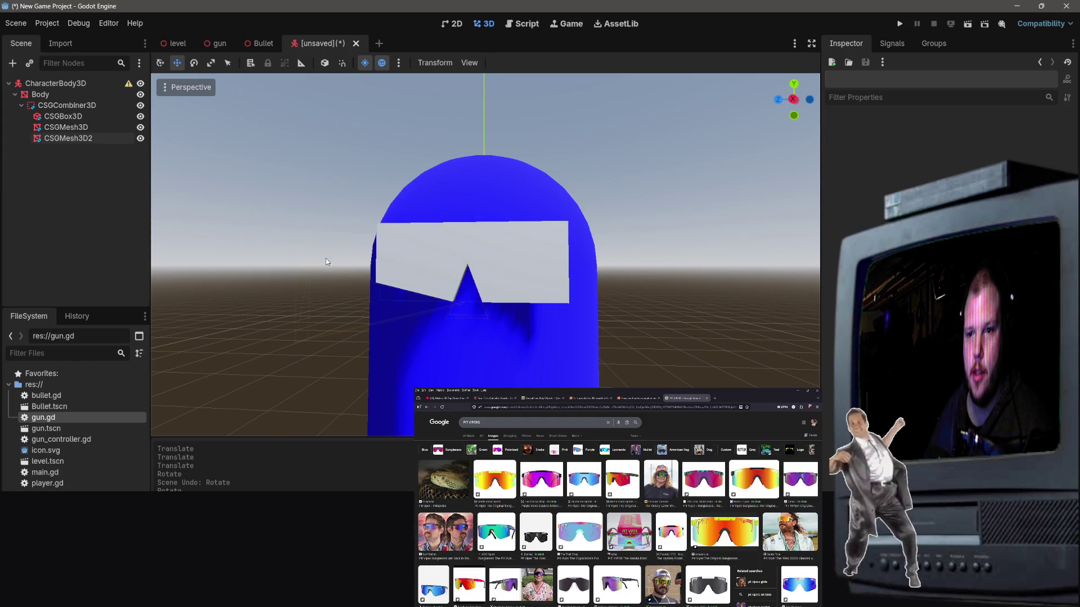
click(82, 141)
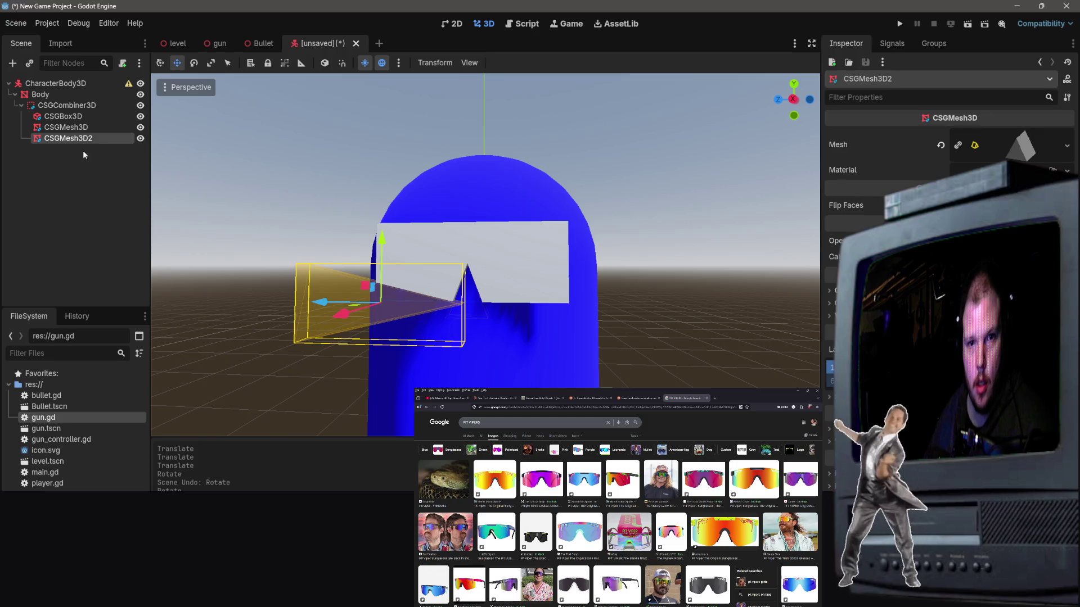
click(66, 105)
right_click(68, 105)
key(Escape)
key(ctrl+v)
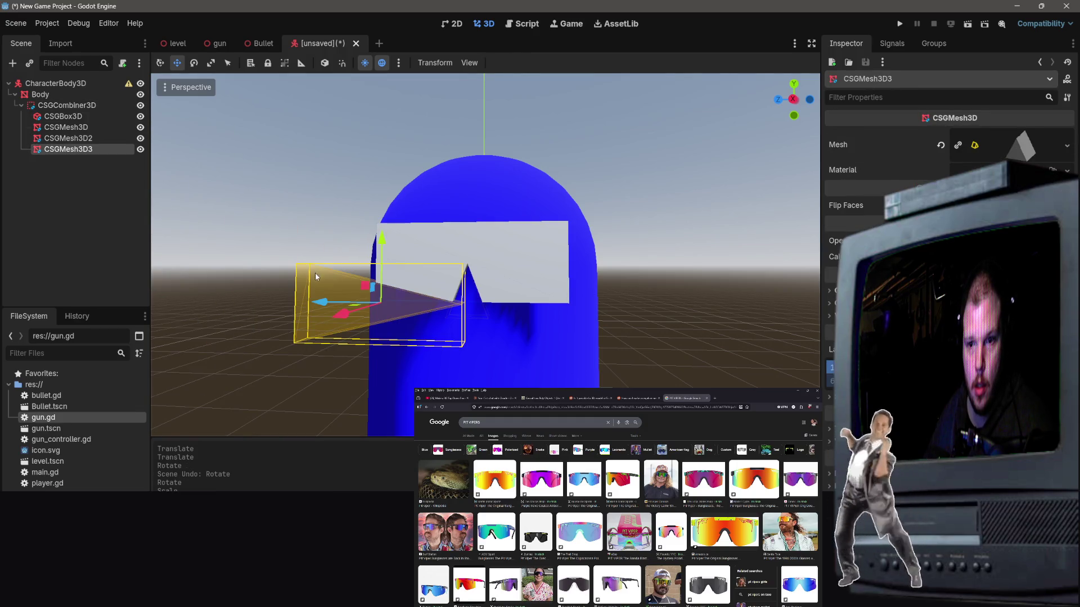
Step: Turn CSGMesh3D3 180° and slide it about 0.5 m toward the slab's right end
click(194, 62)
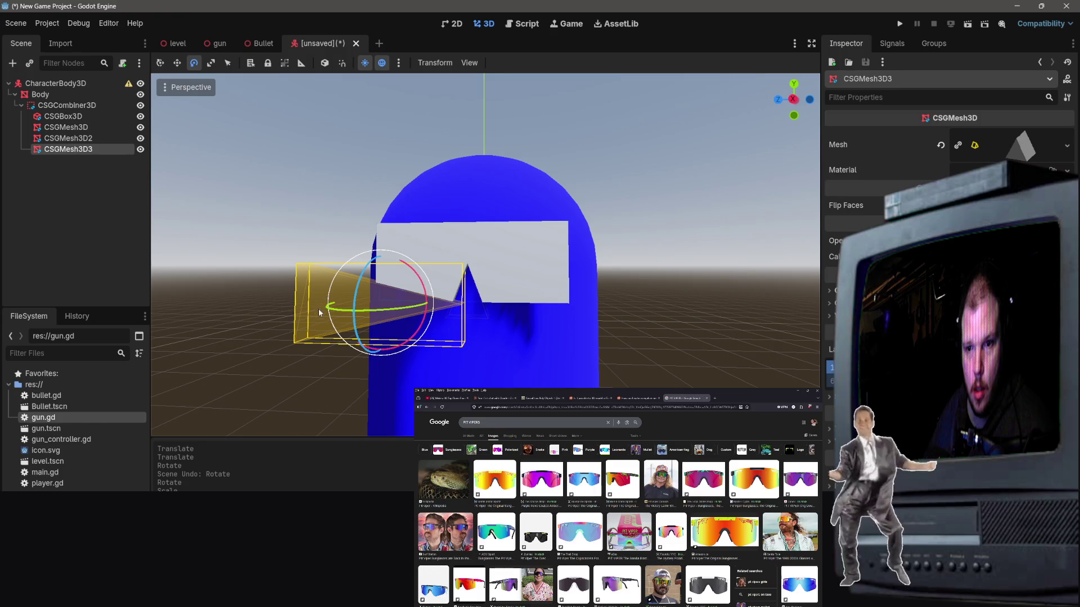
drag(337, 312, 361, 311)
key(ctrl+z)
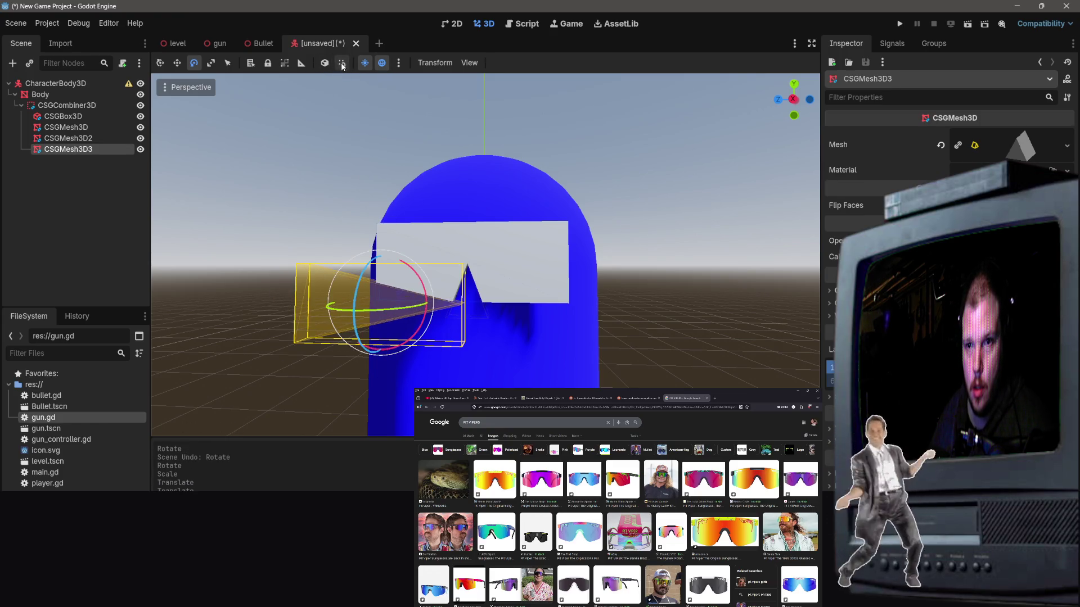
mouse_move(335, 308)
mouse_down()
mouse_move(478, 298)
mouse_move(535, 278)
mouse_up()
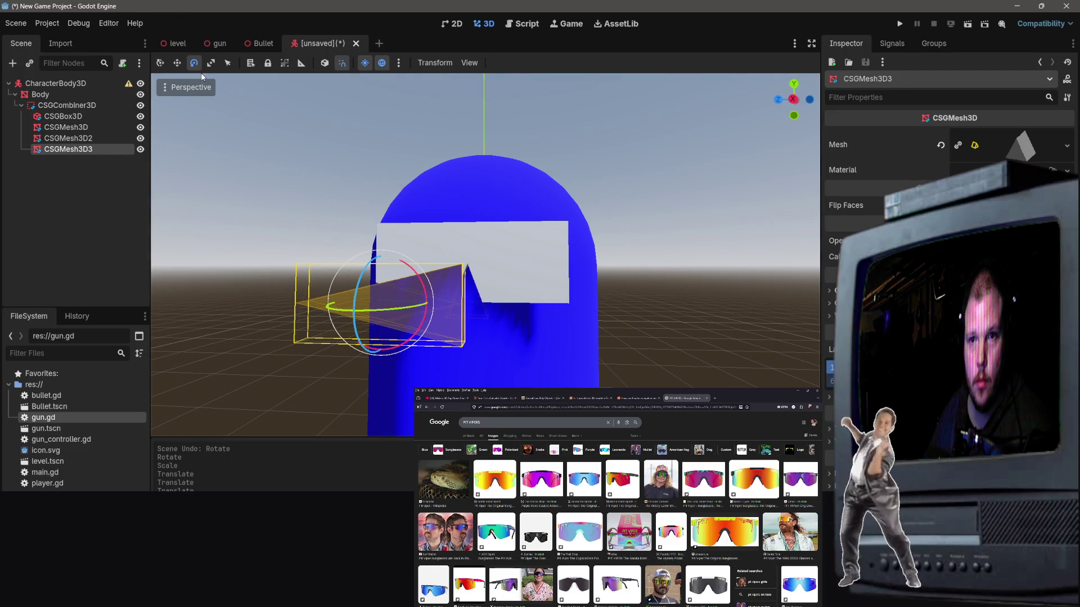
key(w)
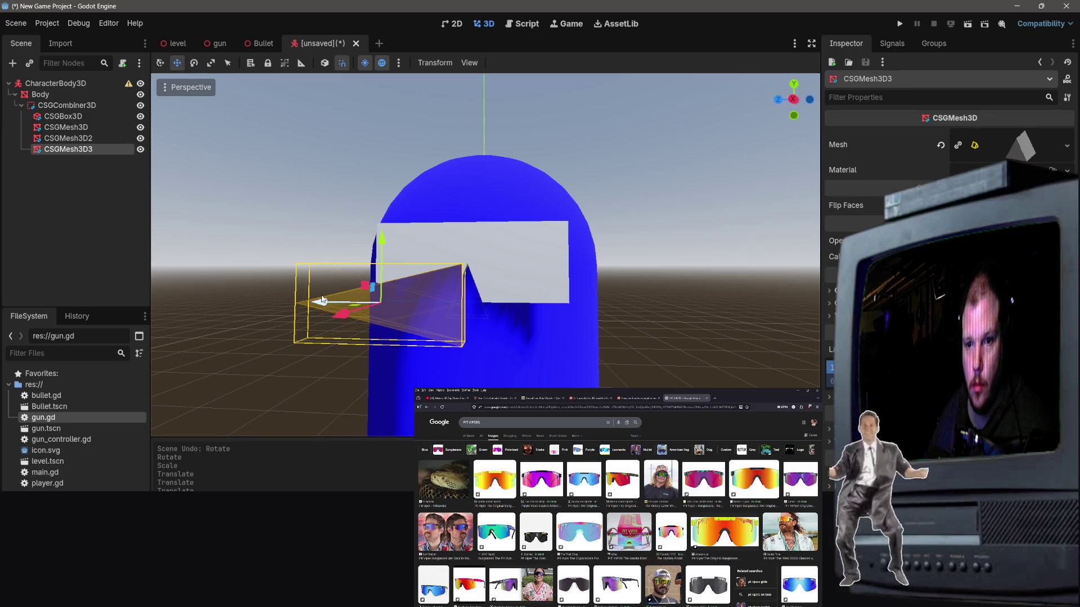
drag(336, 303, 337, 303)
mouse_move(459, 314)
mouse_down()
mouse_move(534, 305)
mouse_move(457, 301)
mouse_up()
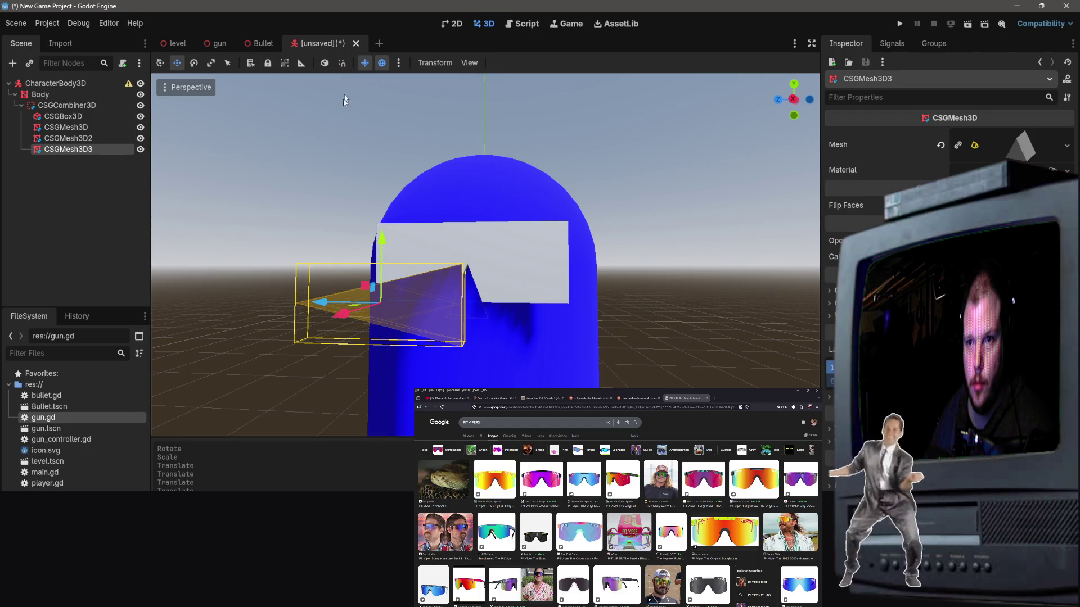
mouse_move(321, 301)
mouse_down()
mouse_move(407, 317)
mouse_move(515, 319)
mouse_move(494, 315)
mouse_up()
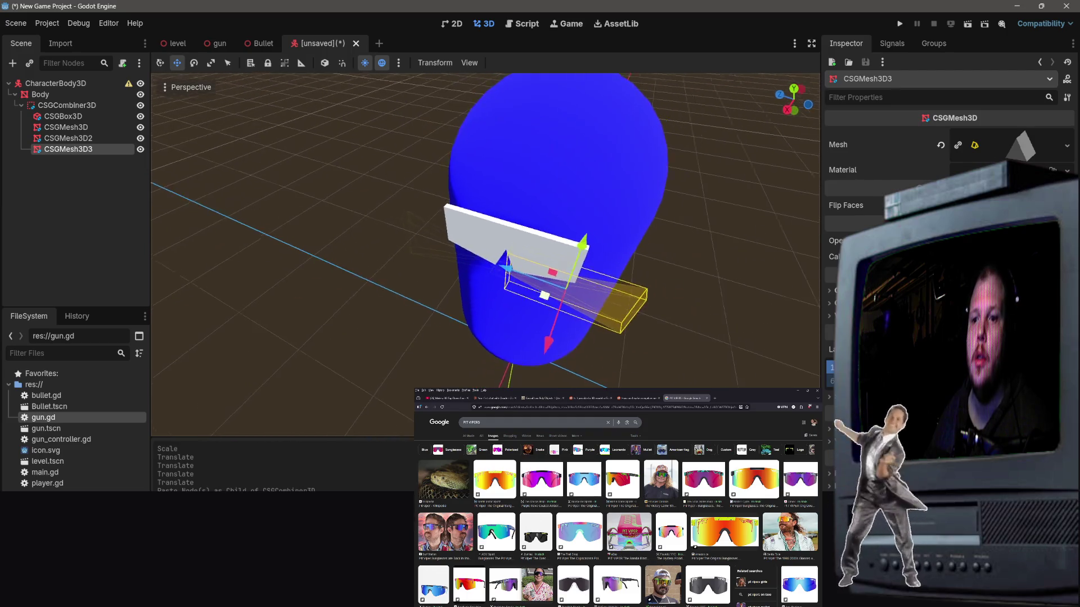
Step: Undo the visor box's last rotation, then select the CSGCombiner3D holding the glasses
click(484, 234)
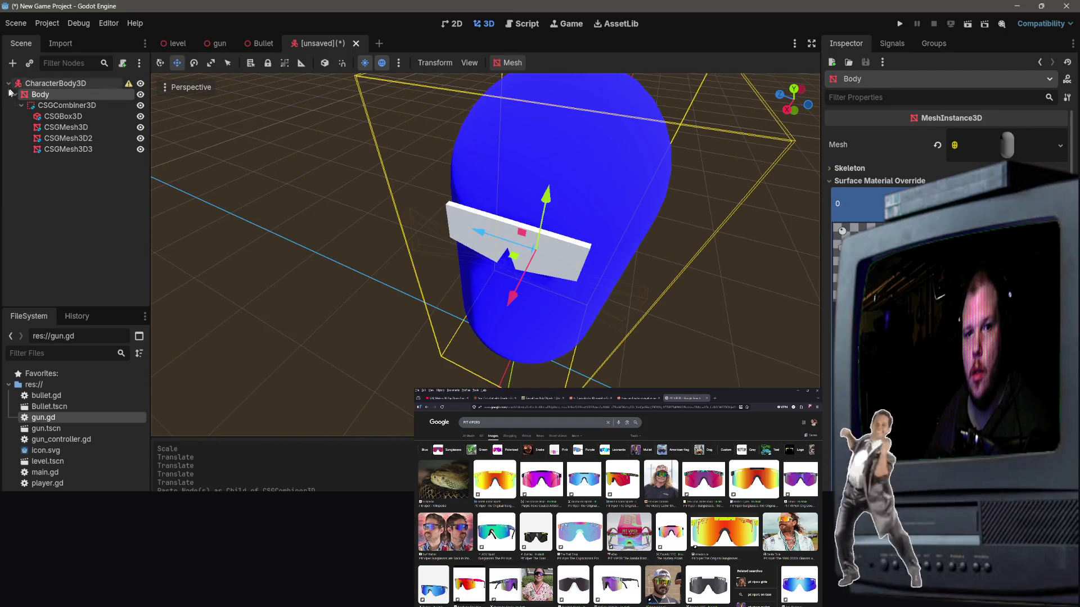
click(52, 116)
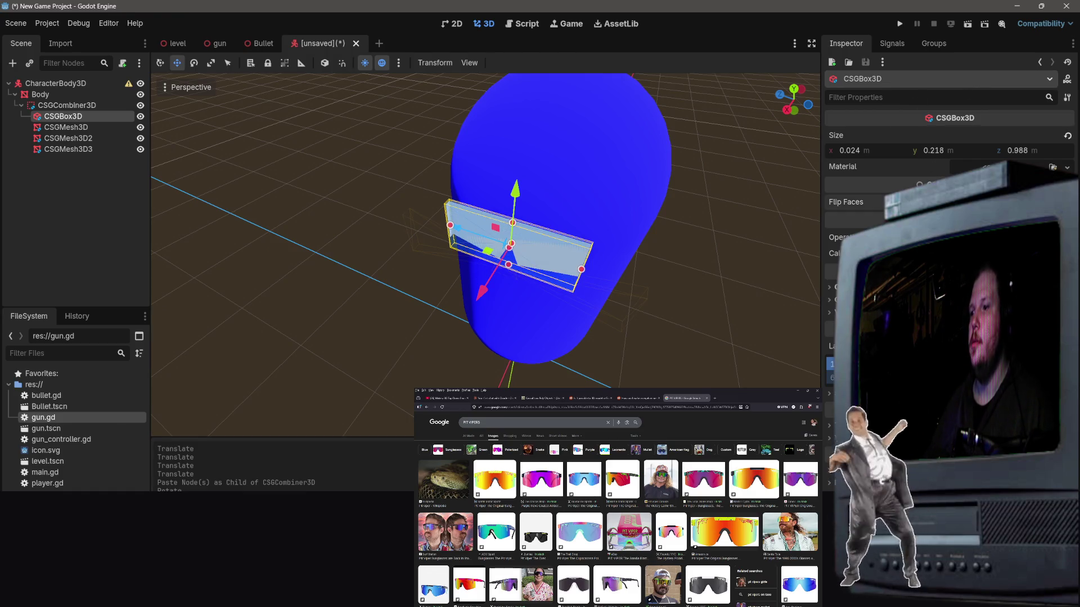
key(ctrl+z)
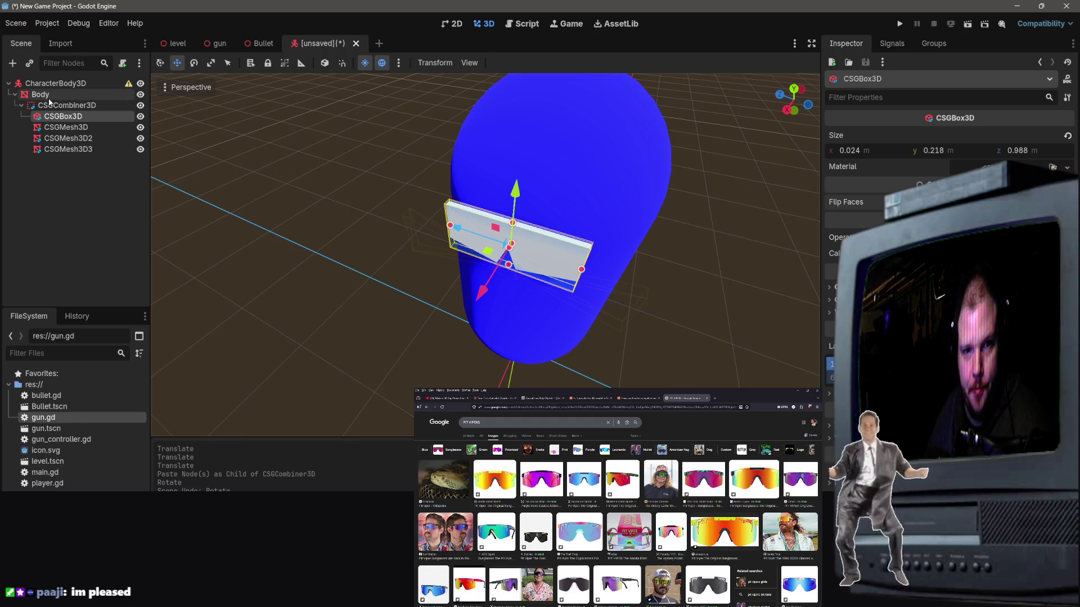
click(66, 106)
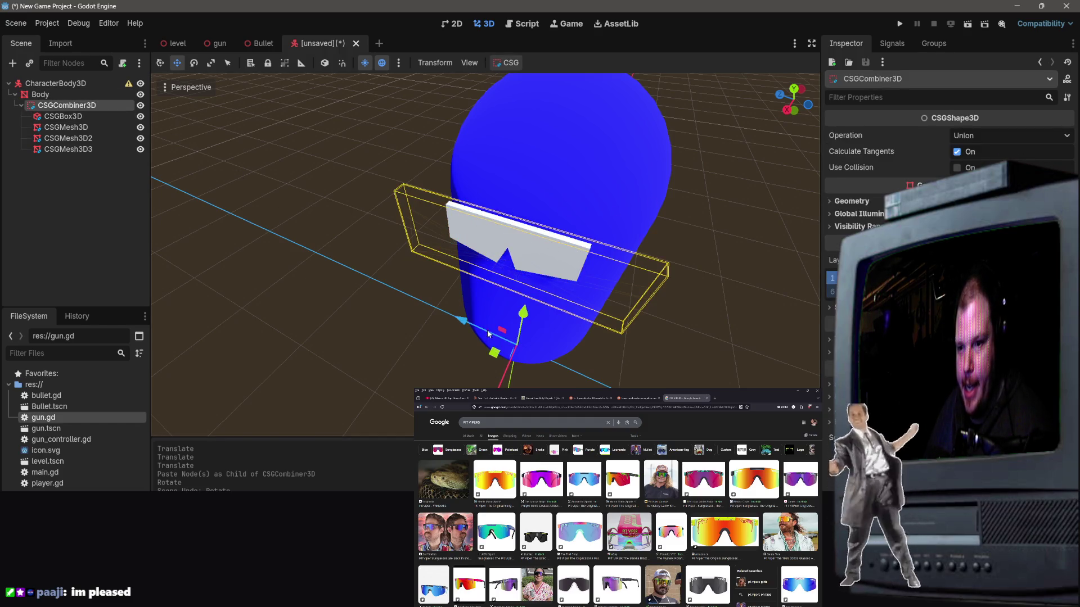
Step: Scale the CSGCombiner3D sunglasses assembly wider along X so the visor spans the face
click(211, 63)
drag(473, 315, 453, 368)
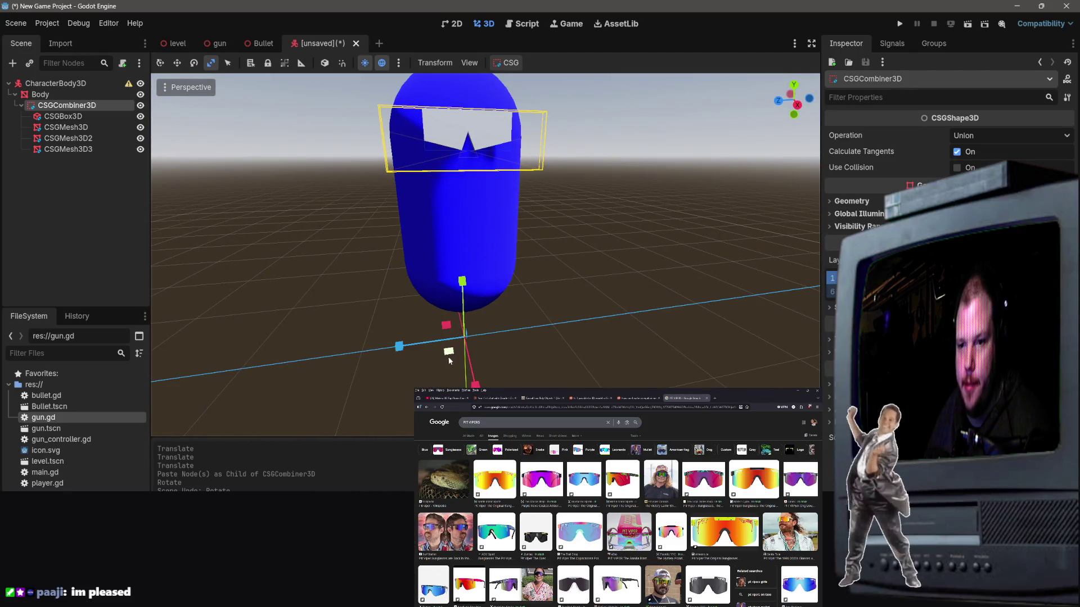
click(399, 347)
drag(399, 346, 356, 350)
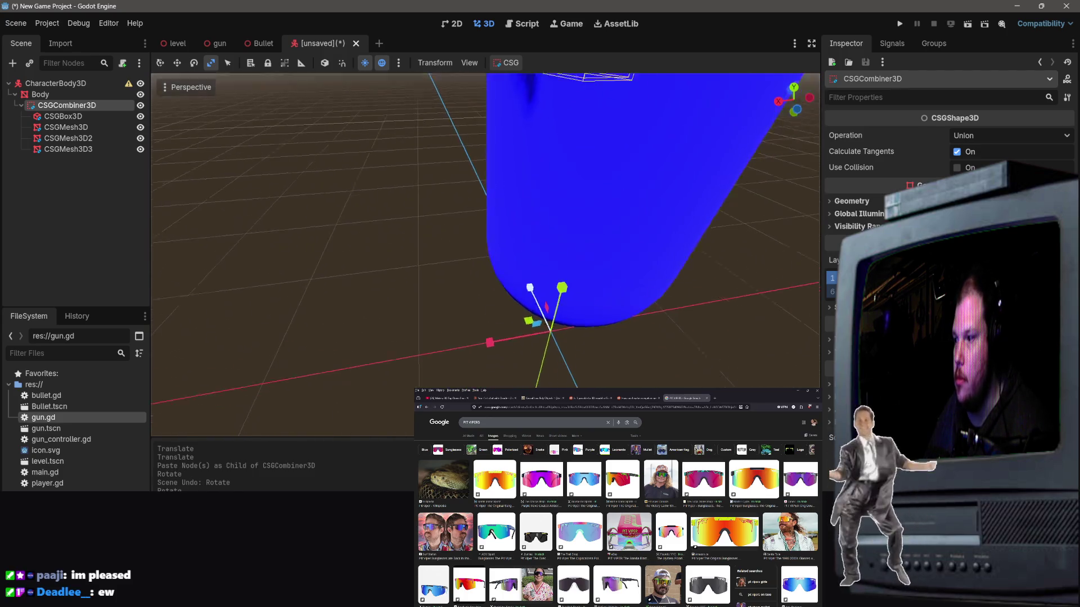
key(s)
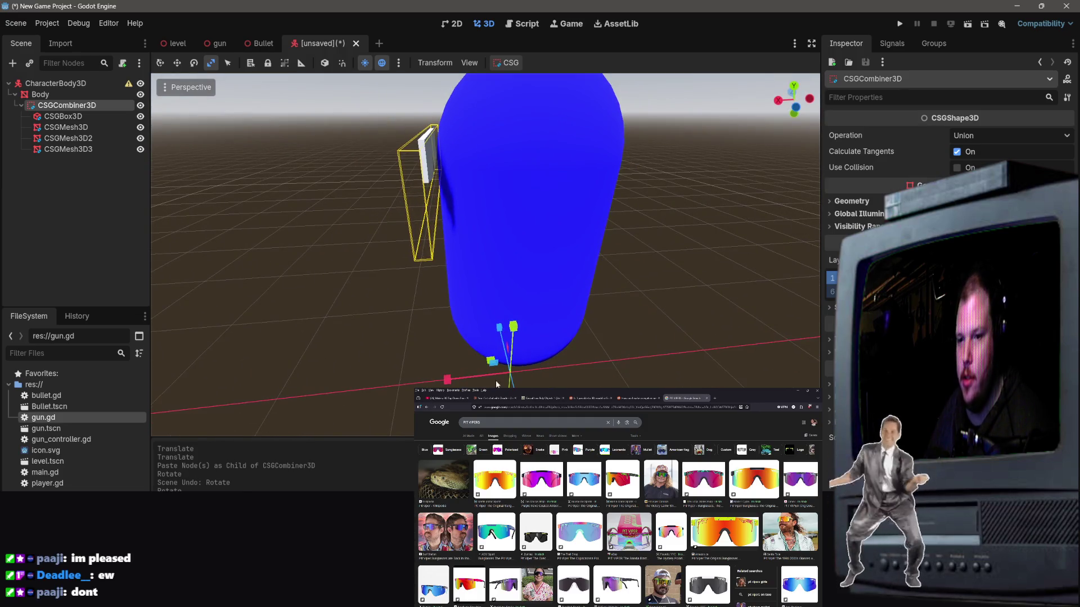
key(q)
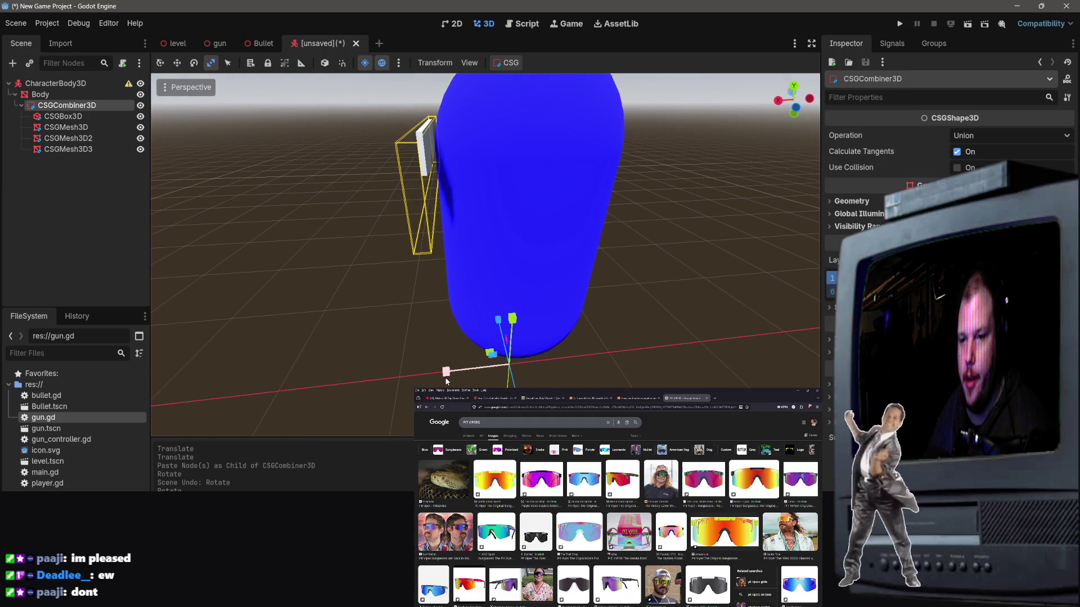
drag(444, 376, 435, 370)
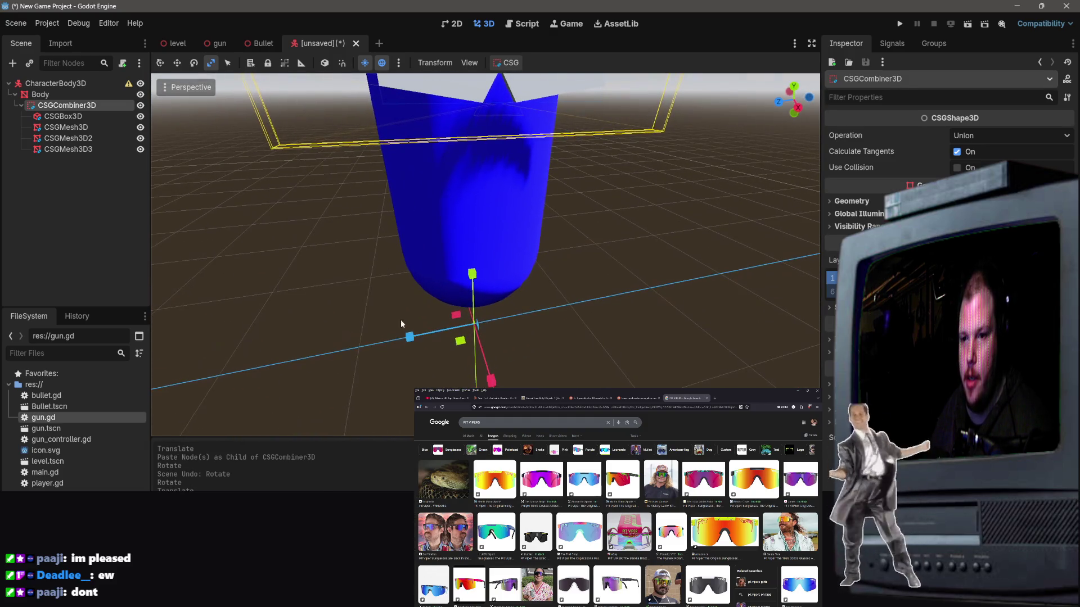
Step: Adjust the glasses' vertical scale and check the fit from a low side view
drag(411, 336, 528, 283)
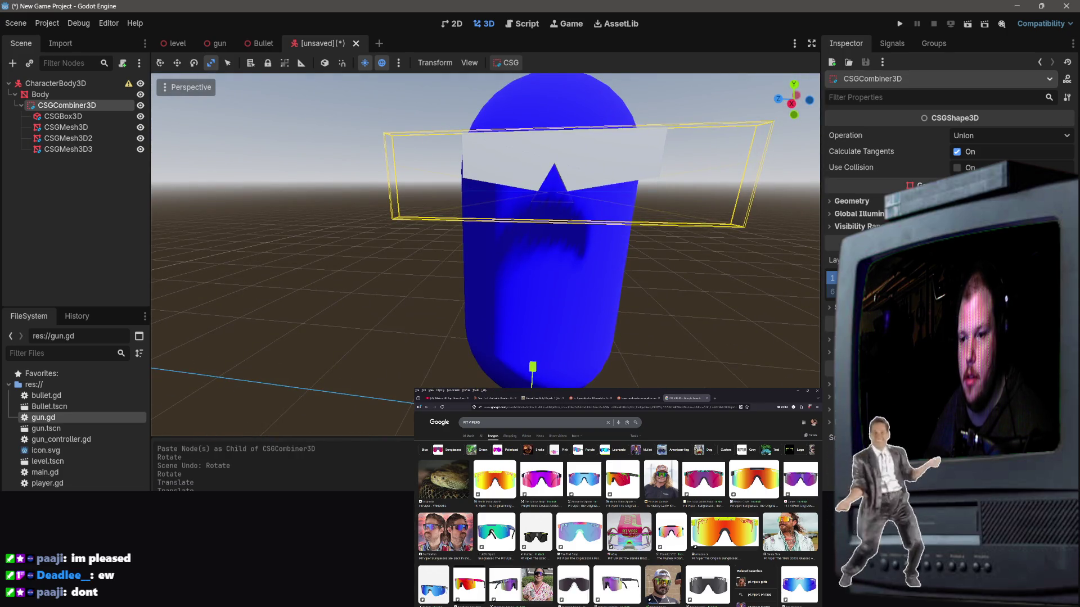
mouse_move(532, 369)
mouse_down()
mouse_move(568, 383)
mouse_move(551, 428)
mouse_move(568, 416)
mouse_up()
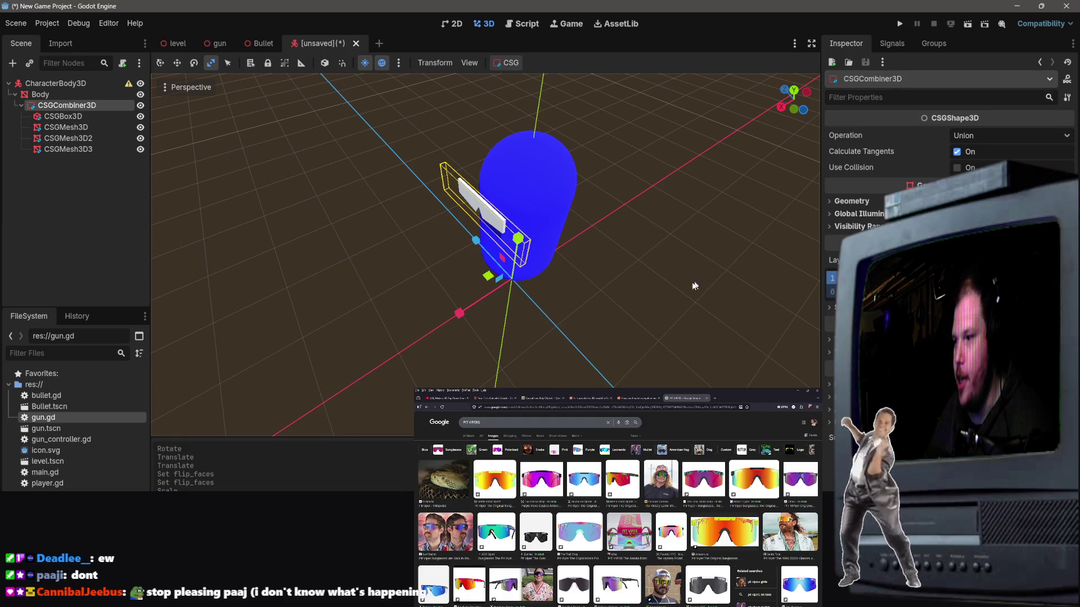
drag(568, 416, 551, 405)
click(485, 251)
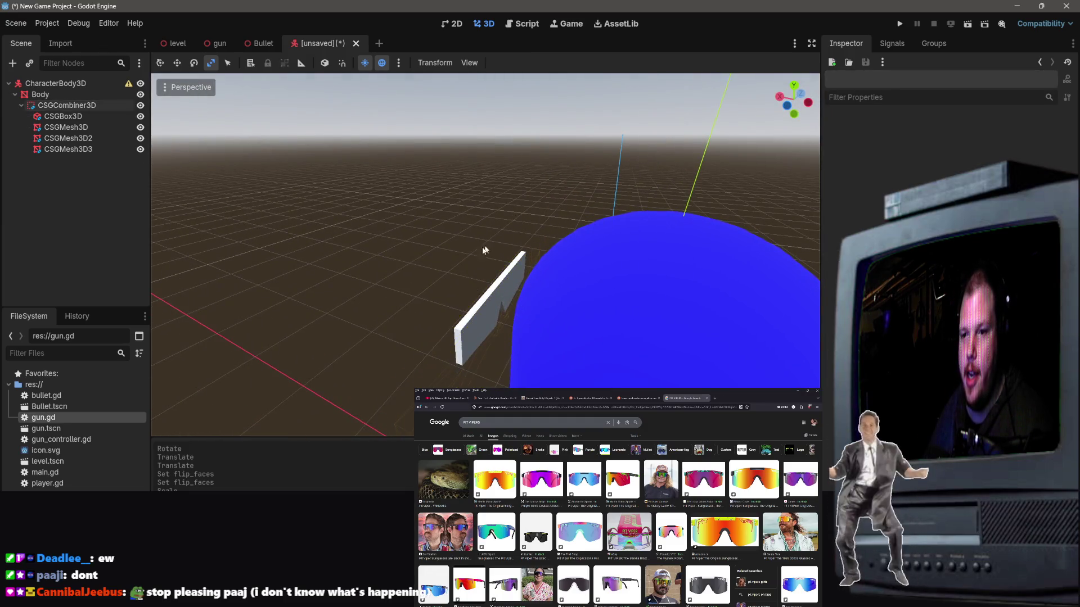
mouse_move(356, 200)
mouse_down()
mouse_move(360, 169)
mouse_move(349, 225)
mouse_move(382, 202)
mouse_move(504, 190)
mouse_up()
click(504, 190)
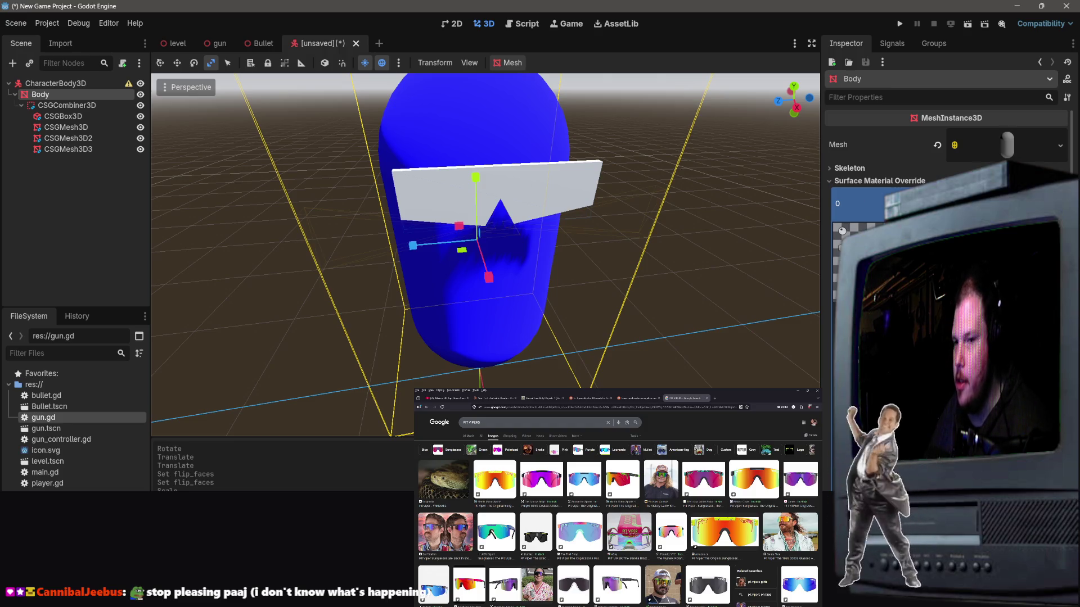
Step: Assign a material to the visor CSGBox3D through its Inspector Material slot
click(67, 105)
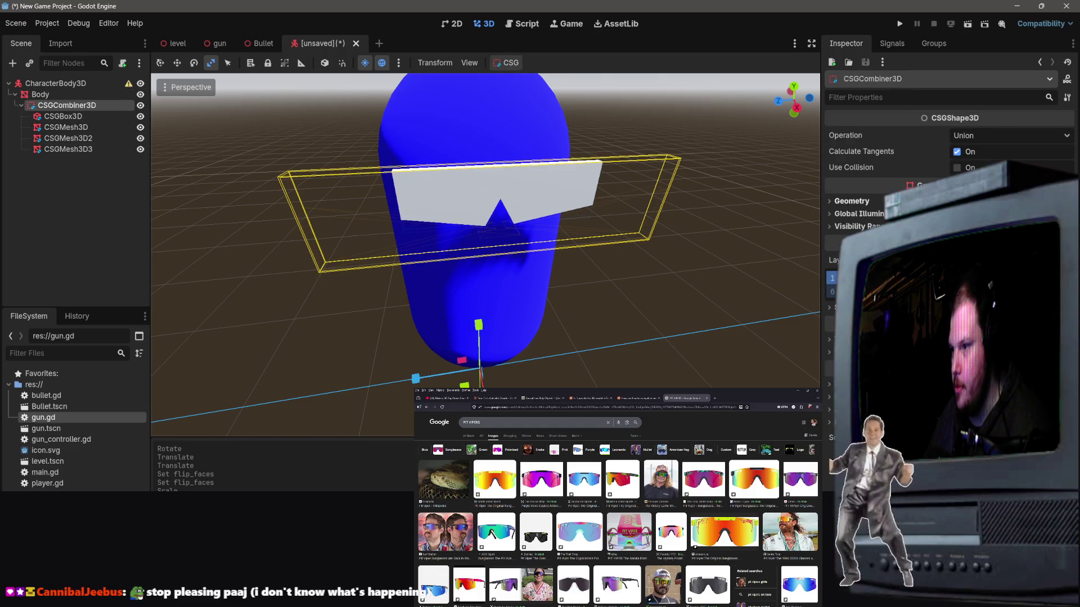
click(92, 116)
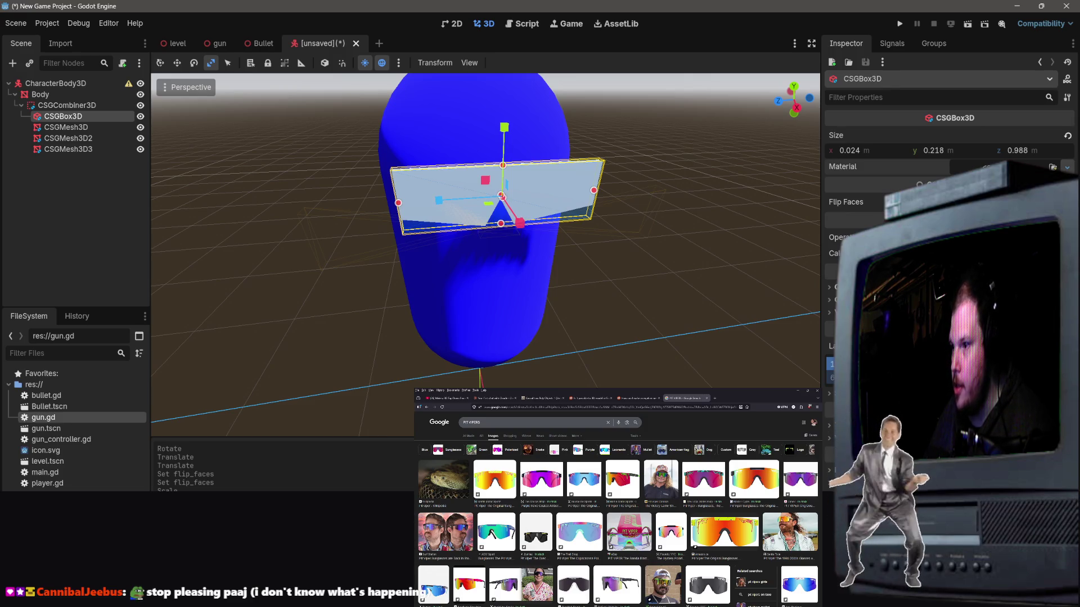
click(1066, 167)
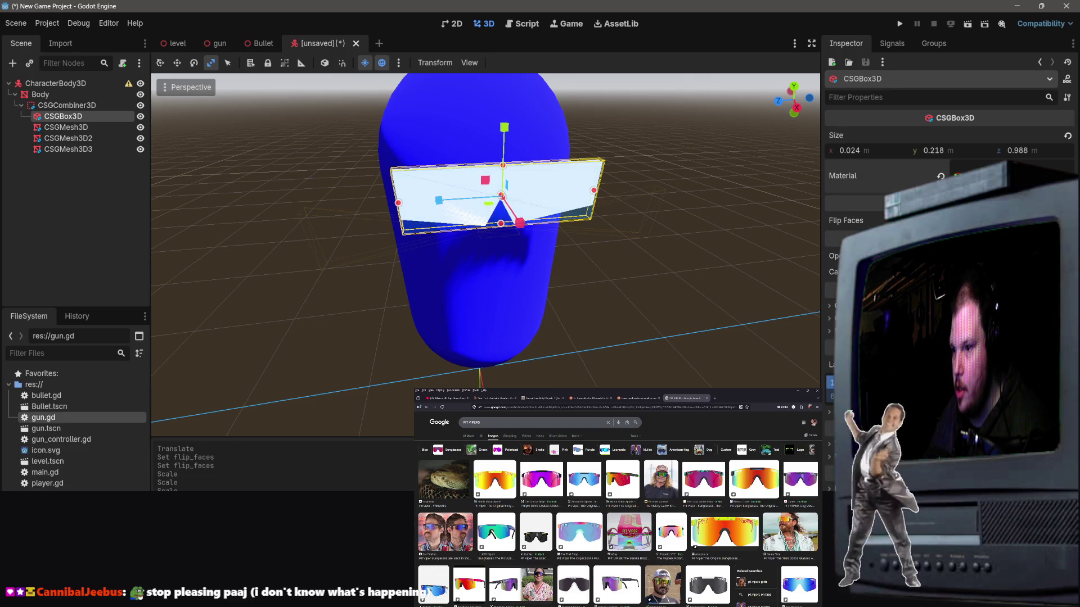
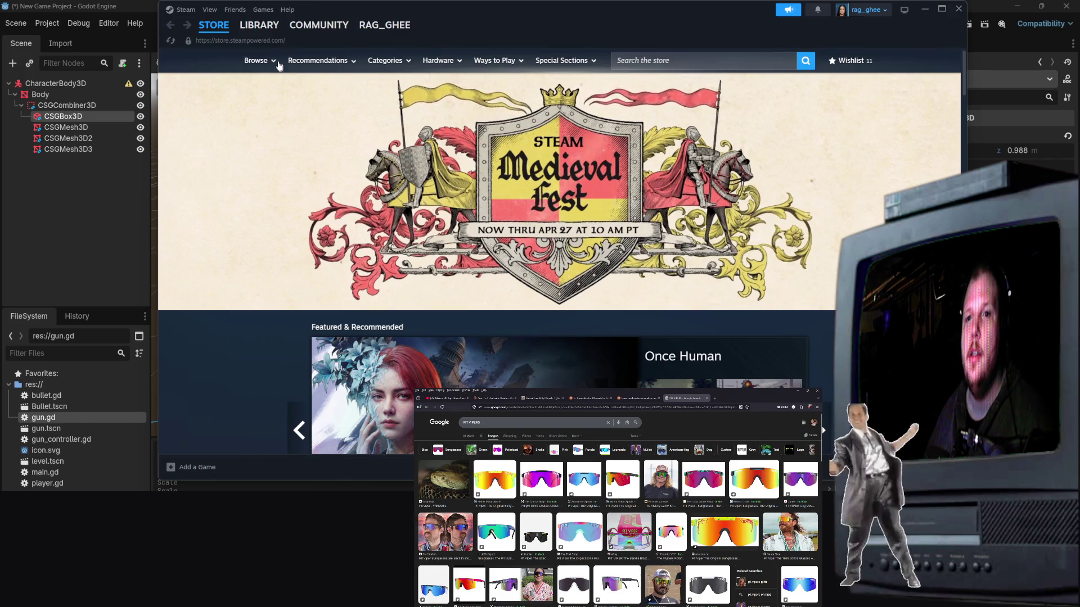
Step: Search the Steam library for 'wind' and launch Windrose Dedicated Server
click(259, 25)
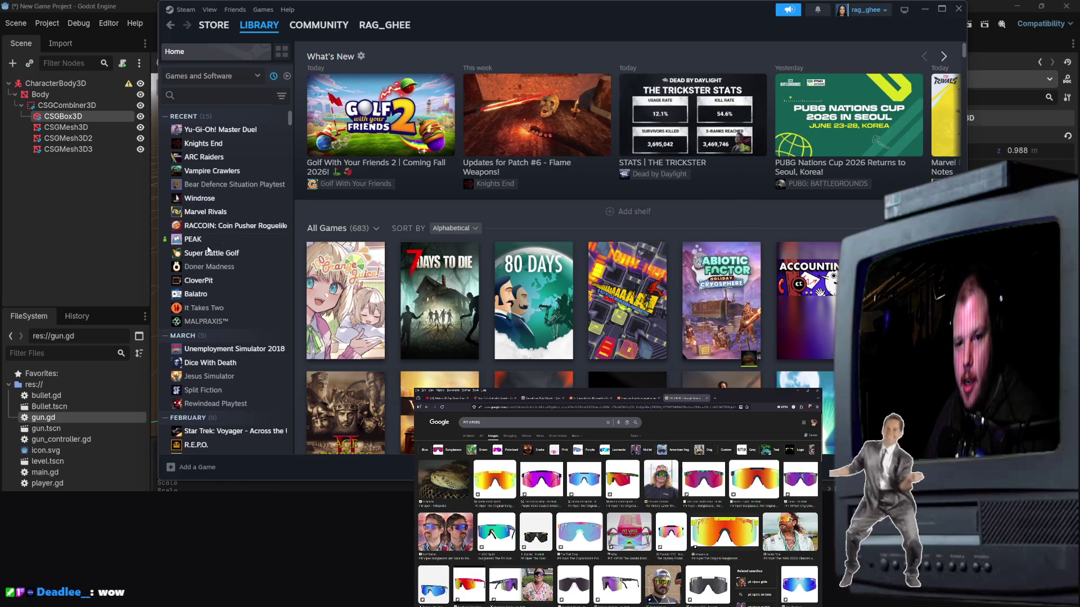
scroll(242, 225, down, 1)
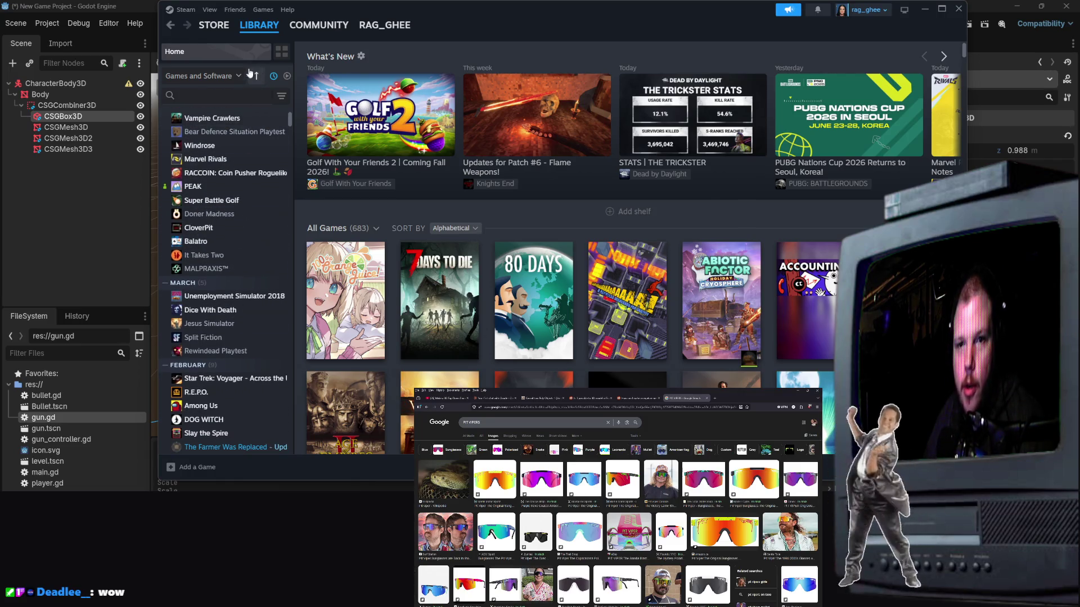
click(182, 95)
text(wind)
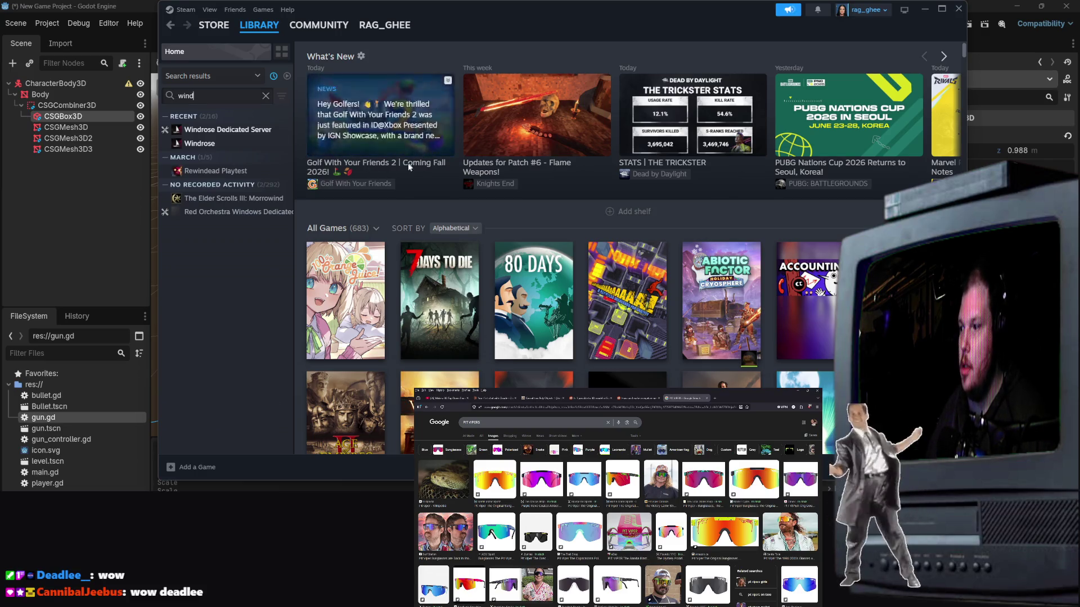
double_click(260, 130)
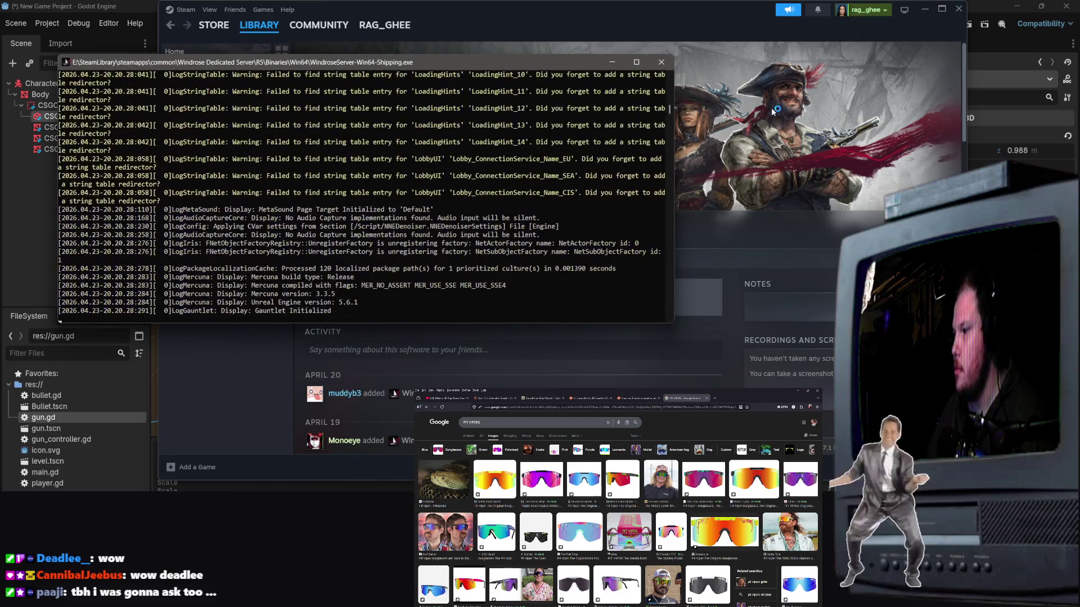
Step: Minimize Steam to bring the Godot editor back in front
right_click(752, 121)
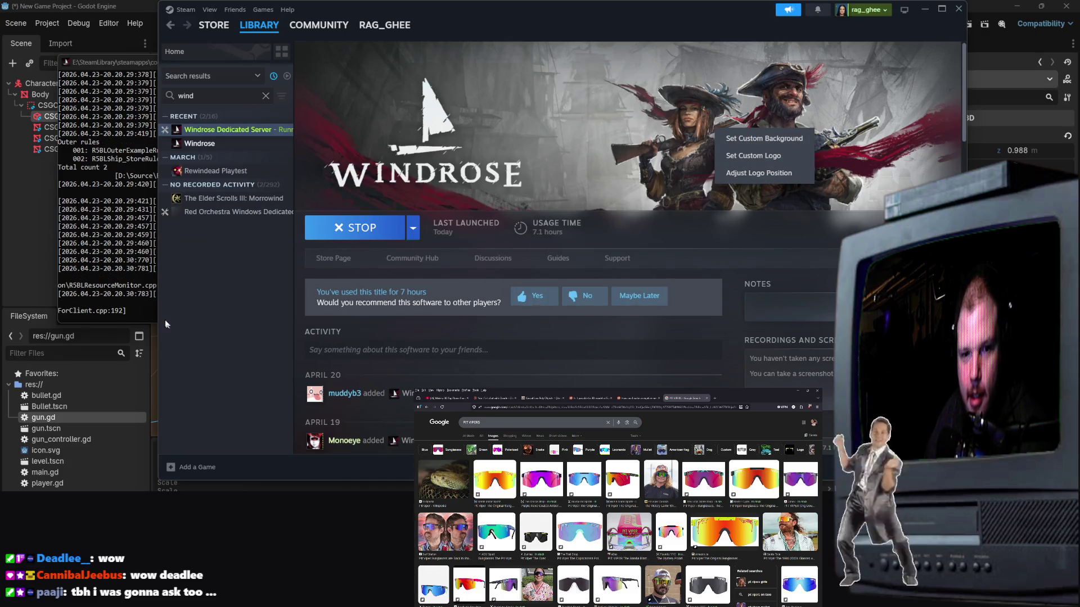
click(780, 256)
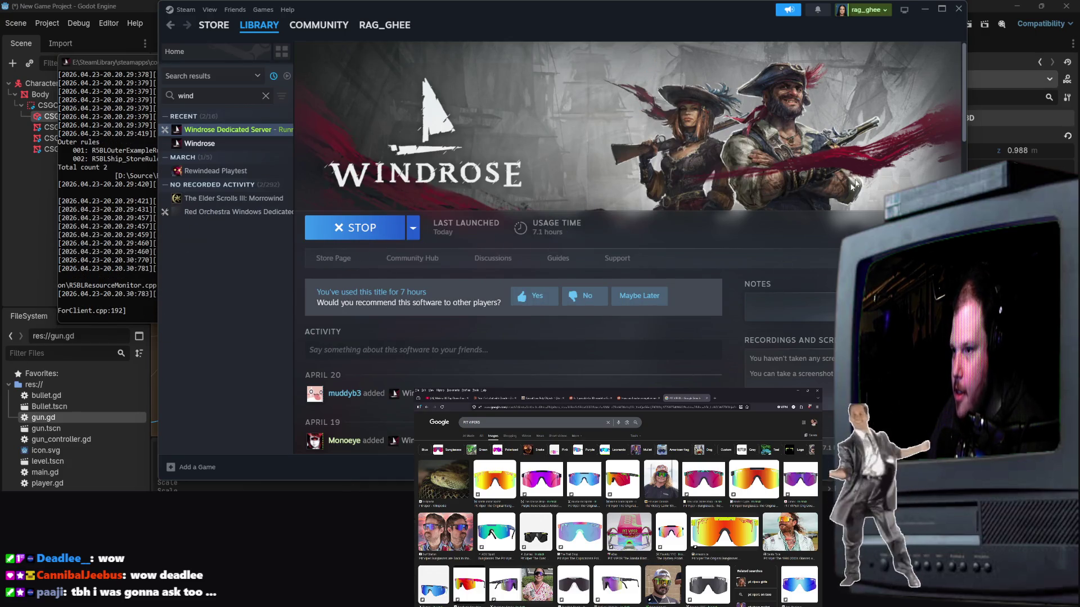
click(925, 9)
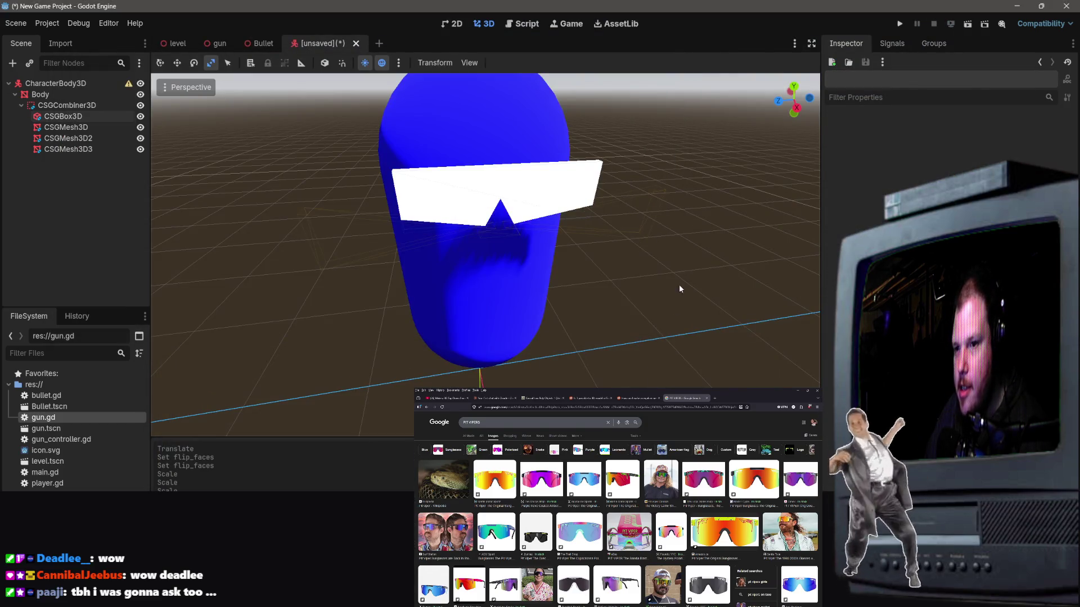
Step: Select the white CSGBox3D visor and give it a New StandardMaterial3D
scroll(679, 289, up, 5)
mouse_move(680, 289)
mouse_down()
mouse_move(585, 253)
mouse_move(661, 292)
mouse_up()
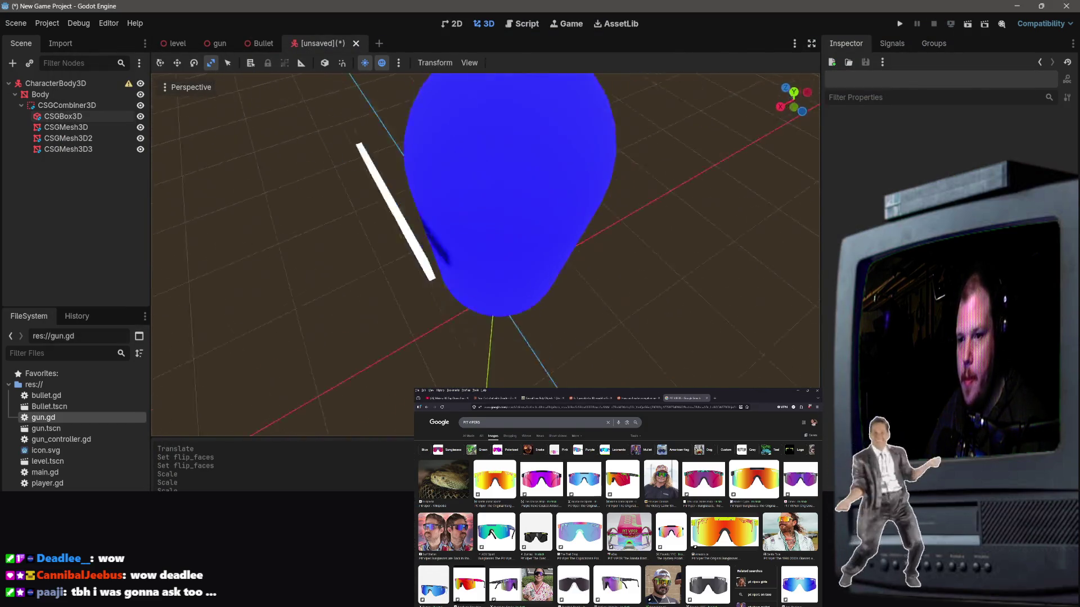
click(484, 317)
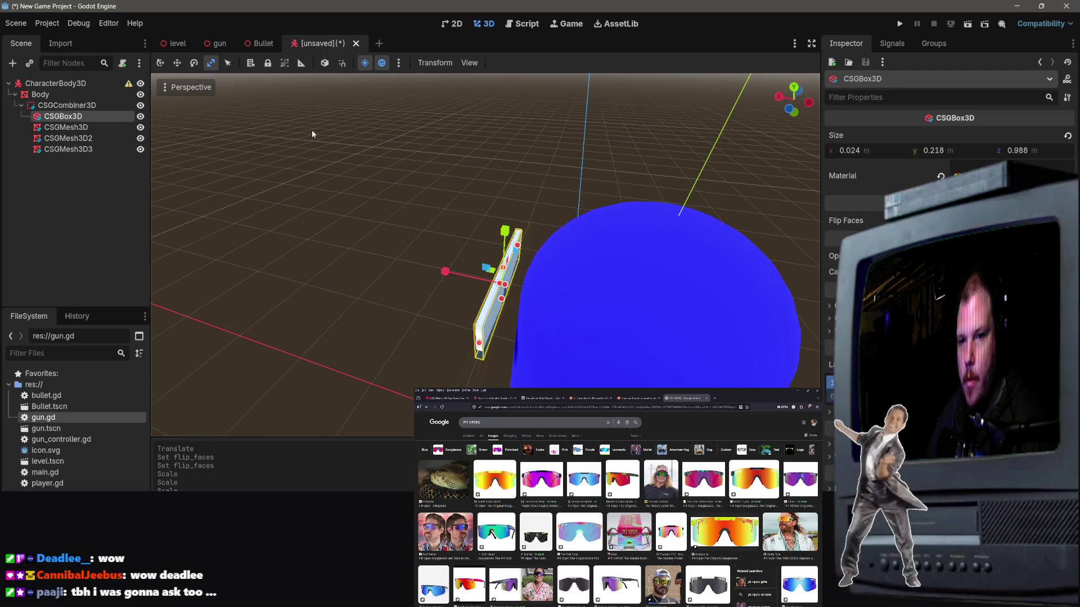
drag(312, 134, 259, 146)
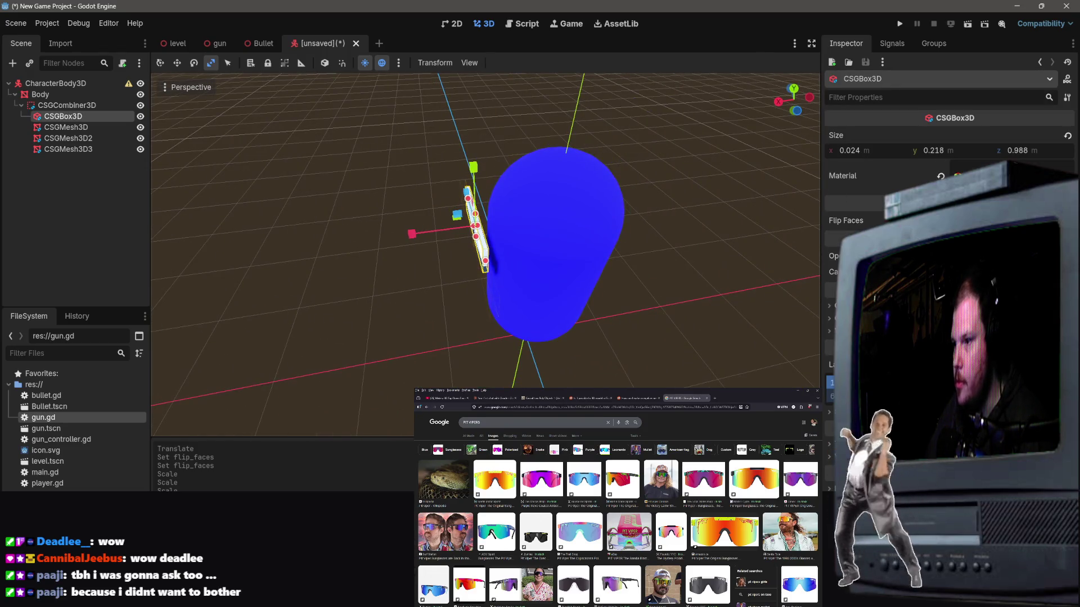
click(1001, 175)
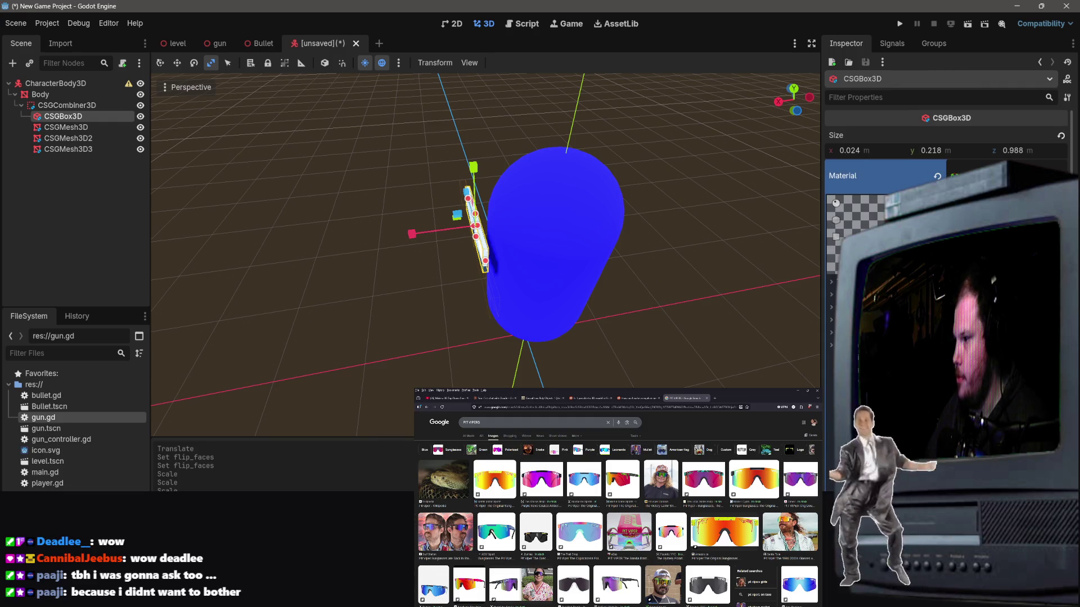
Step: Expand the material's Metallic, Albedo and Shading sections in the Inspector
scroll(945, 192, down, 3)
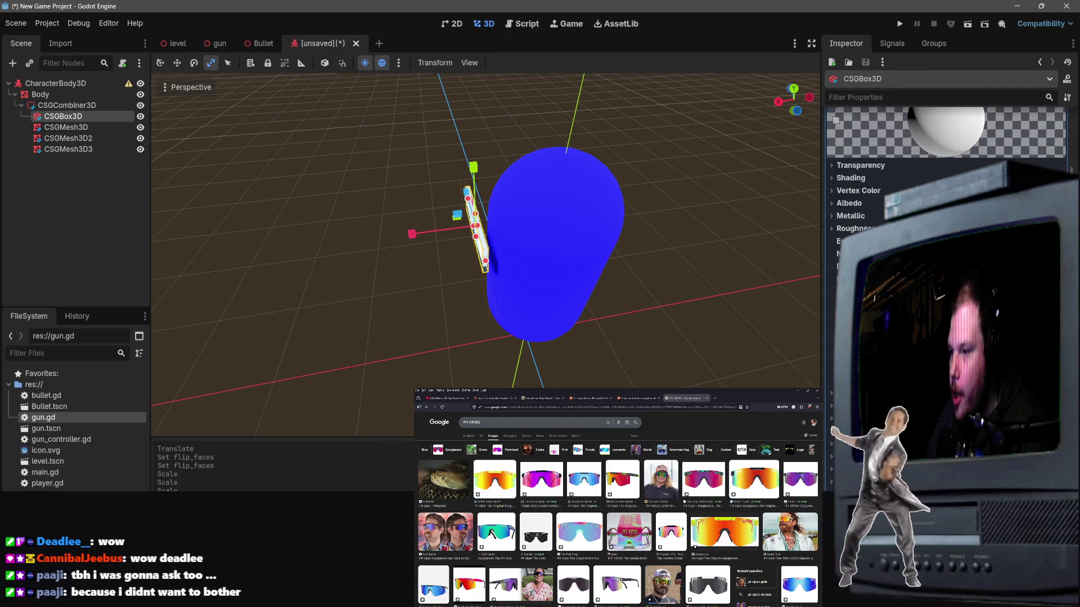
click(850, 216)
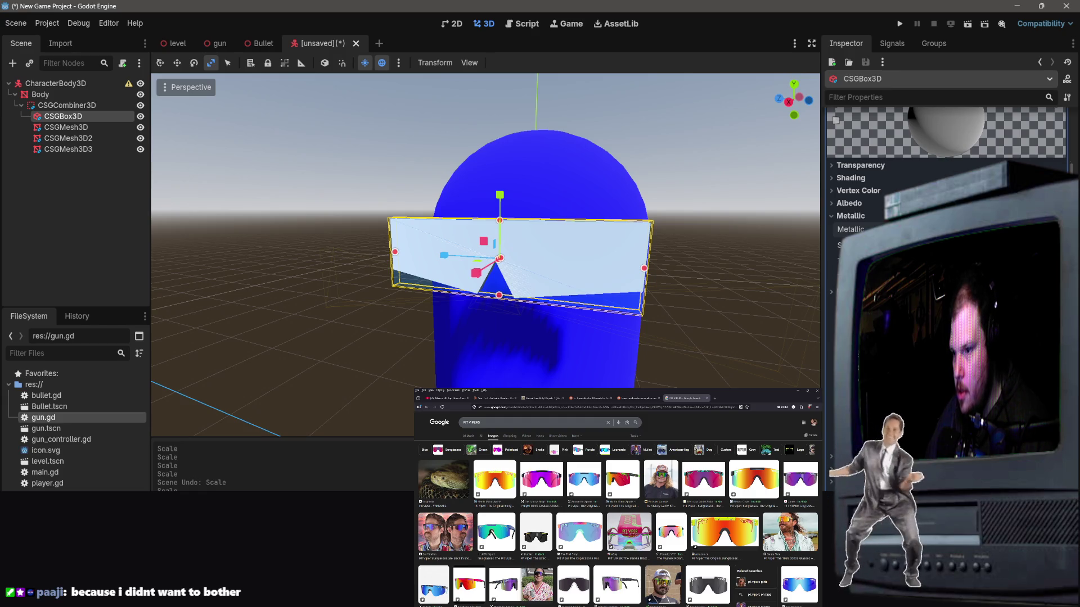
click(852, 216)
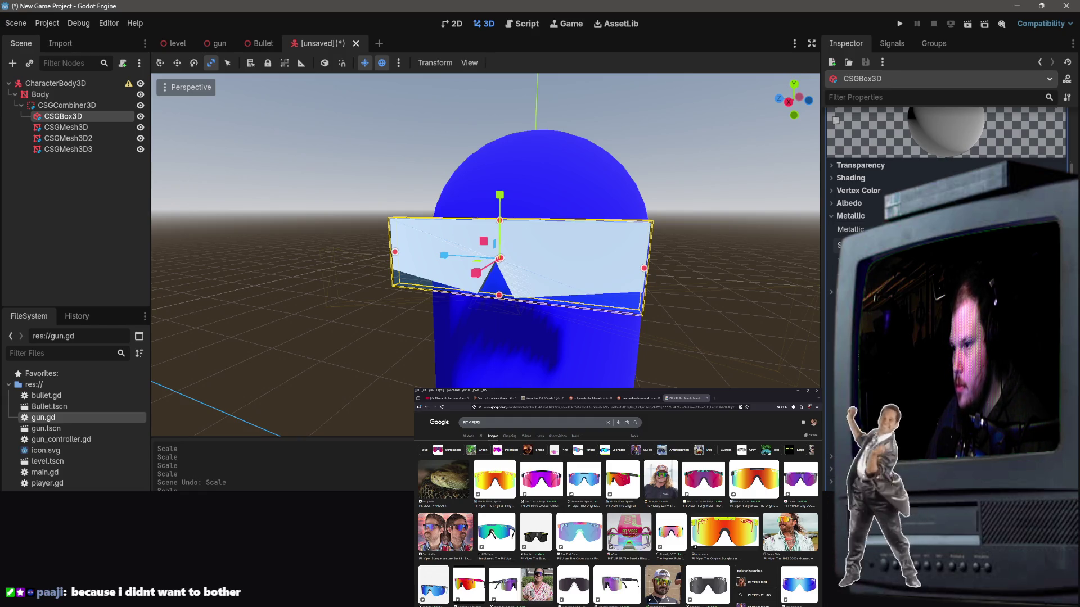
click(862, 204)
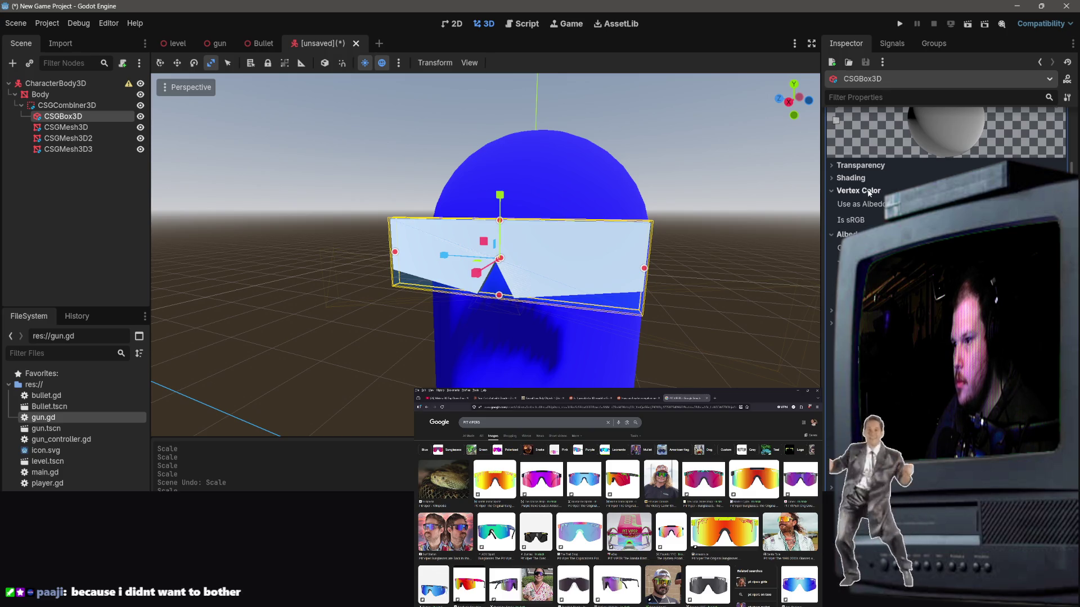
click(850, 178)
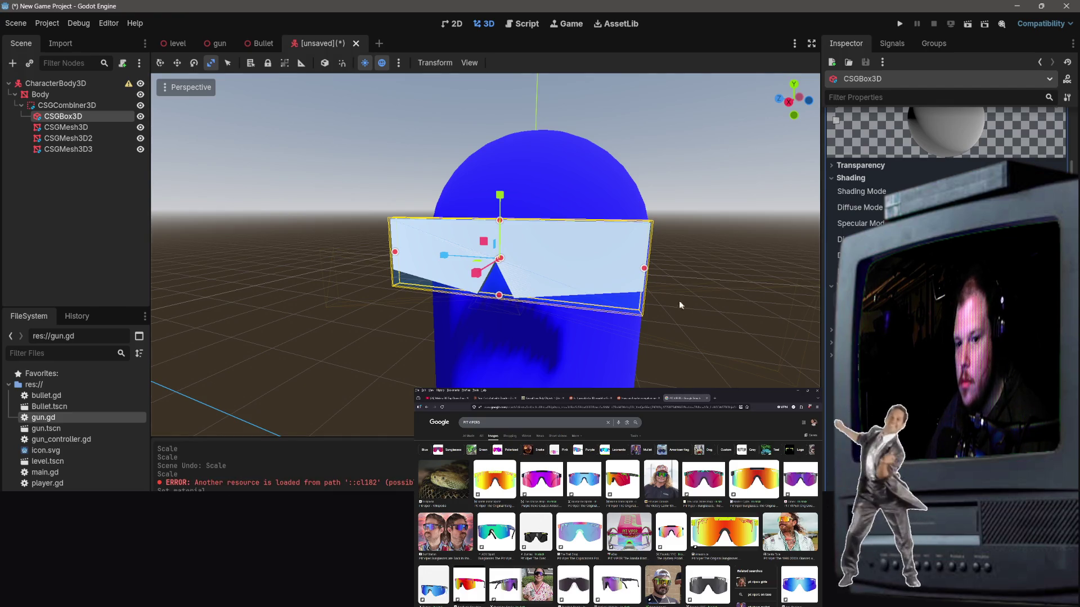
Step: Set the visor material's Albedo colour to a bright magenta hue
drag(682, 306, 495, 294)
click(1012, 315)
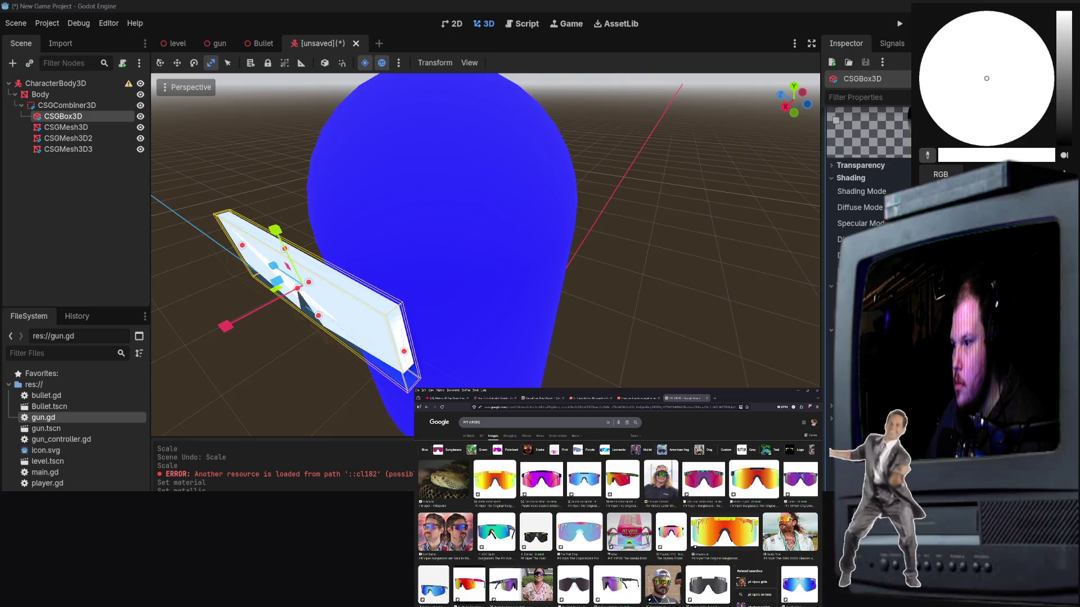
mouse_move(1063, 14)
mouse_down()
mouse_move(1063, 73)
mouse_move(1063, 56)
mouse_up()
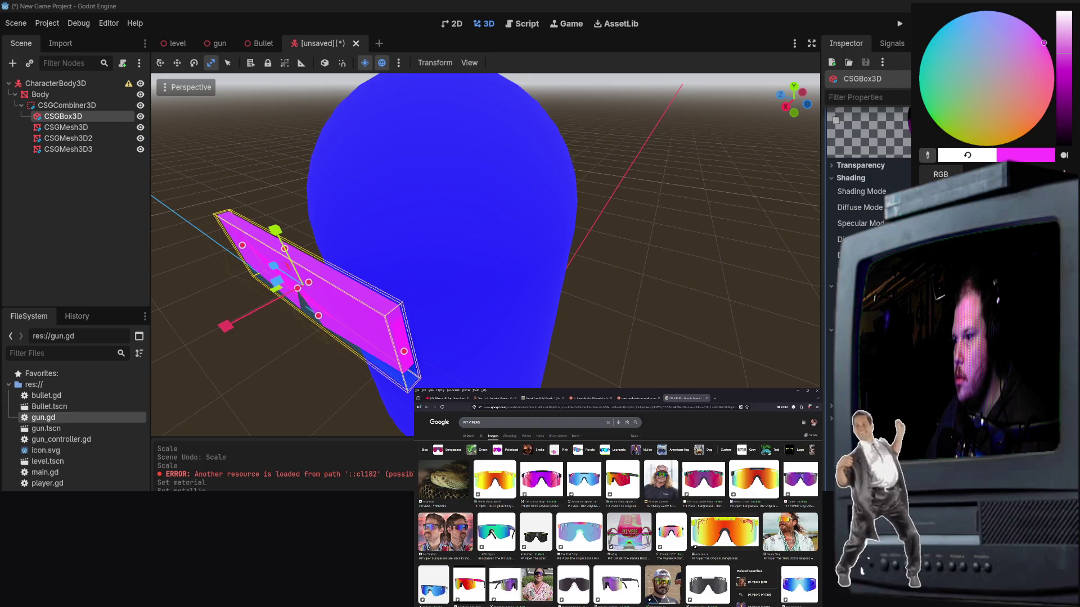
click(638, 398)
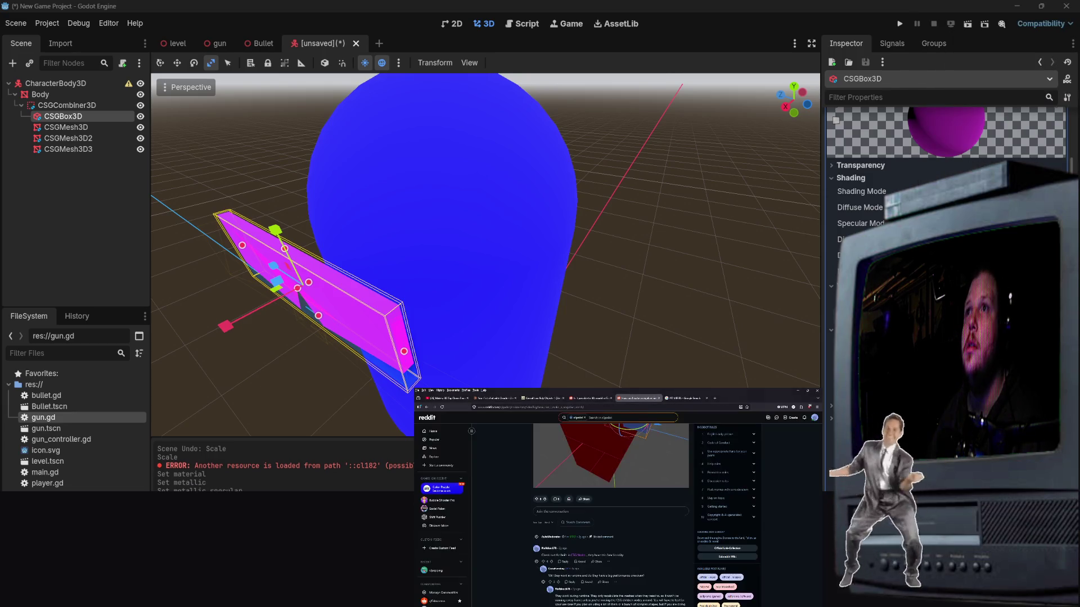
Step: Search the web for 'godot gradient material' and scroll through the results
click(562, 406)
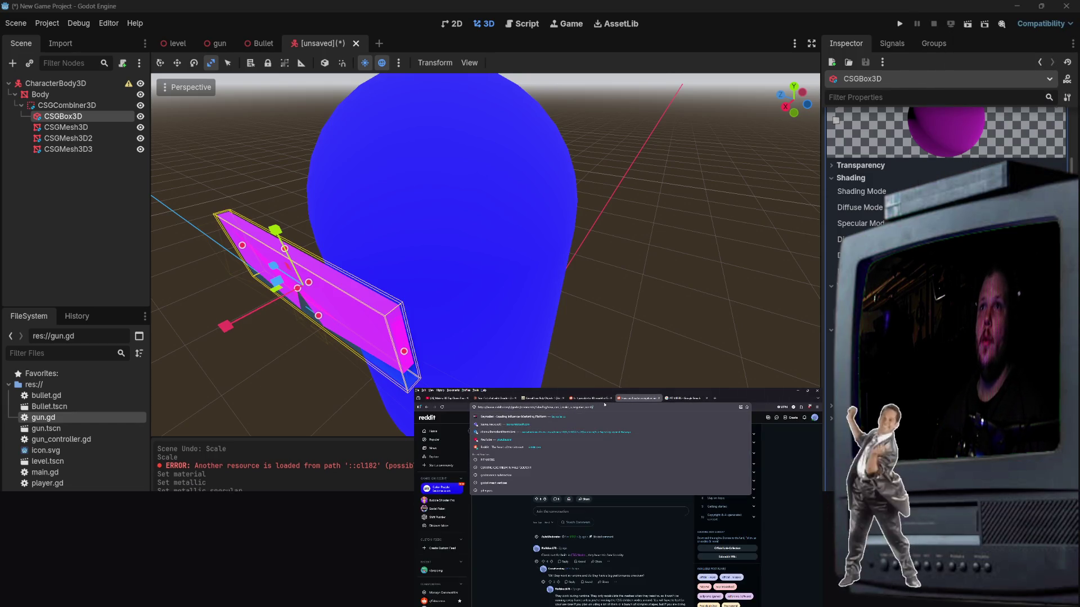
text(godot)
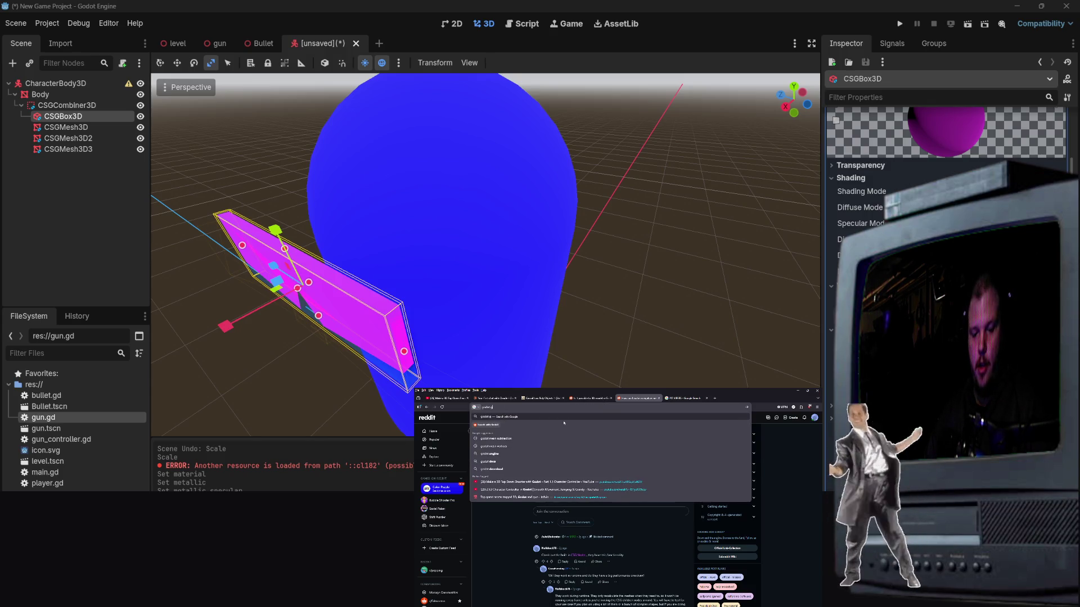
text( gradient mate)
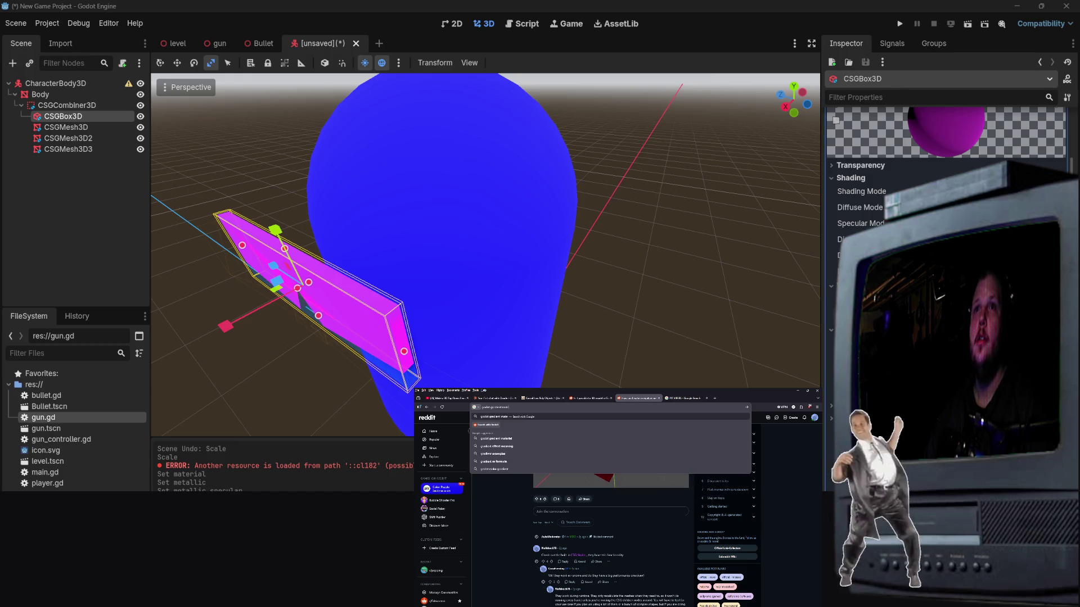
text(rial)
key(Return)
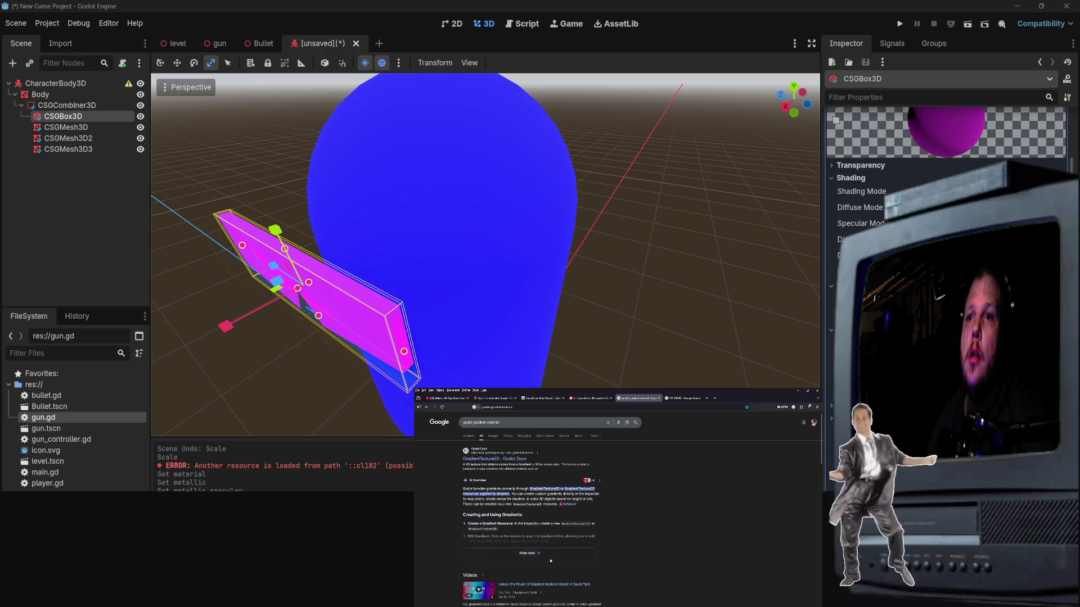
scroll(543, 581, down, 3)
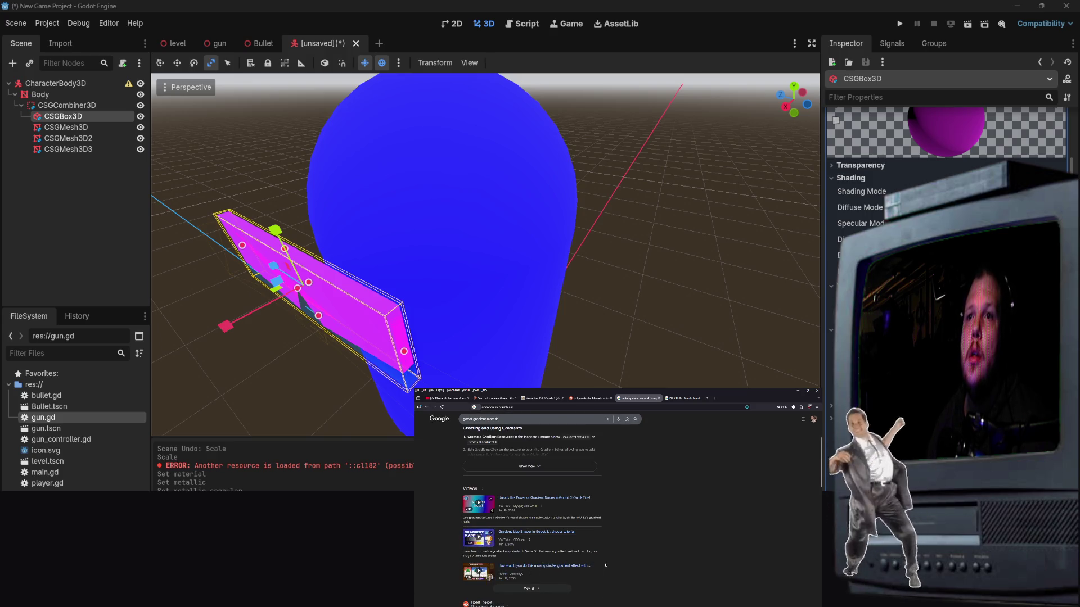
scroll(554, 557, down, 3)
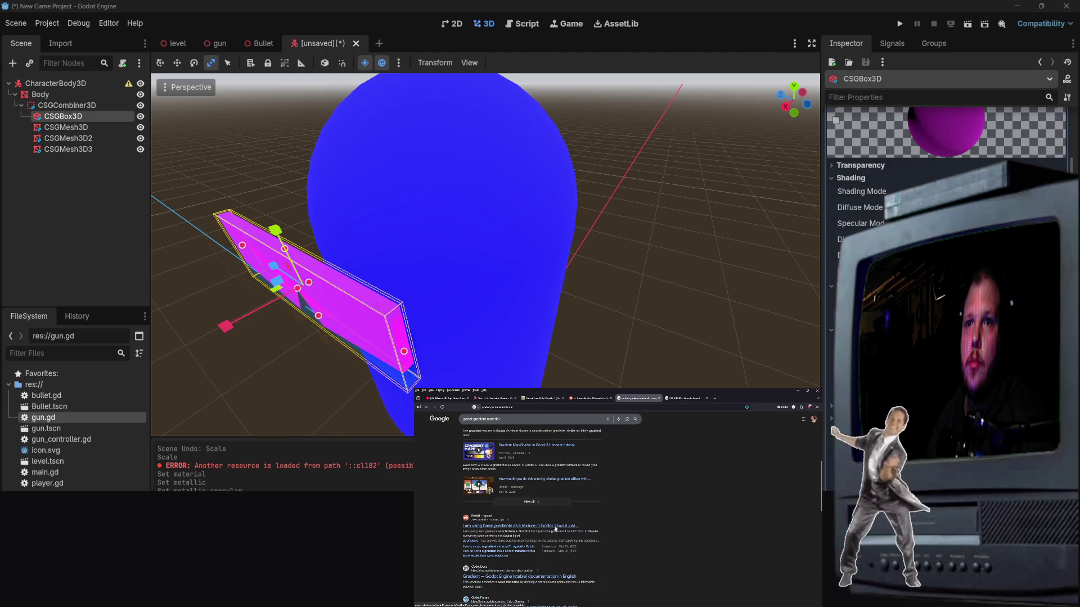
scroll(540, 465, up, 5)
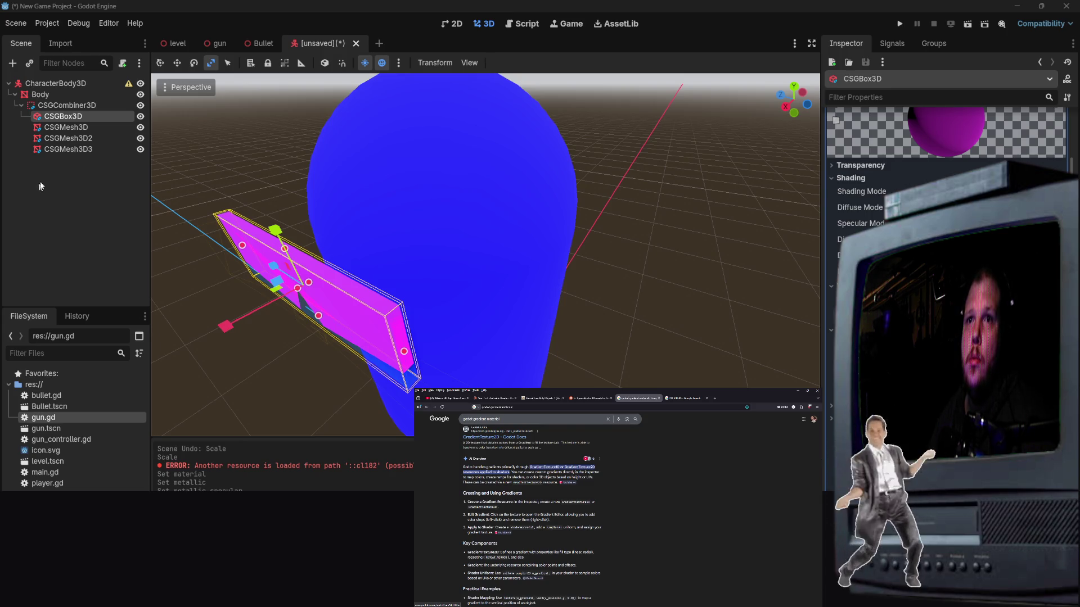
scroll(877, 186, up, 5)
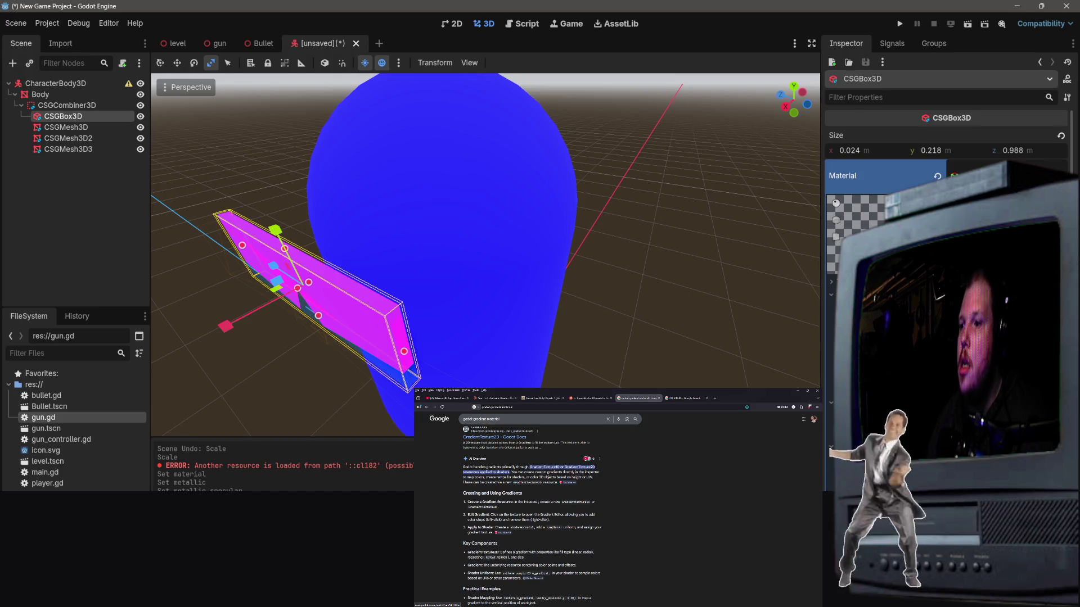
Step: Create a new shader file, new_shader.gdshader, from the visor's material settings
click(1001, 175)
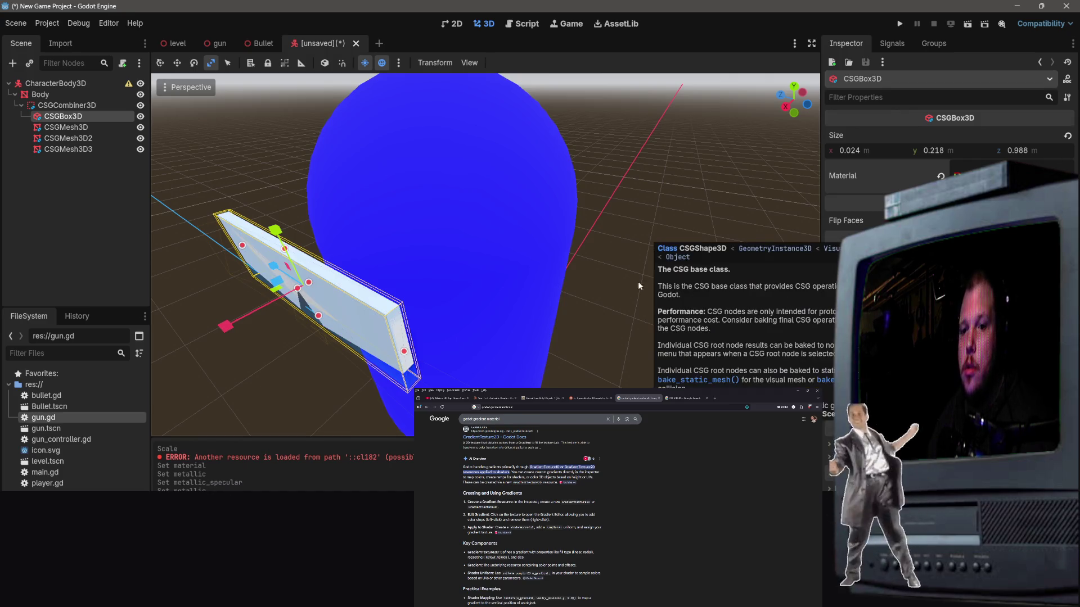
click(979, 176)
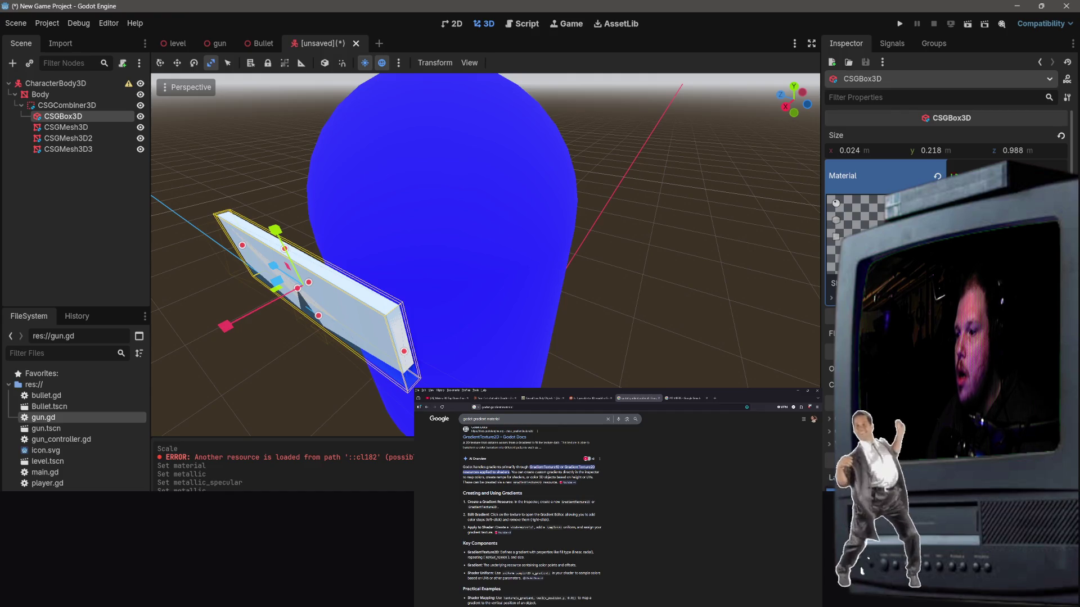
click(956, 298)
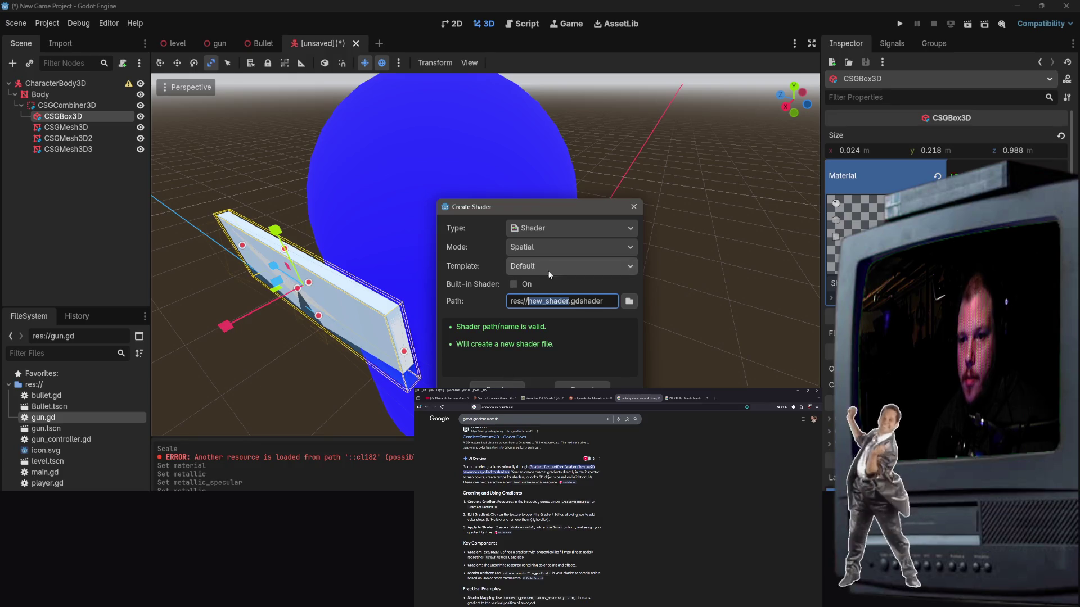
click(497, 388)
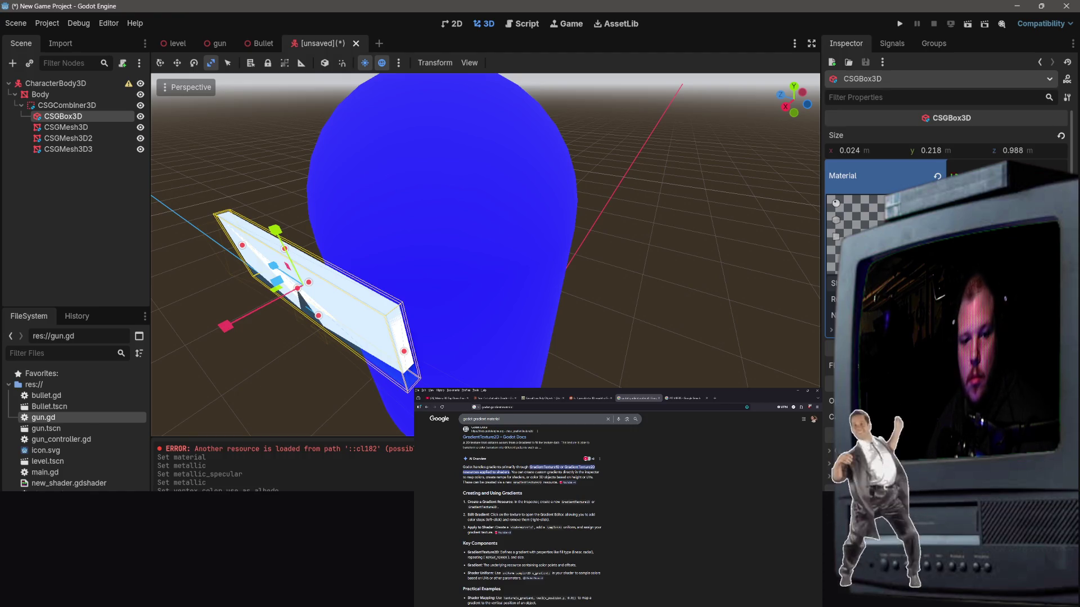
Step: Select new_shader.gdshader and expand the CSGBox3D's Material section
click(49, 487)
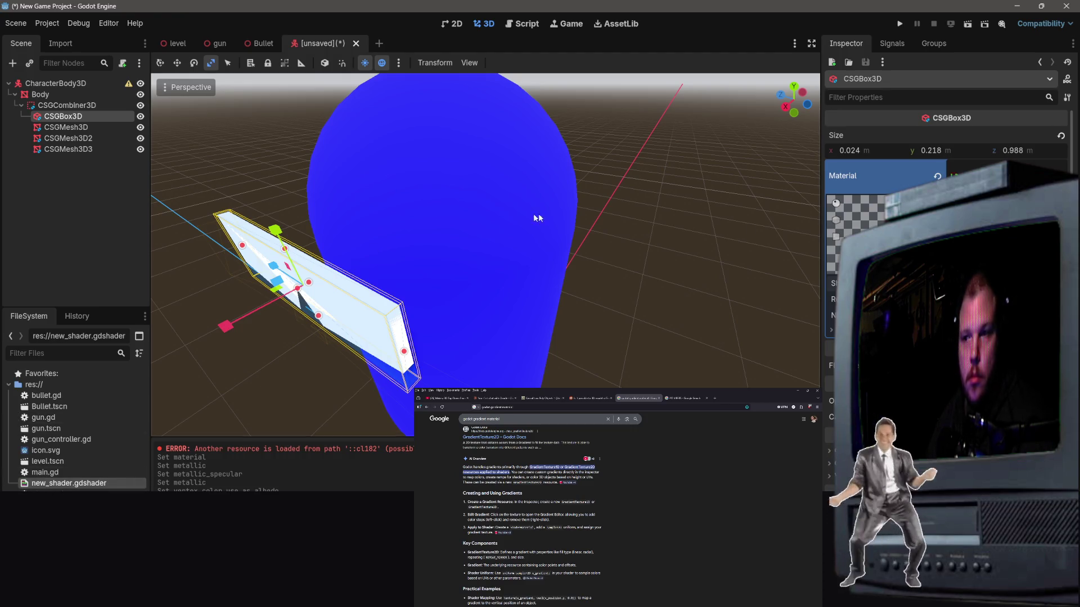
click(831, 330)
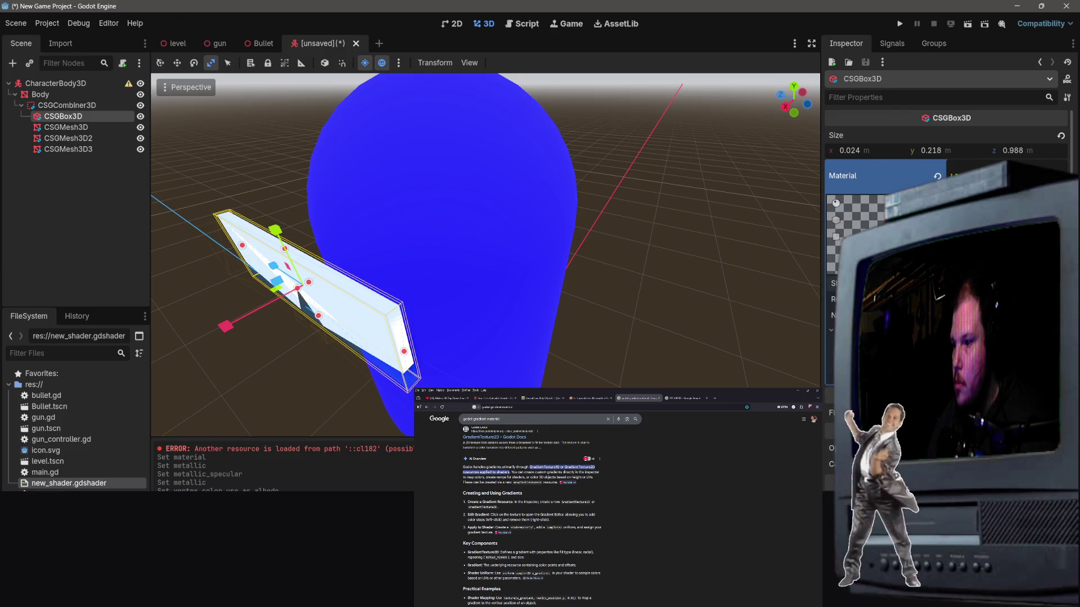
scroll(529, 506, up, 1)
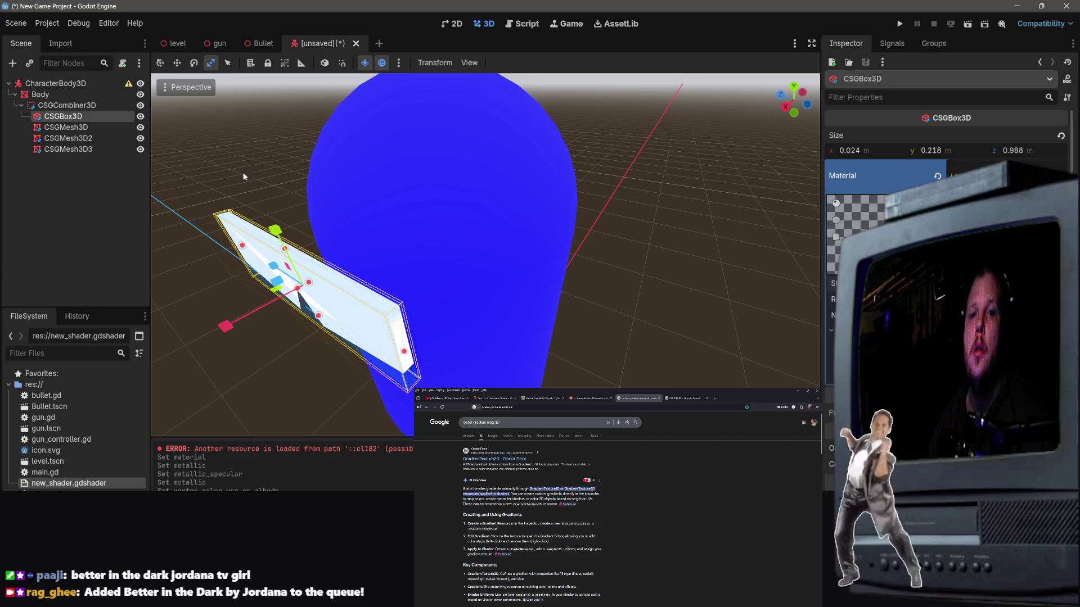
Step: Add a child node to CharacterBody3D and search the node list for 'grad'
click(106, 215)
right_click(66, 205)
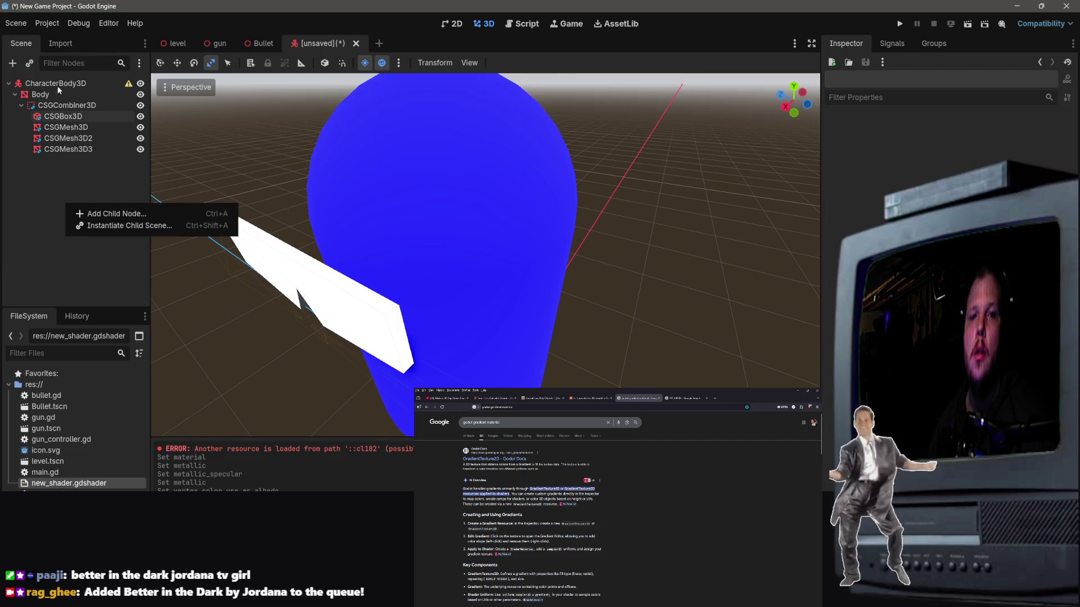
click(56, 84)
right_click(50, 84)
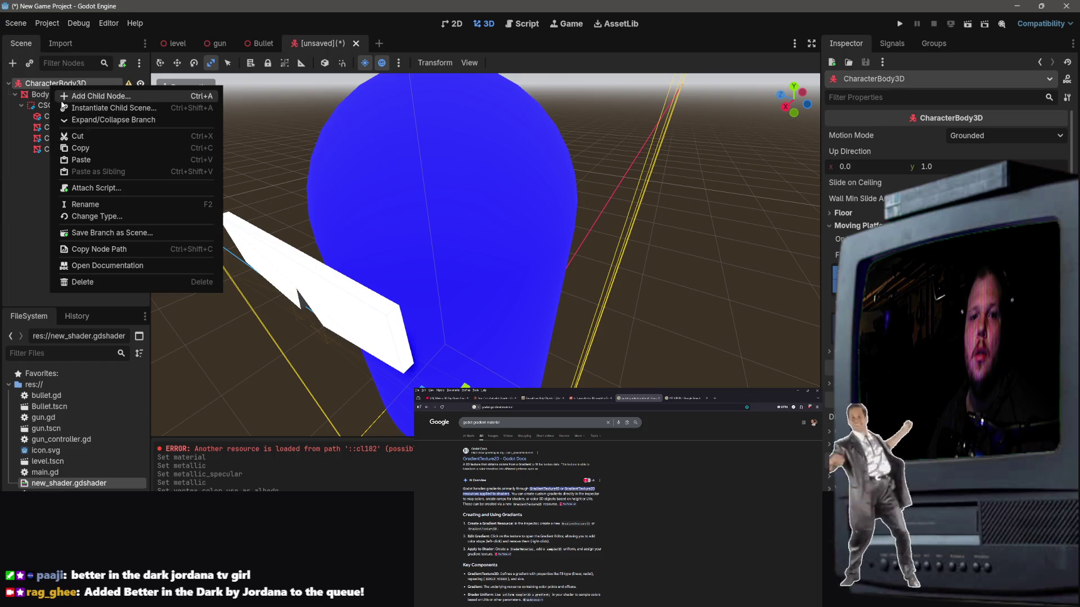
click(13, 63)
click(12, 63)
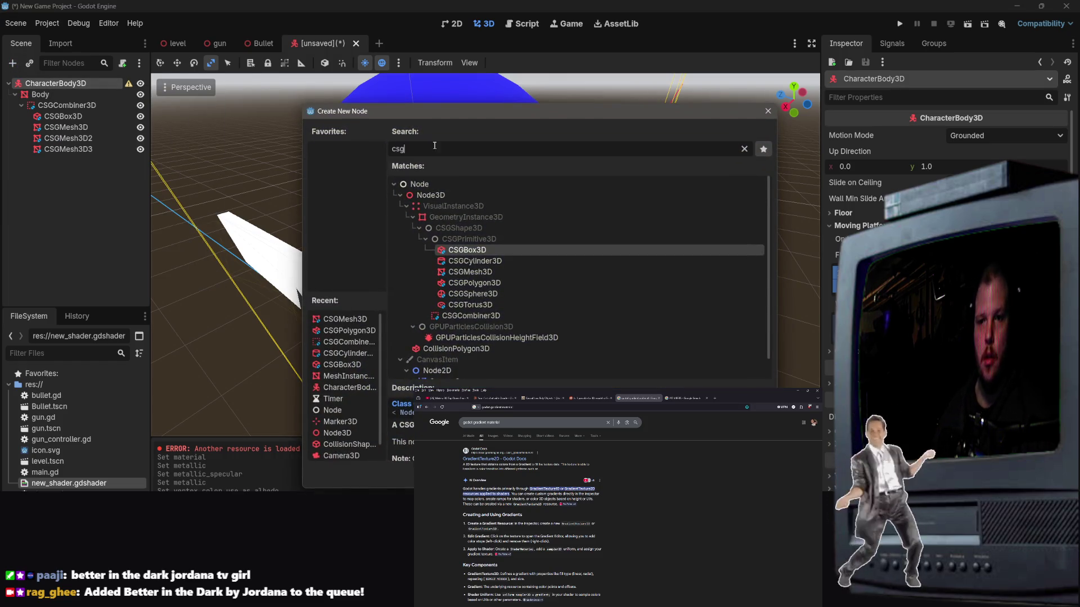
key(ctrl+a)
text(gra)
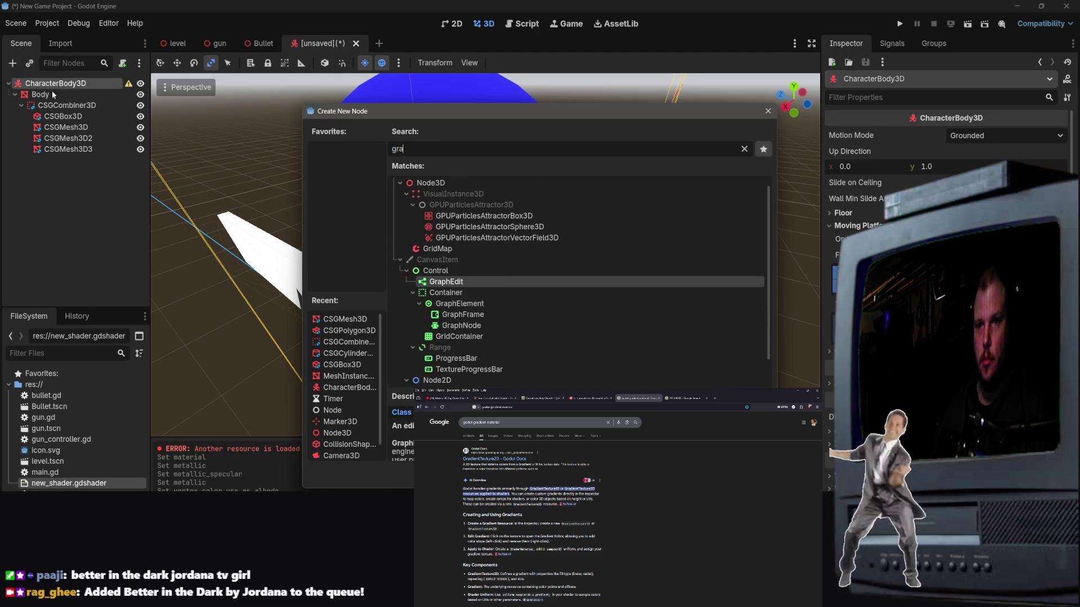
text(d)
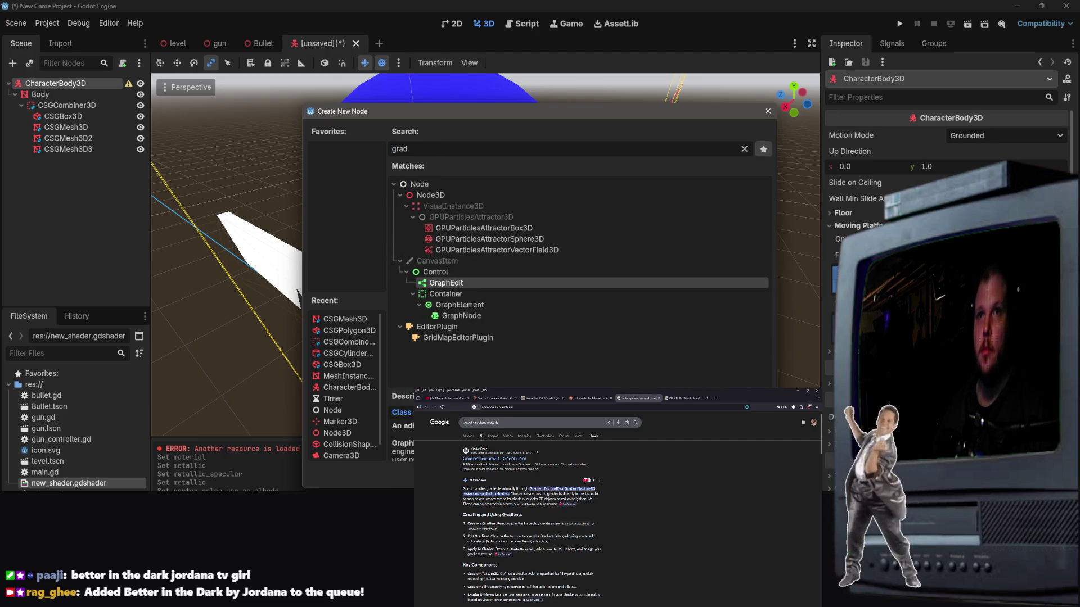
Step: Read the GradientTexture2D and Gradient docs, then open the gradient node tutorial video
click(489, 459)
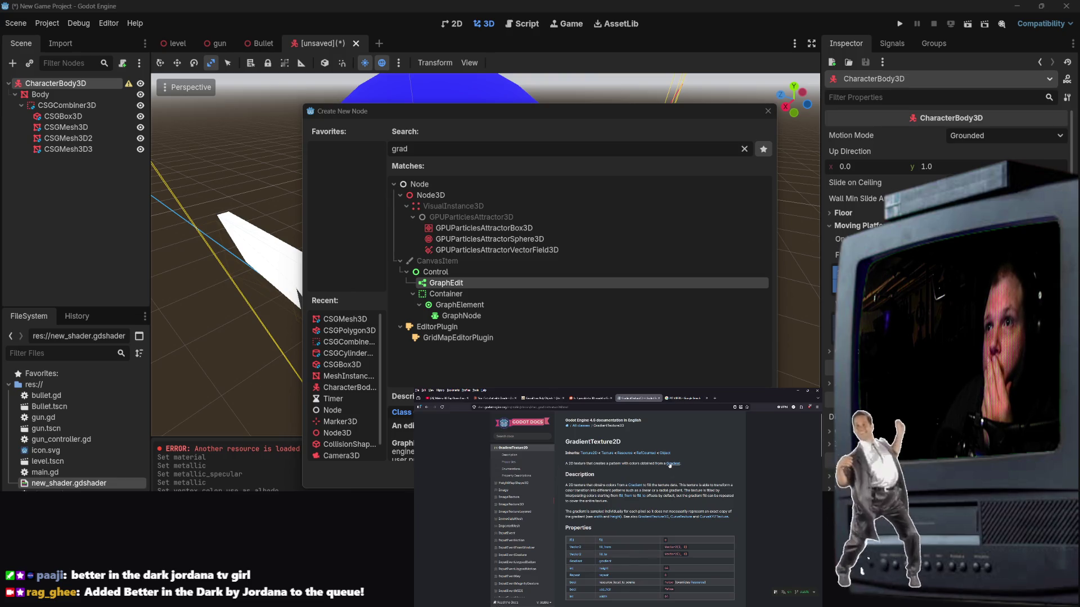
scroll(618, 509, down, 5)
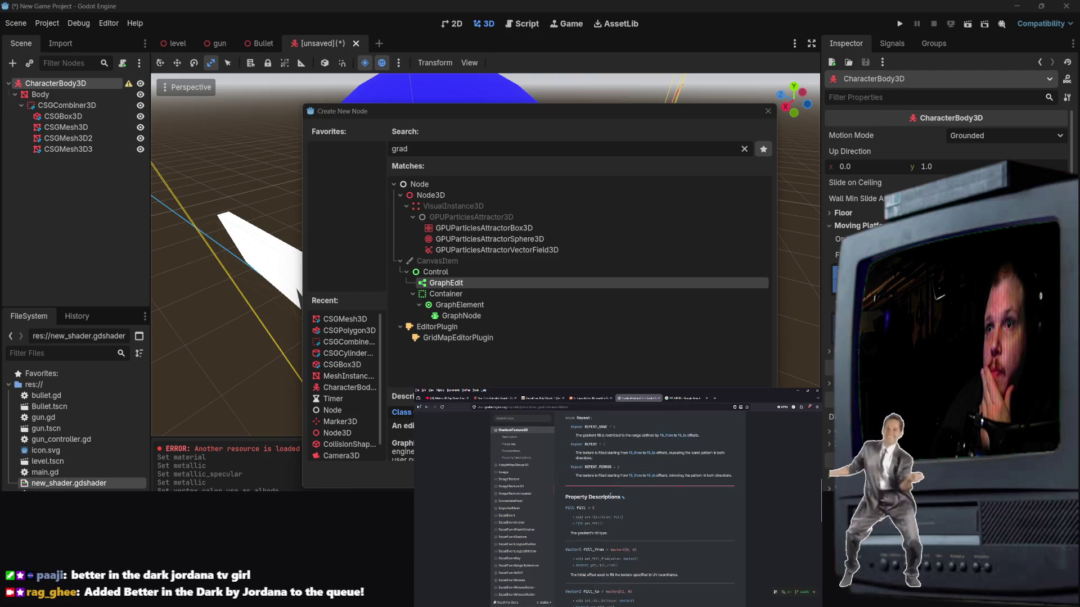
scroll(609, 506, up, 5)
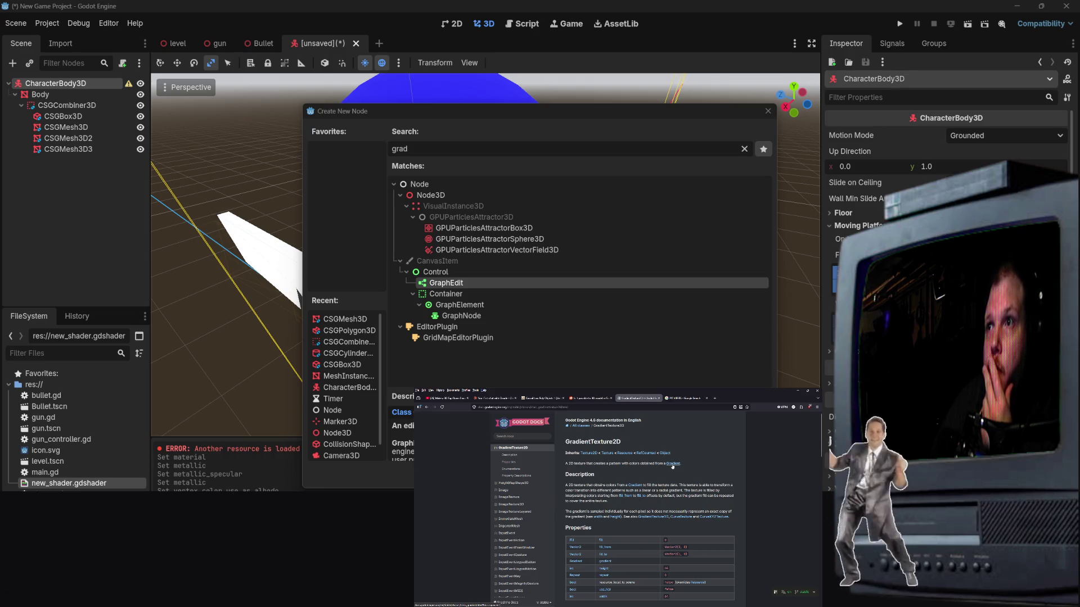
click(673, 466)
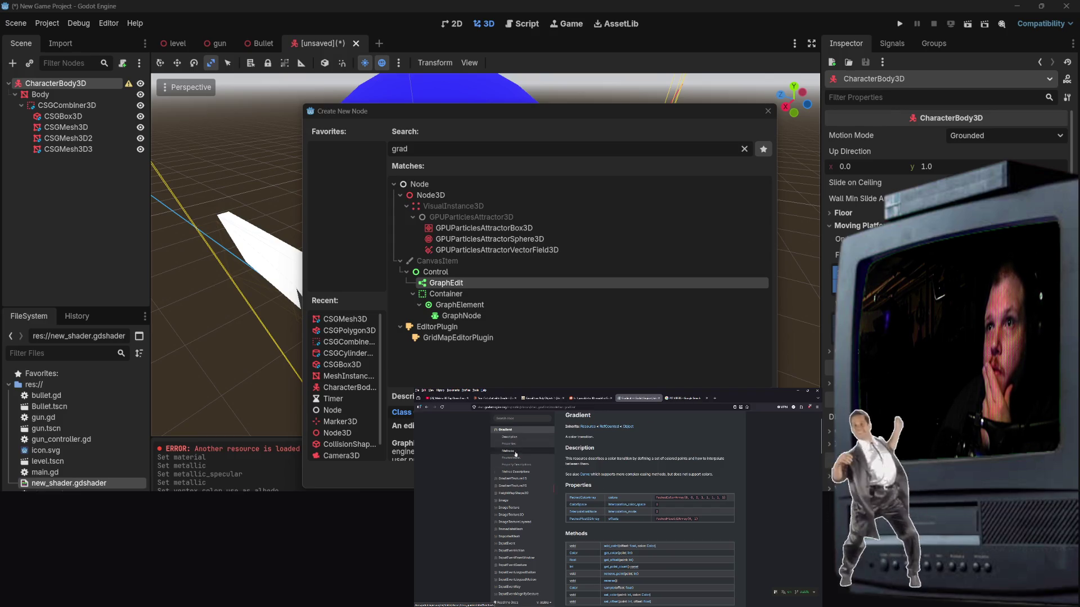
scroll(505, 477, down, 5)
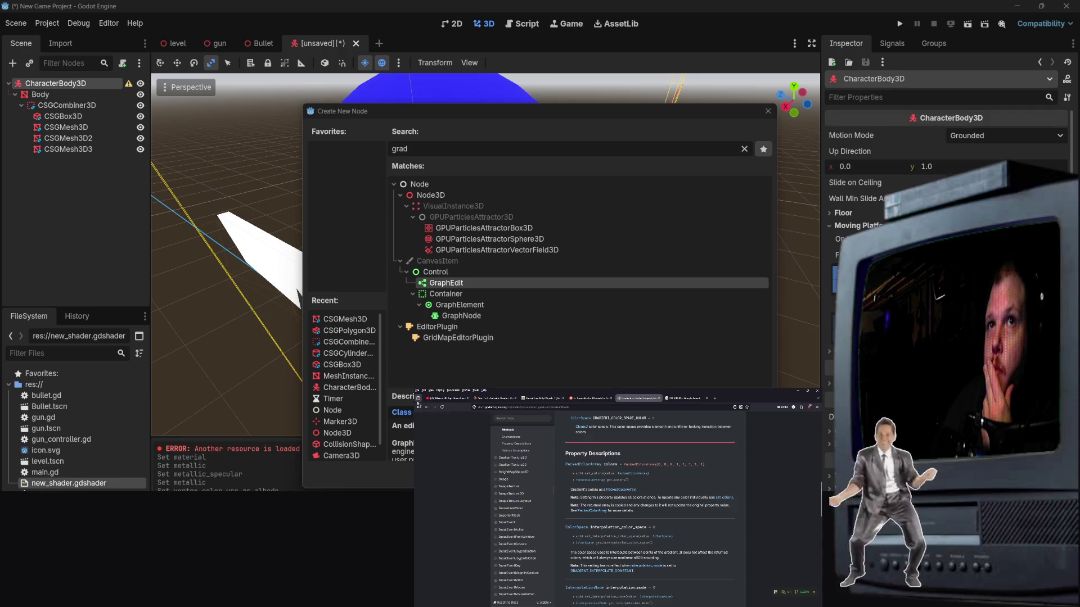
click(426, 406)
click(427, 407)
scroll(508, 546, down, 4)
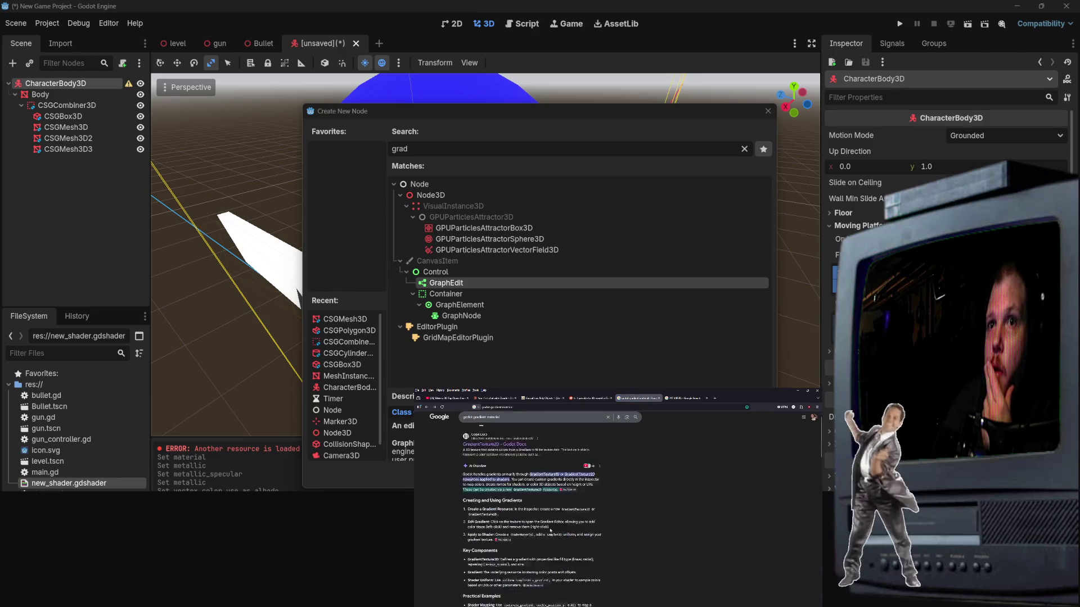
scroll(504, 559, down, 4)
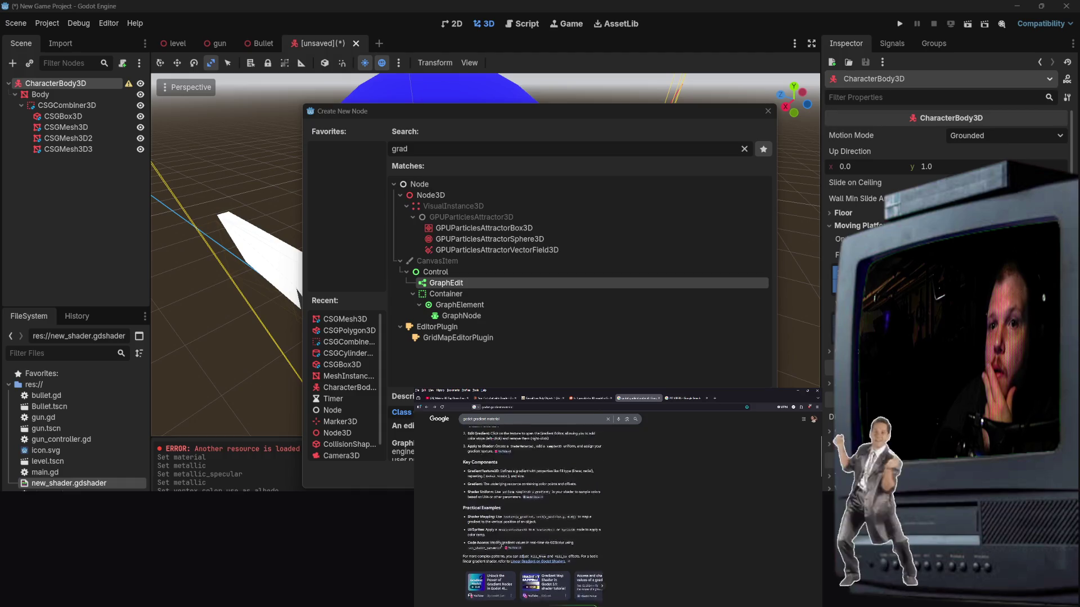
click(543, 463)
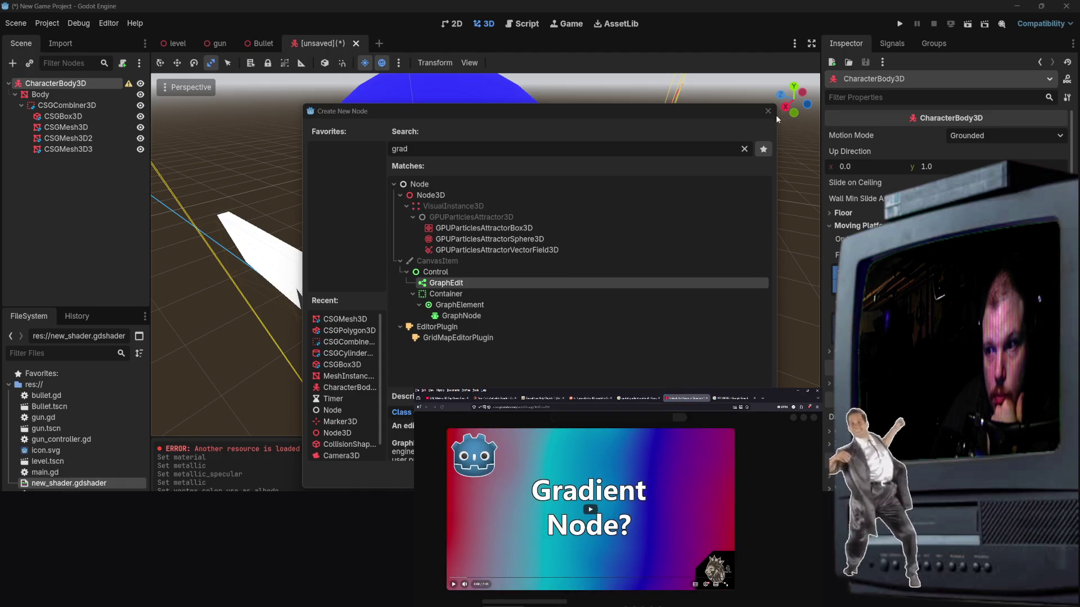
Step: Play the gradient-node tutorial video, skipping between parts, with CharacterBody3D deselected
click(591, 510)
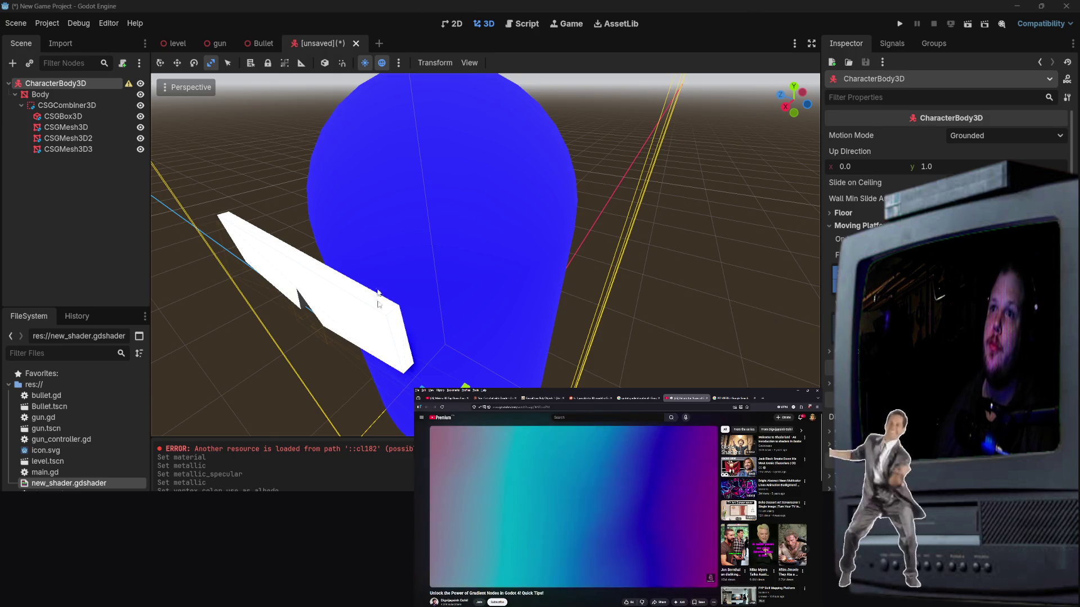
click(73, 206)
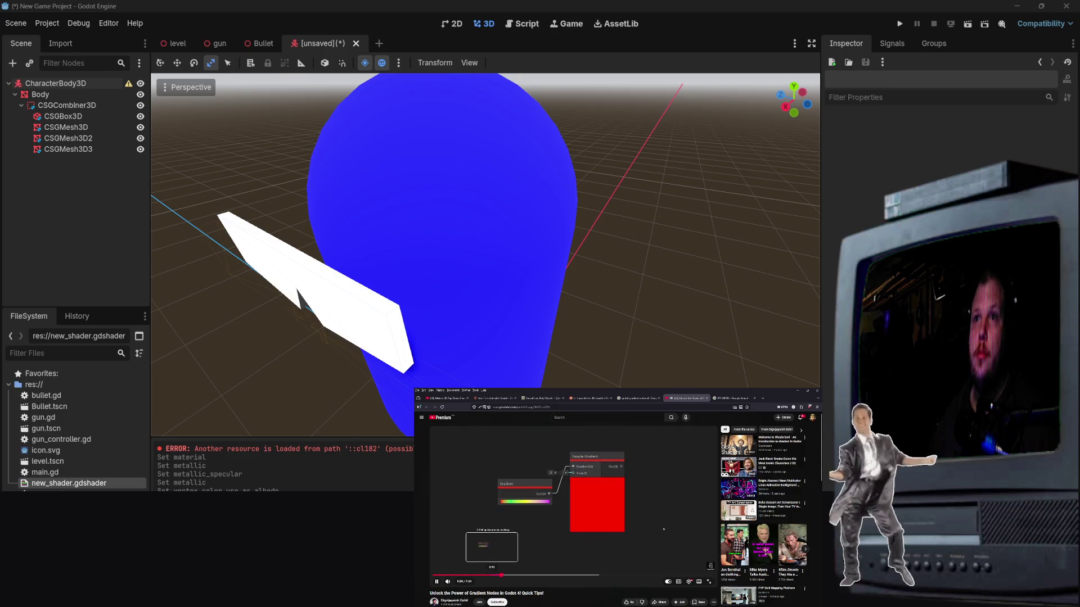
click(491, 575)
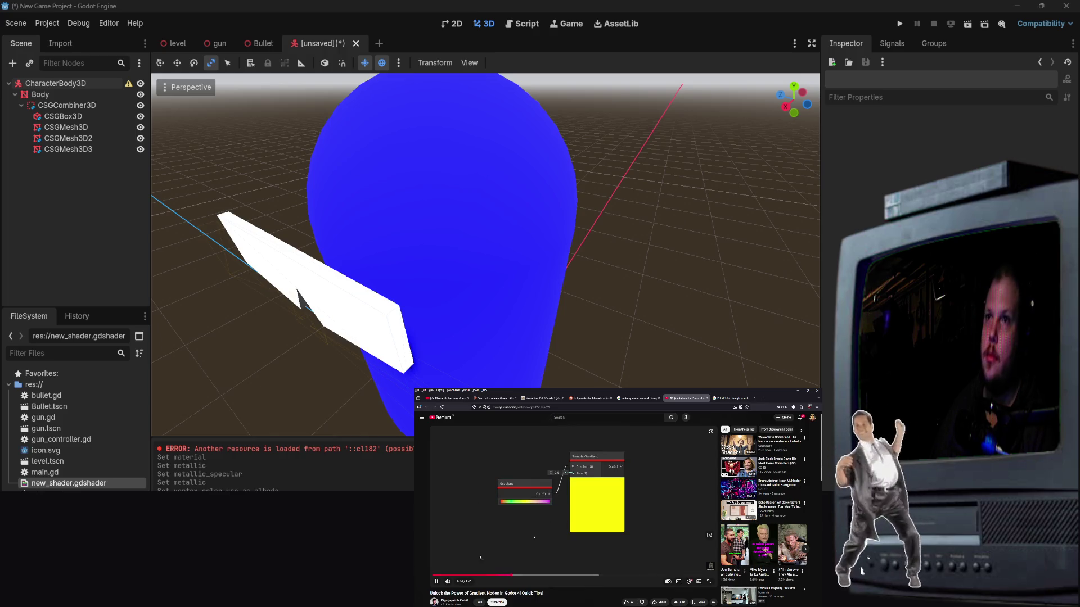
click(523, 580)
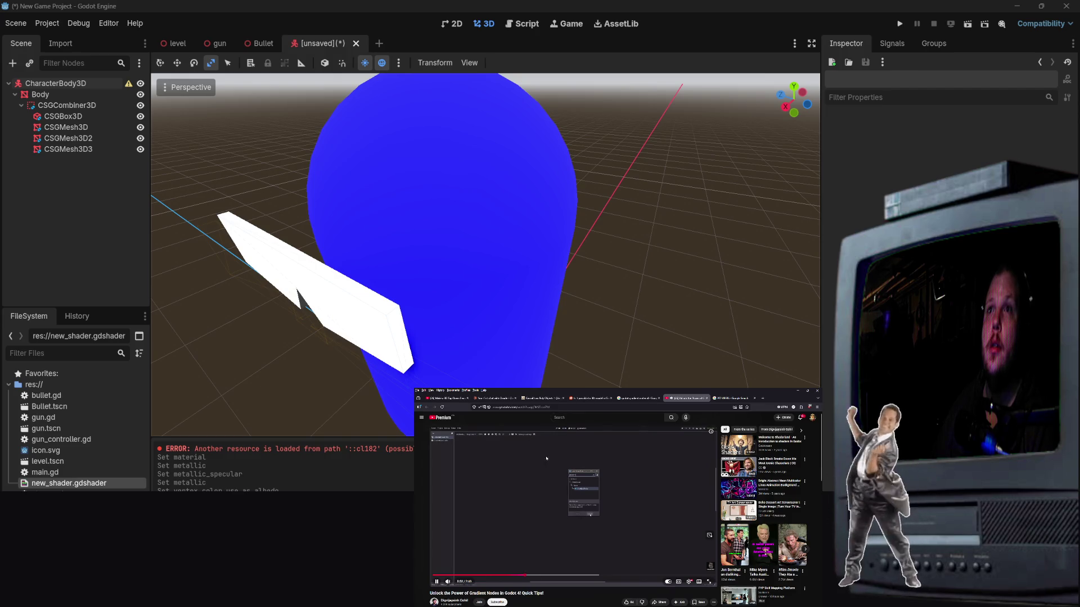
right_click(539, 519)
click(553, 546)
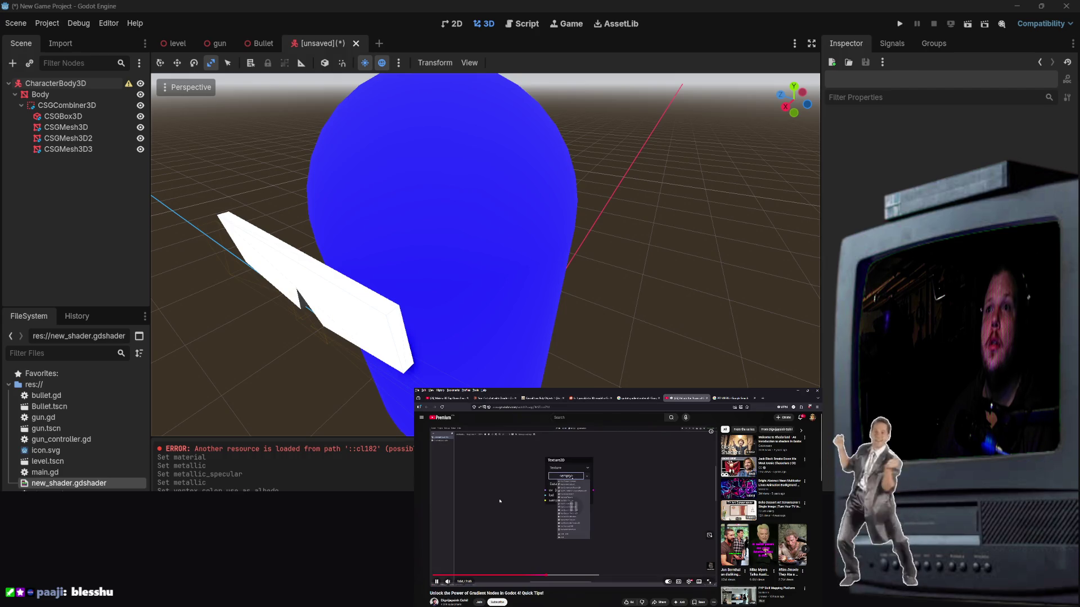
right_click(90, 196)
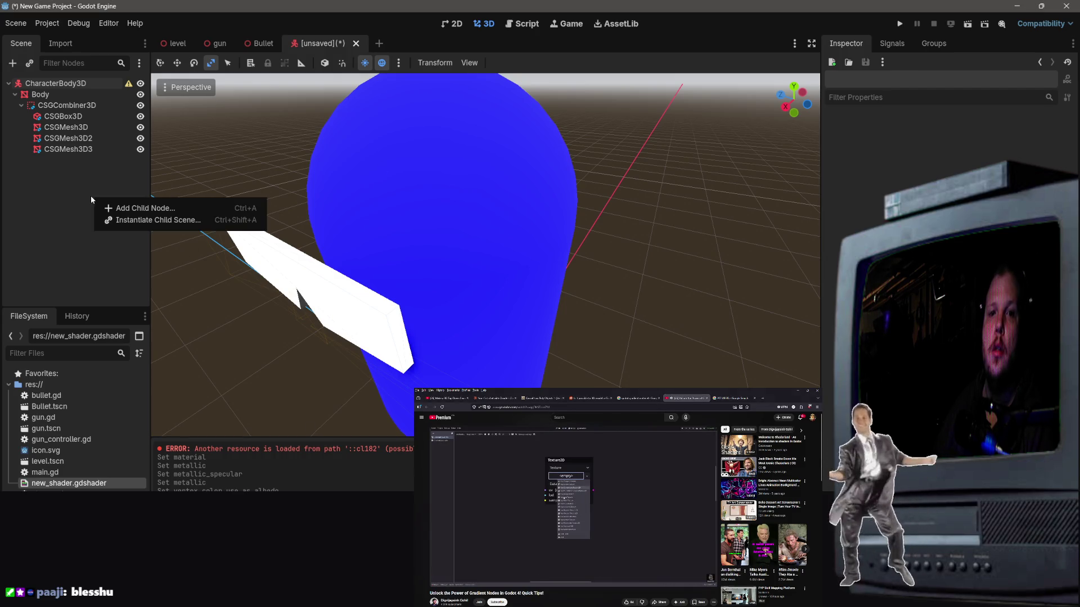
Step: Reopen Create New Node and search the node types for 'texture'
click(116, 208)
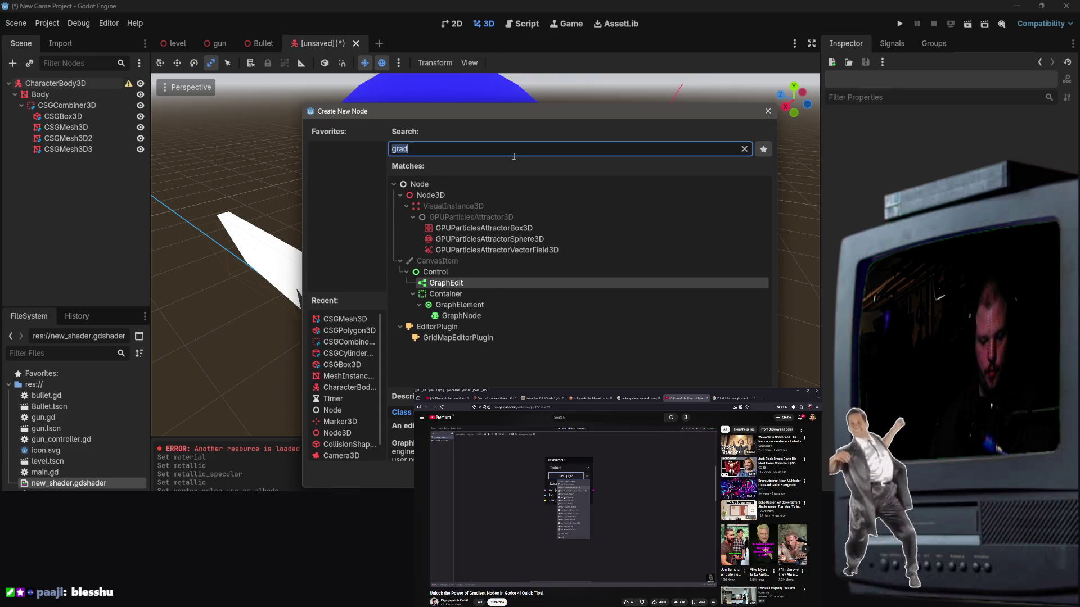
text(texture)
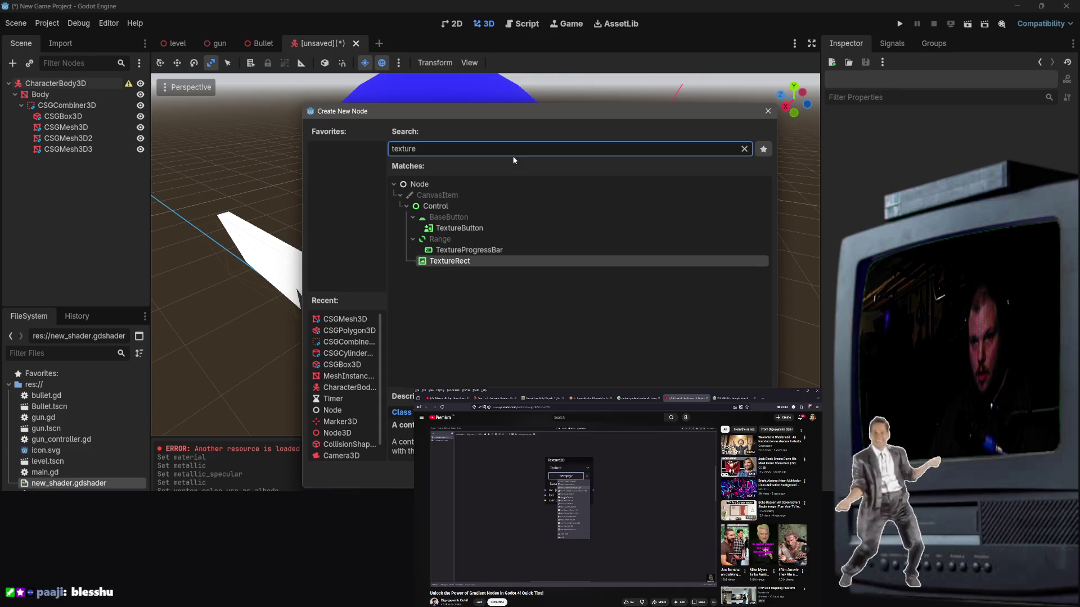
text(3d)
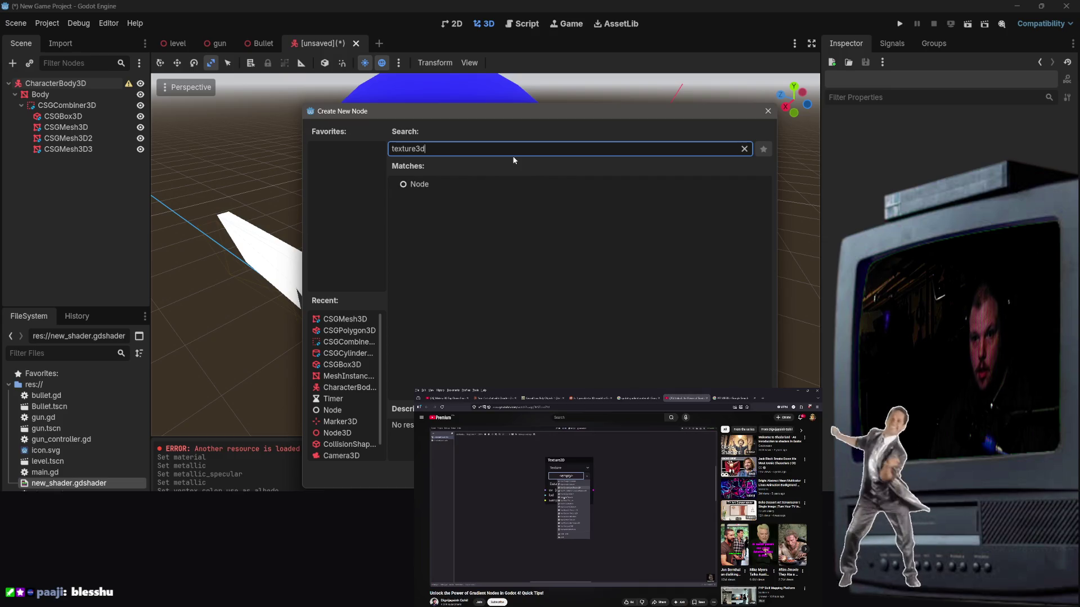
click(91, 226)
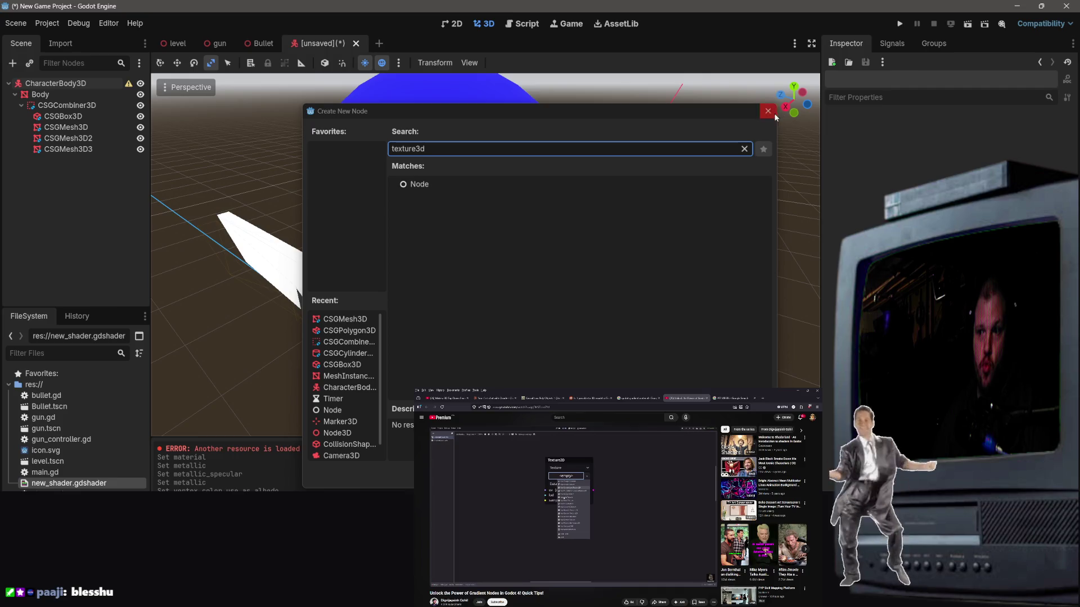
click(25, 88)
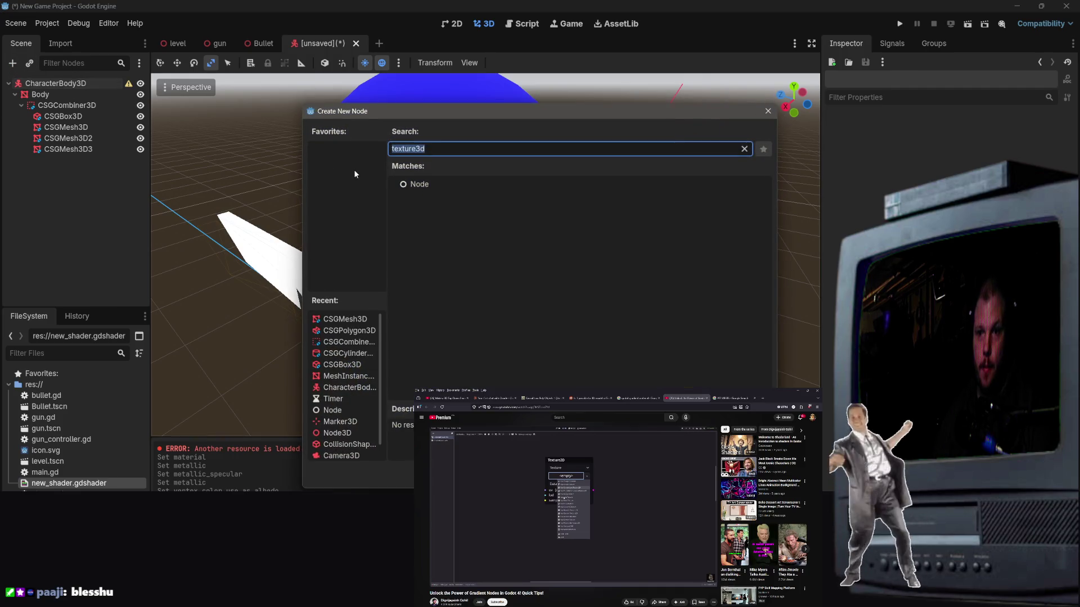
click(439, 184)
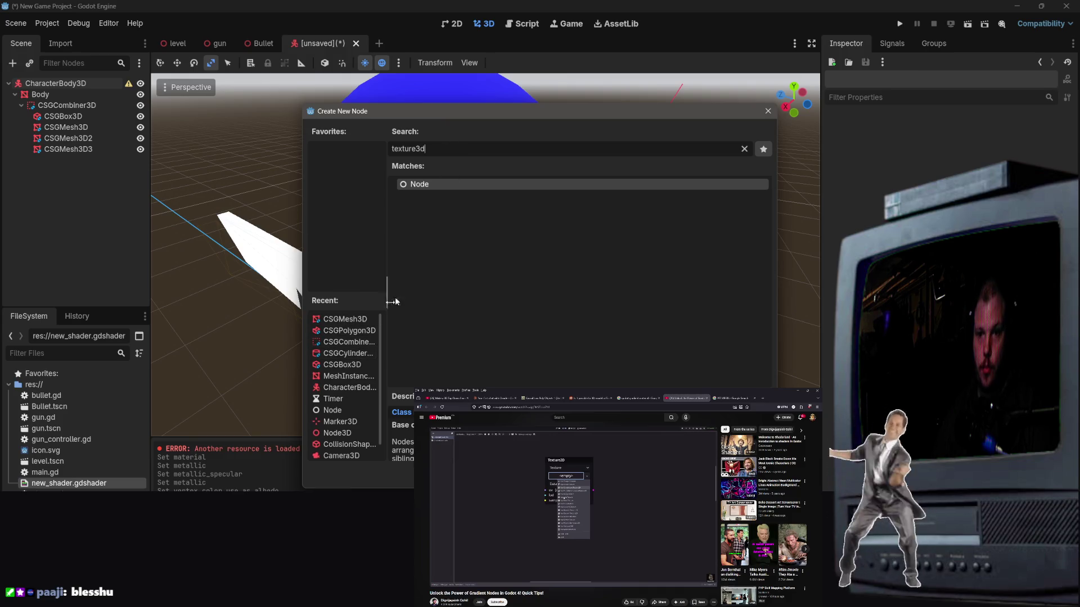
click(444, 150)
text(textu)
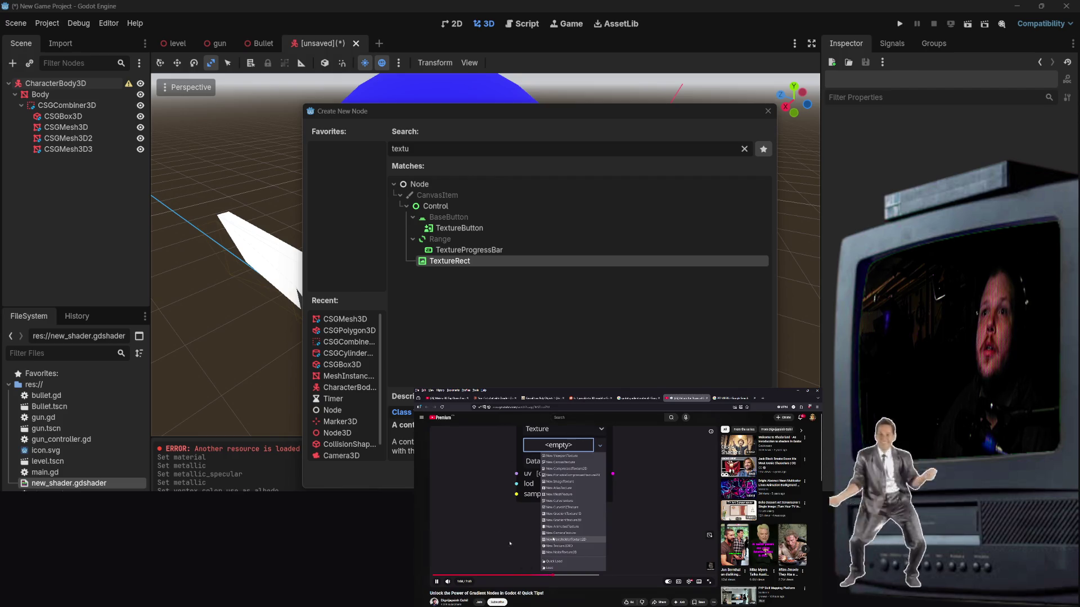
Step: Skip back and forth through the tutorial video to find the relevant part
click(540, 576)
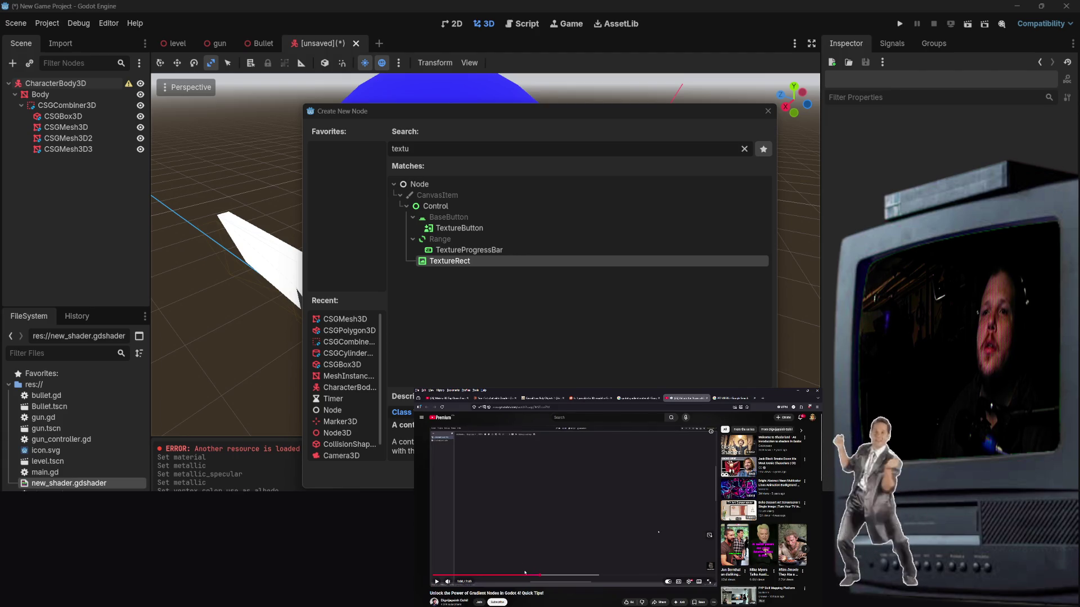
click(529, 576)
click(535, 540)
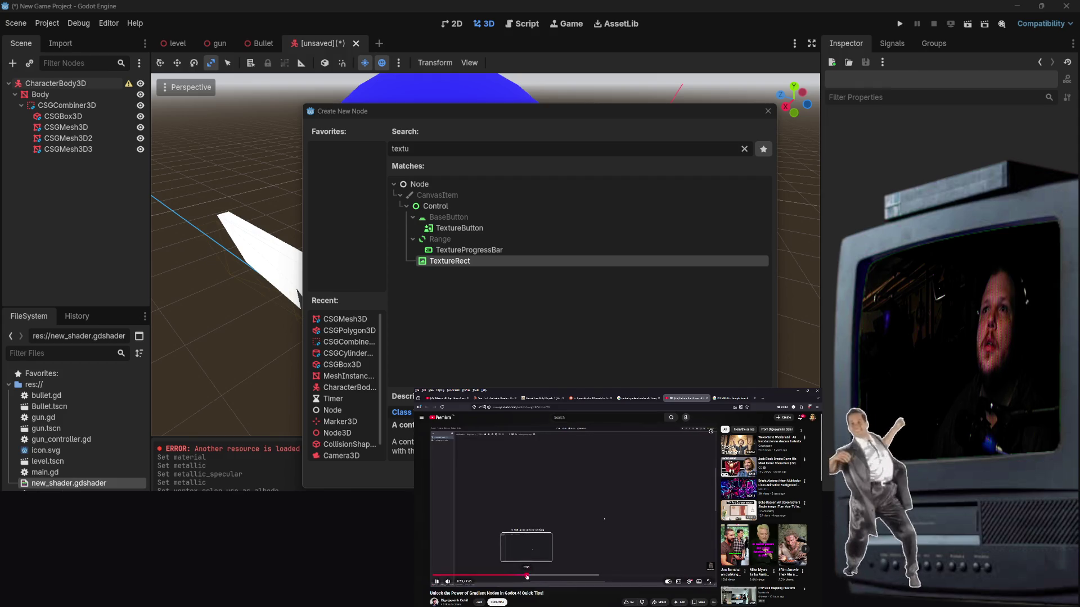
click(519, 577)
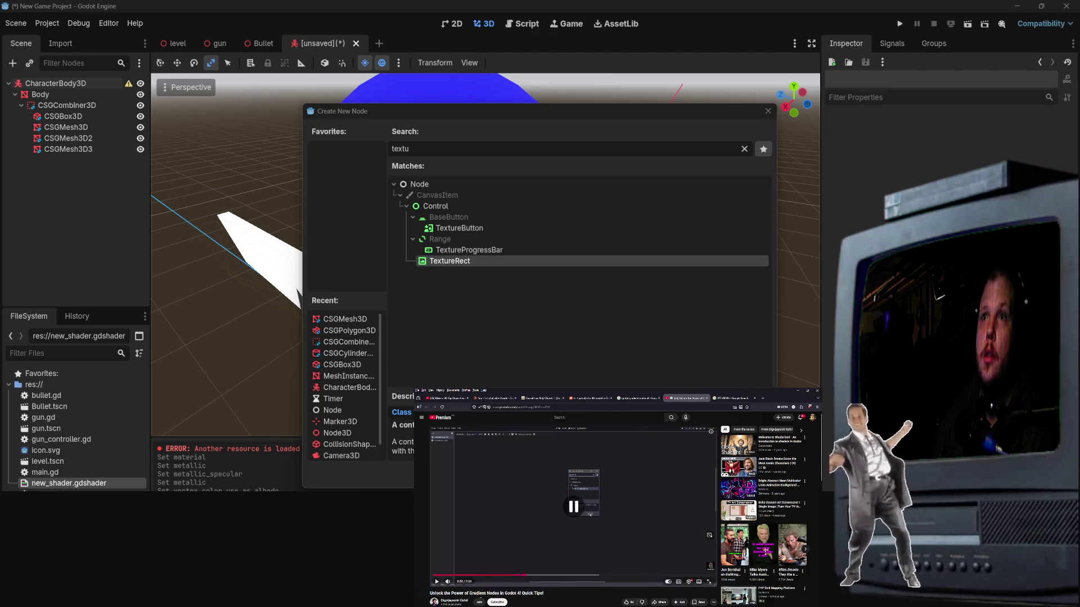
Step: Search the node types for 'shader', clear the search, and close the dialog
click(57, 85)
text(shader)
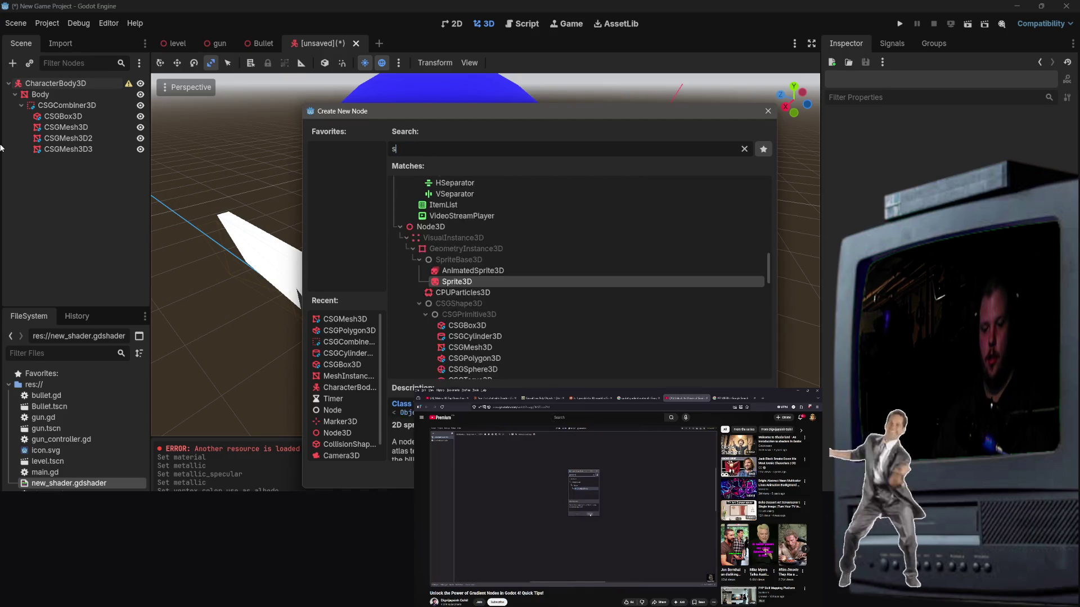
key(BackSpace)
key(BackSpace)
key(BackSpace)
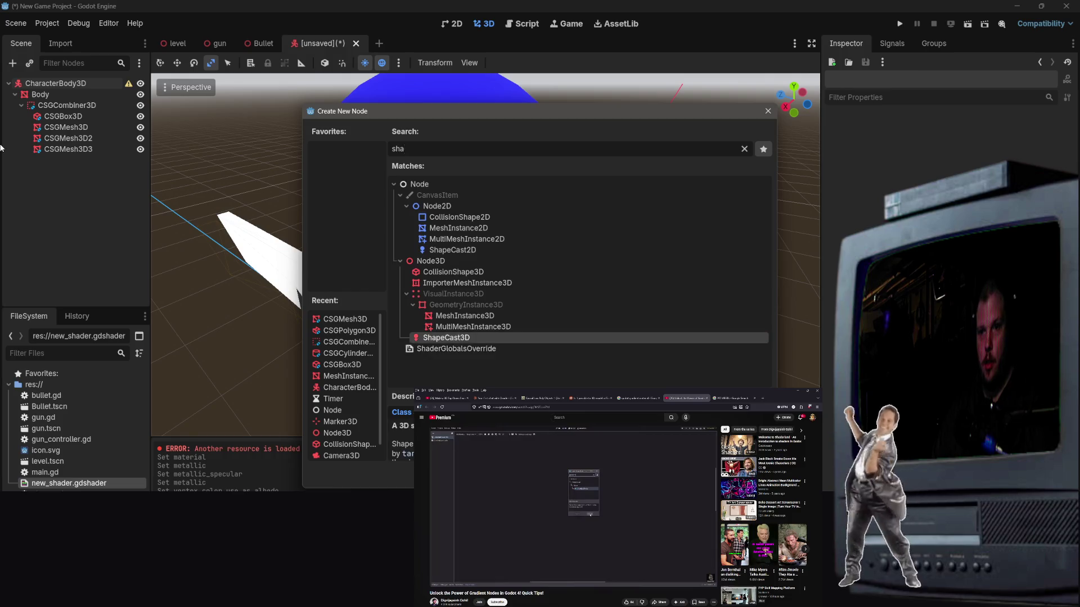
text(dh)
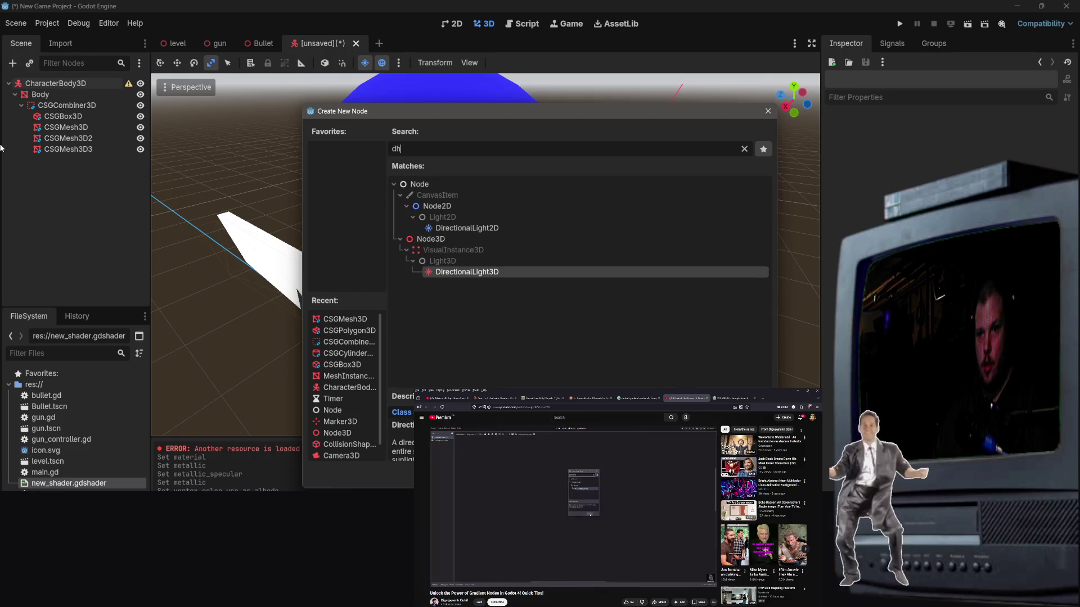
text(a)
key(BackSpace)
key(BackSpace)
key(BackSpace)
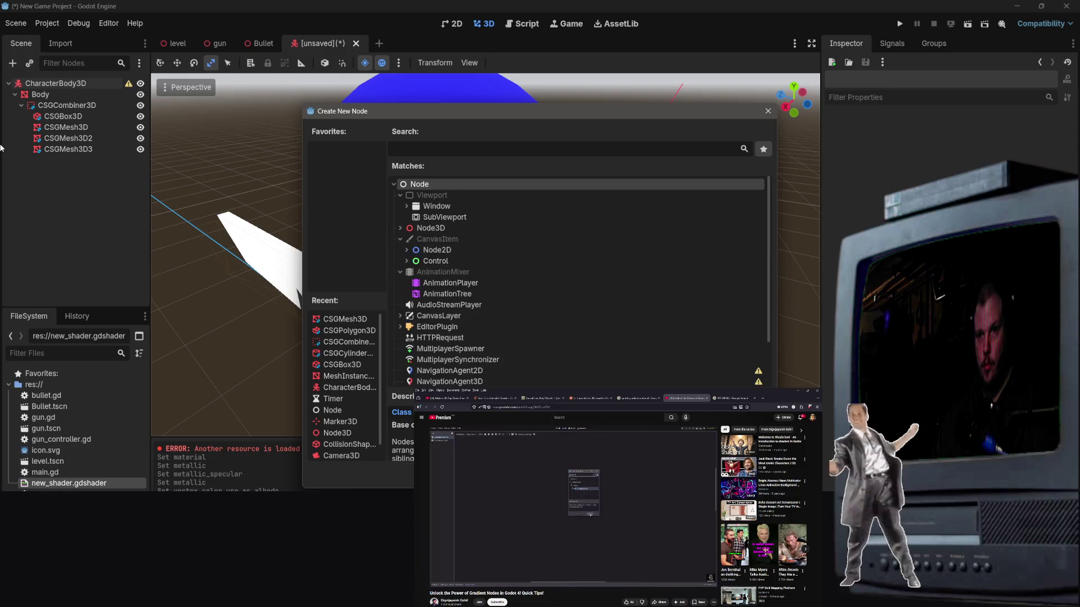
text(shader)
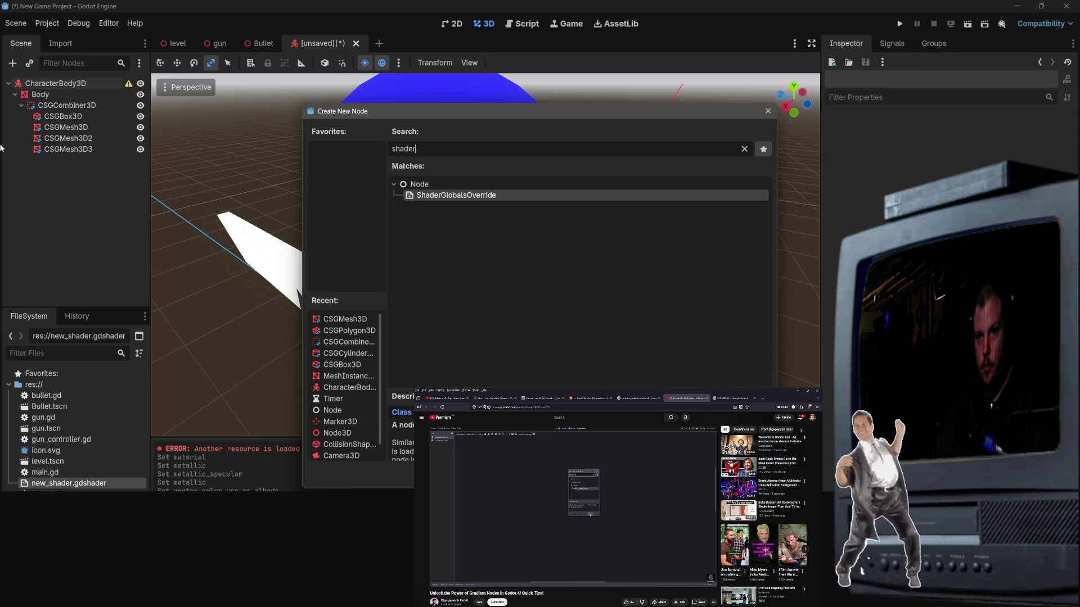
key(BackSpace)
key(BackSpace)
key(BackSpace)
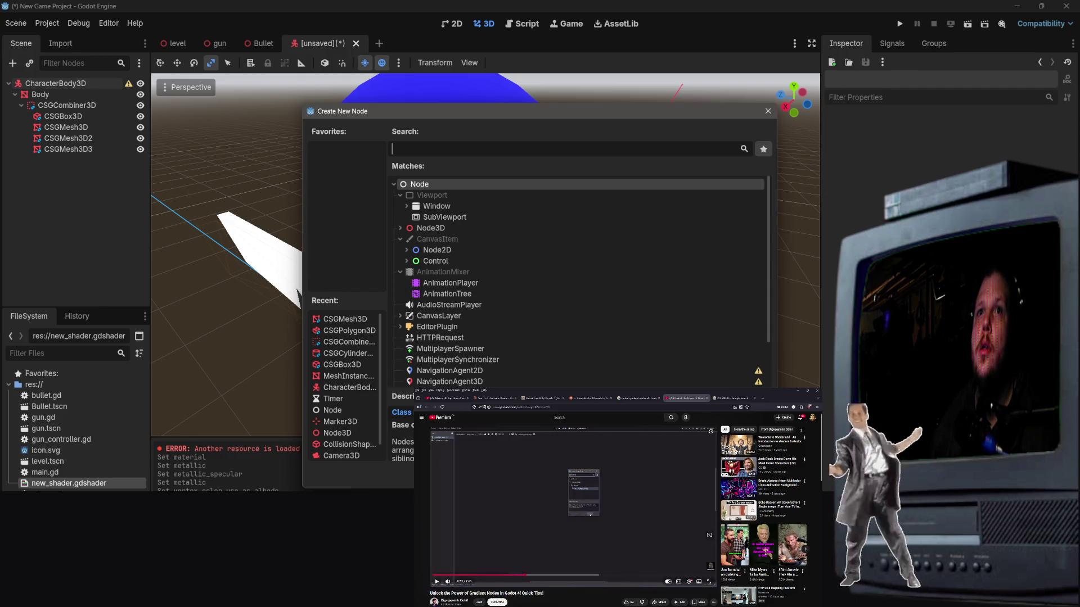
click(49, 406)
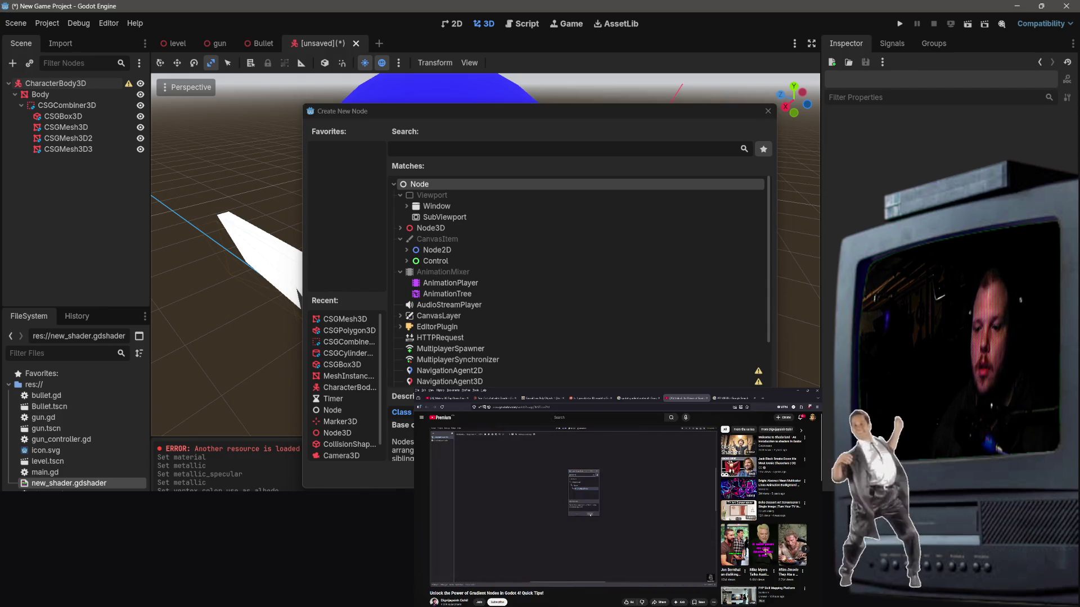
key(Escape)
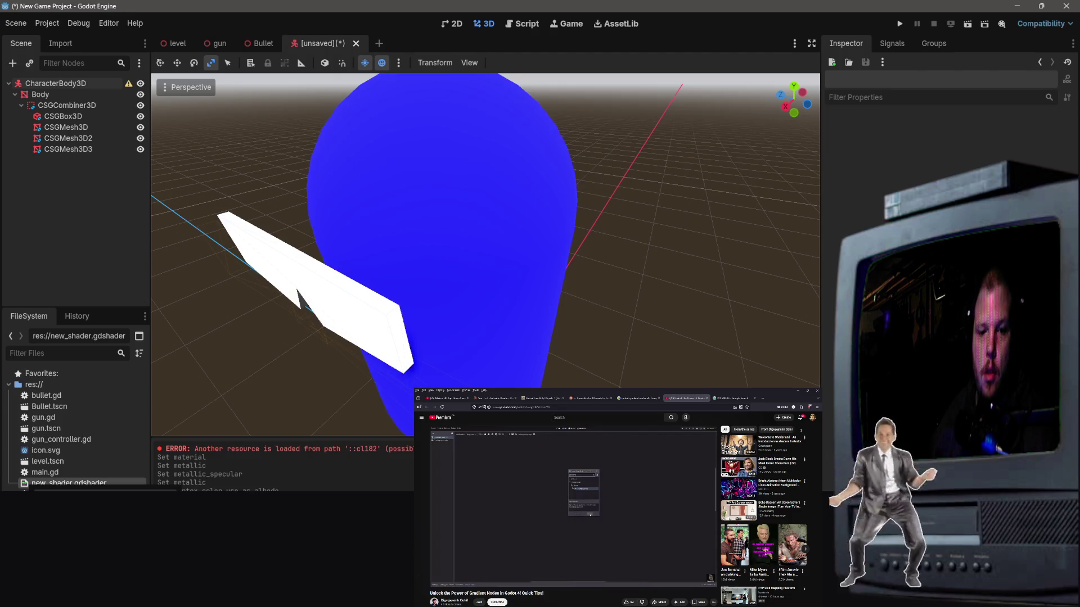
Step: Start a new Shader resource, then cancel since the shader already exists
click(832, 62)
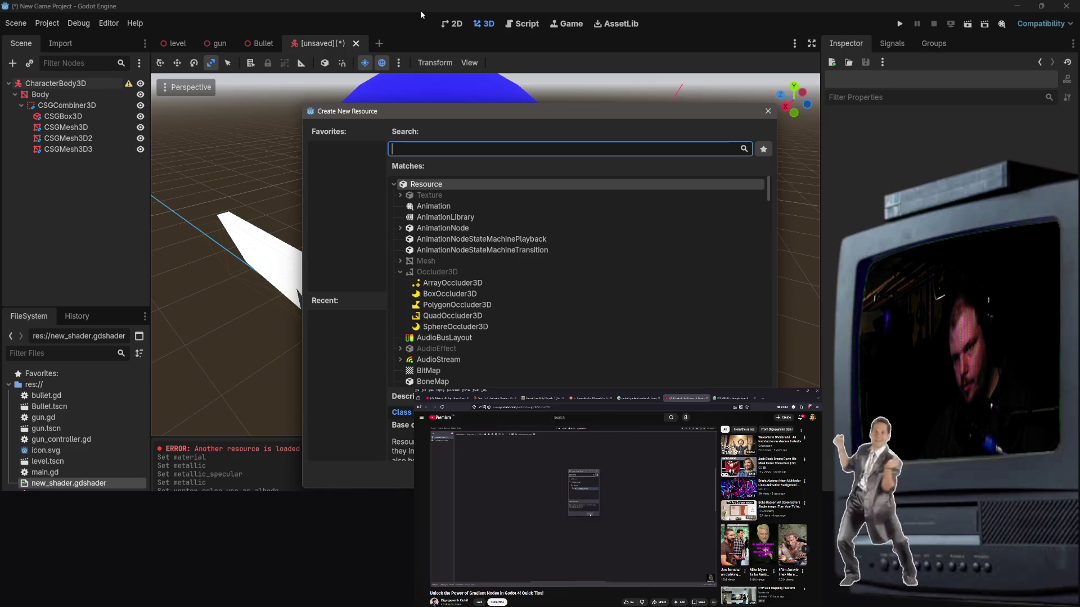
text(shader)
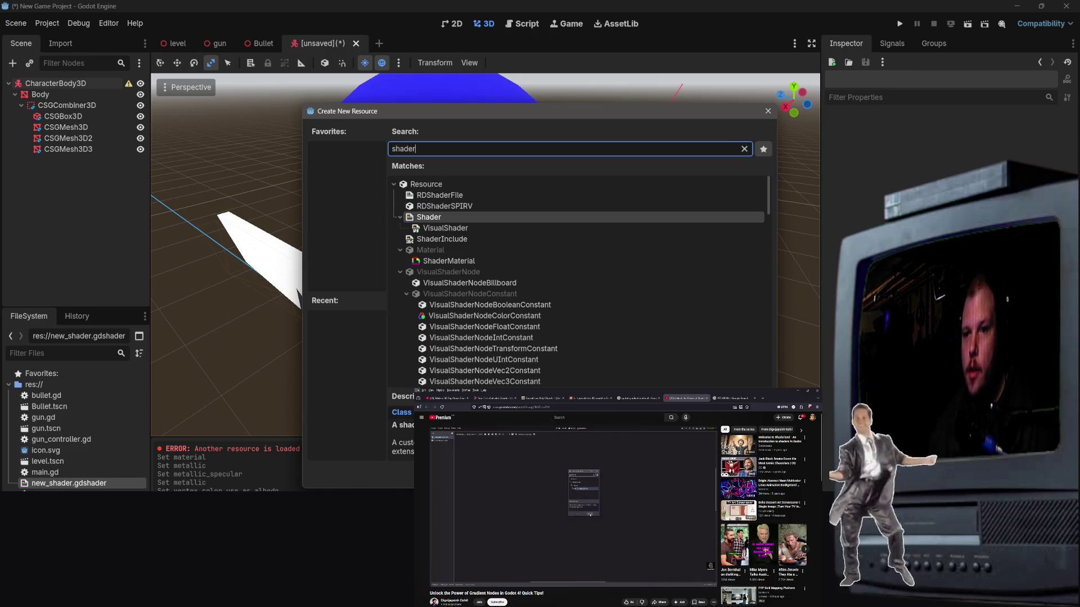
double_click(457, 217)
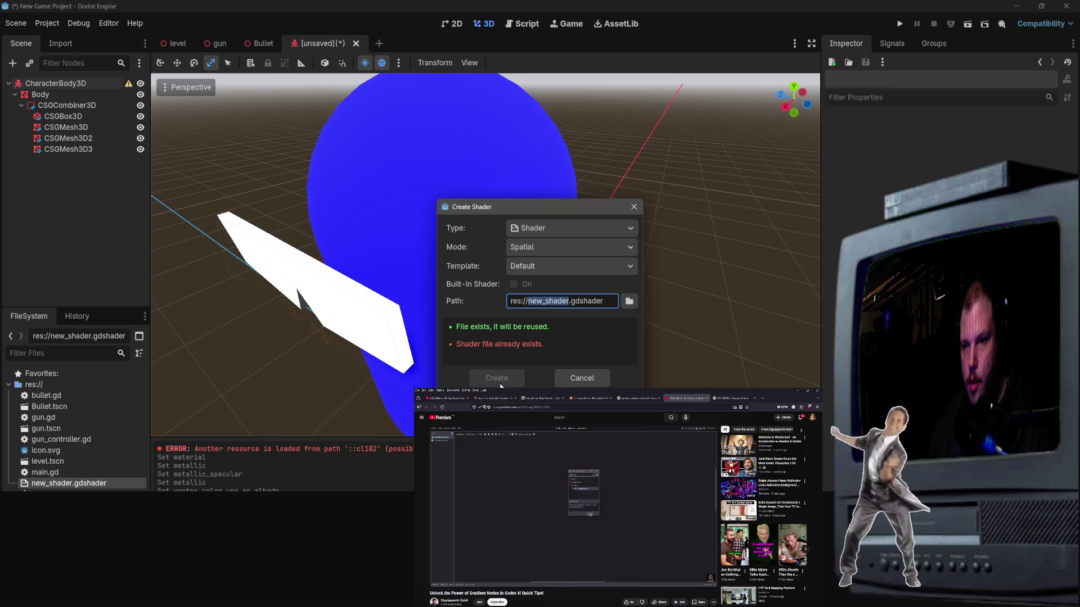
click(568, 376)
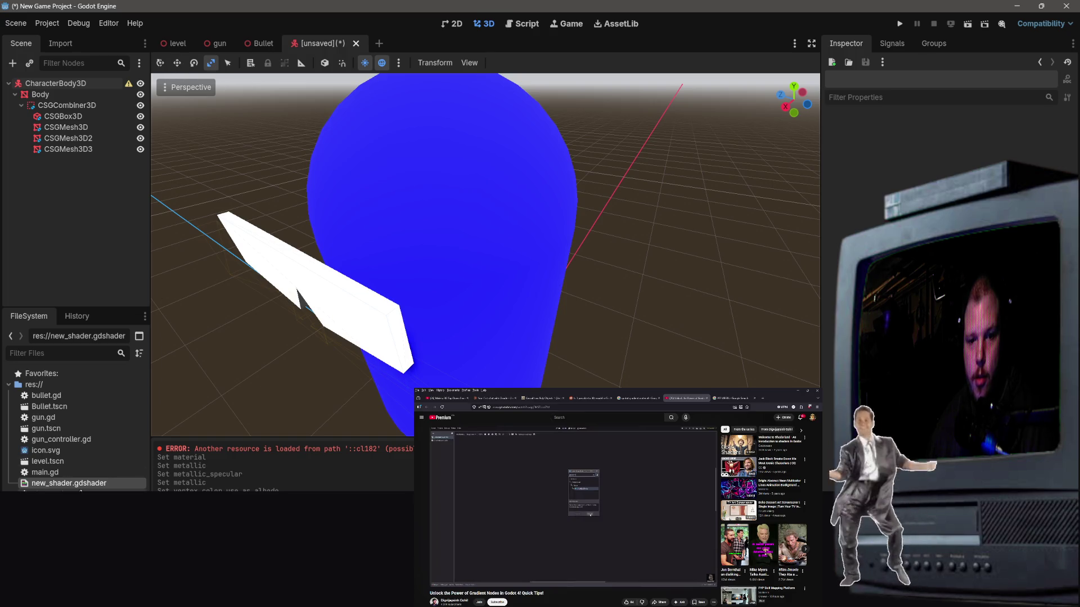
Step: Open new_shader.gdshader in the shader editor and look over its default spatial template
right_click(87, 483)
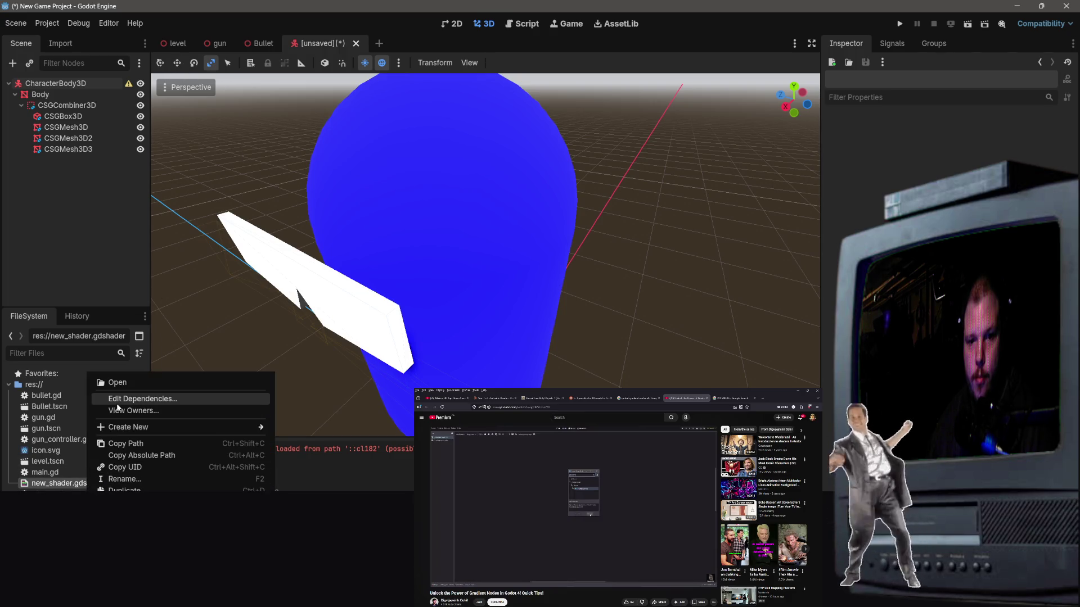
double_click(67, 485)
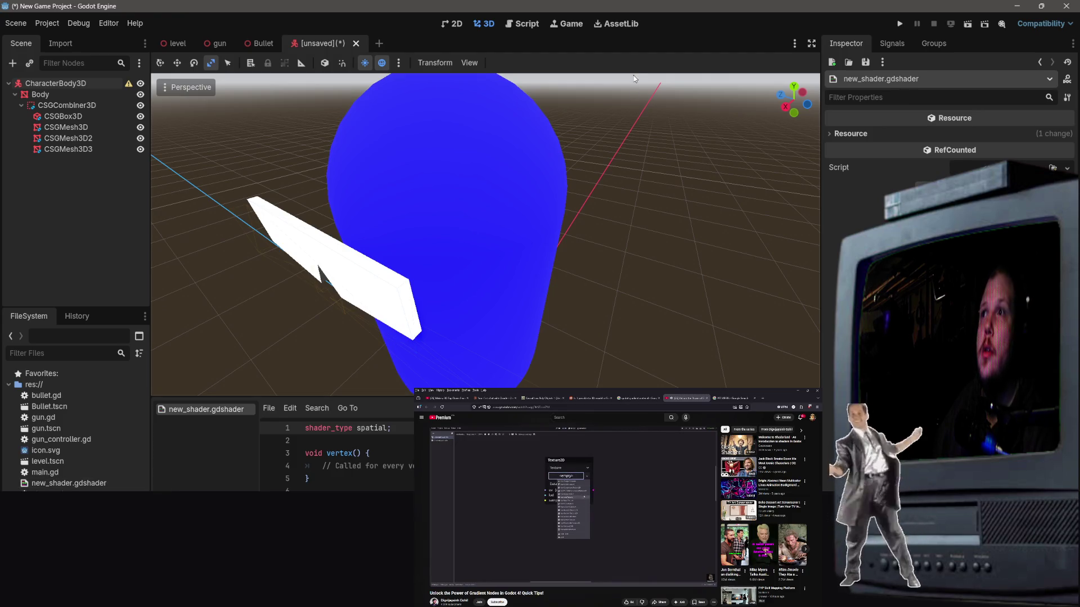
scroll(520, 560, down, 3)
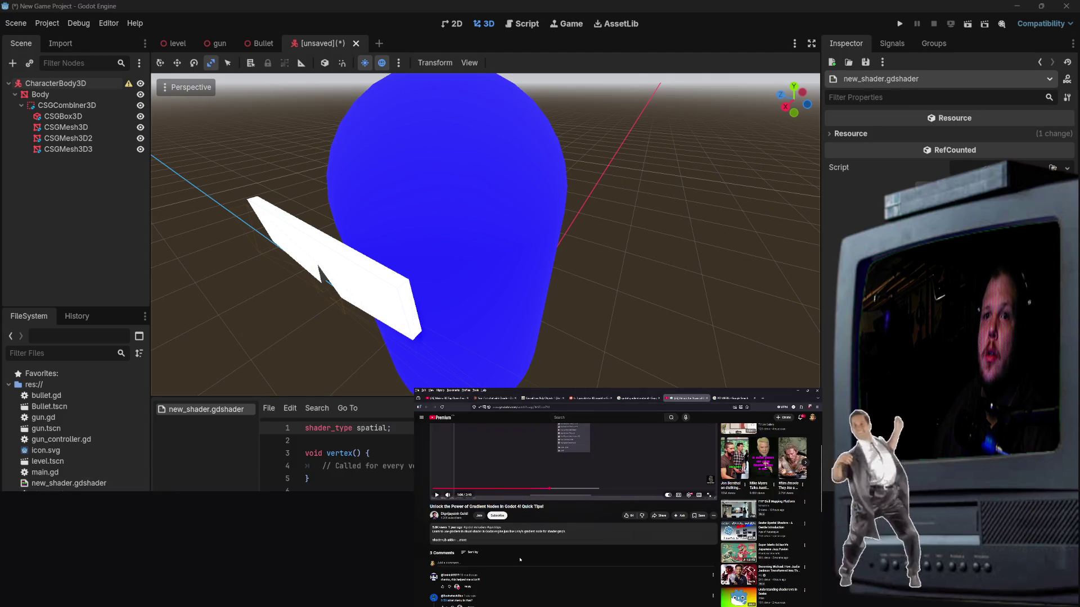
scroll(442, 603, up, 3)
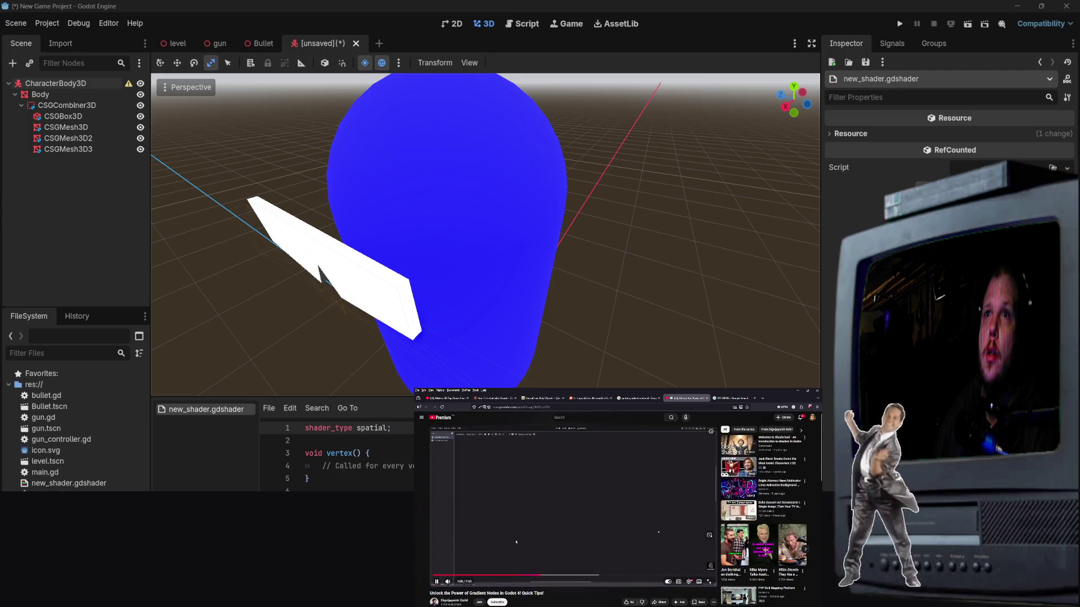
scroll(516, 543, down, 3)
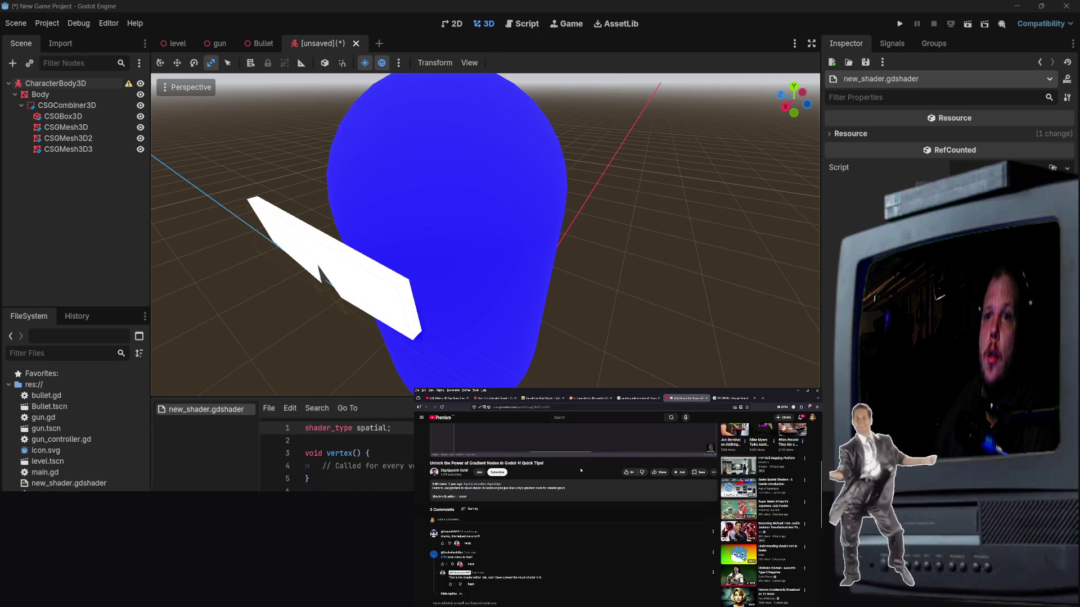
scroll(580, 470, up, 1)
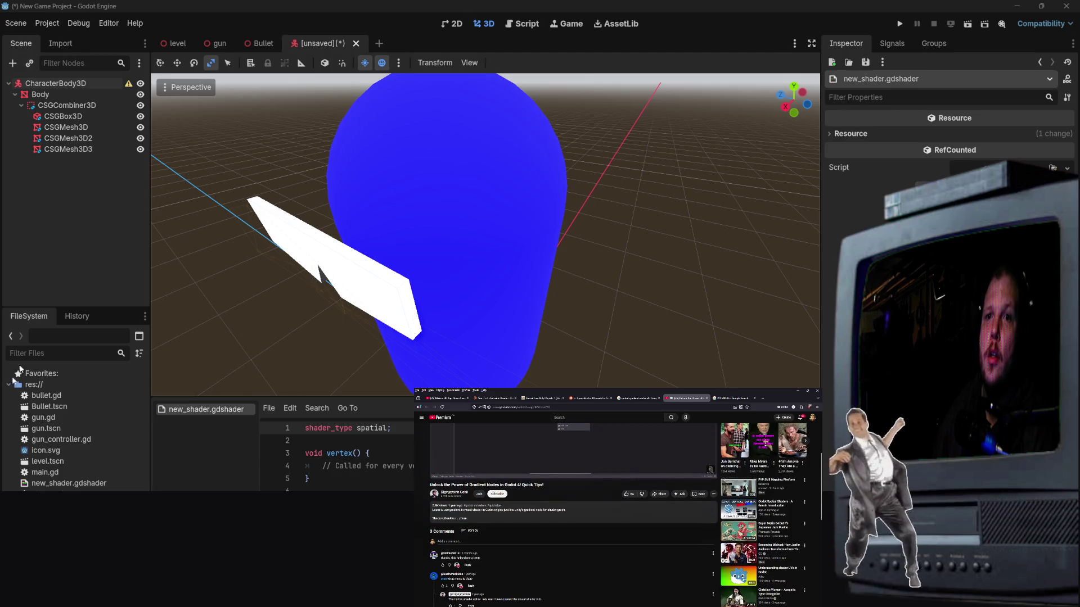
click(58, 265)
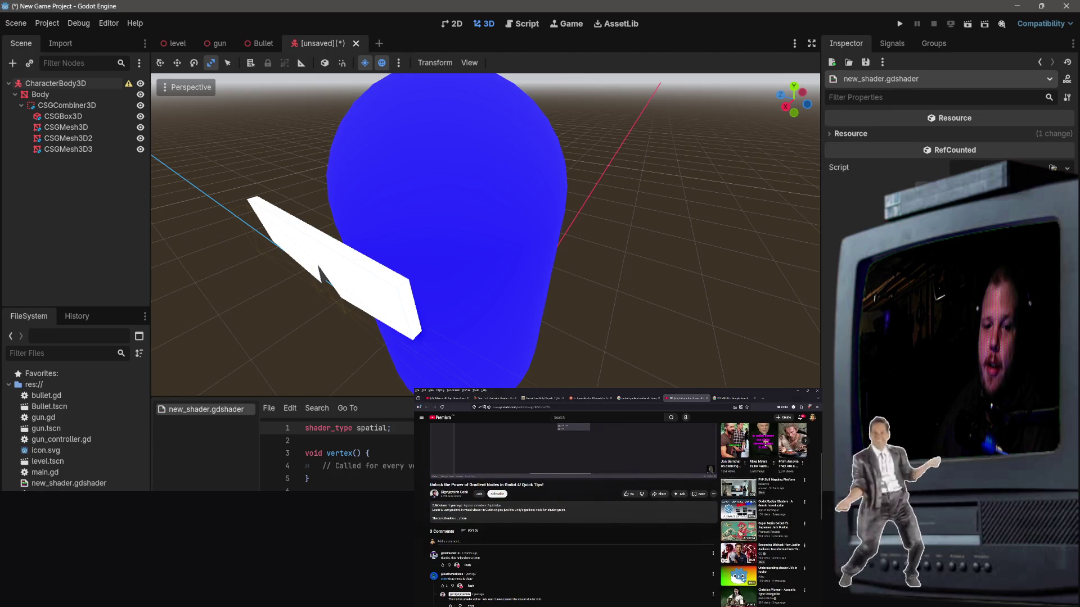
right_click(66, 485)
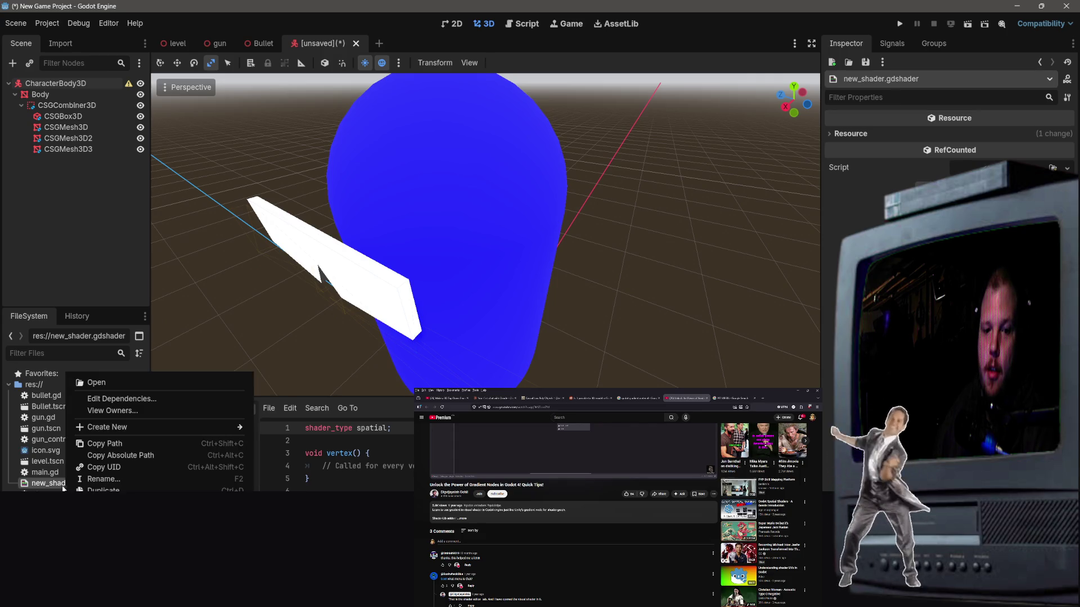
click(56, 487)
mouse_move(56, 485)
mouse_down()
mouse_move(120, 376)
mouse_move(68, 488)
mouse_move(398, 204)
mouse_move(399, 46)
mouse_up()
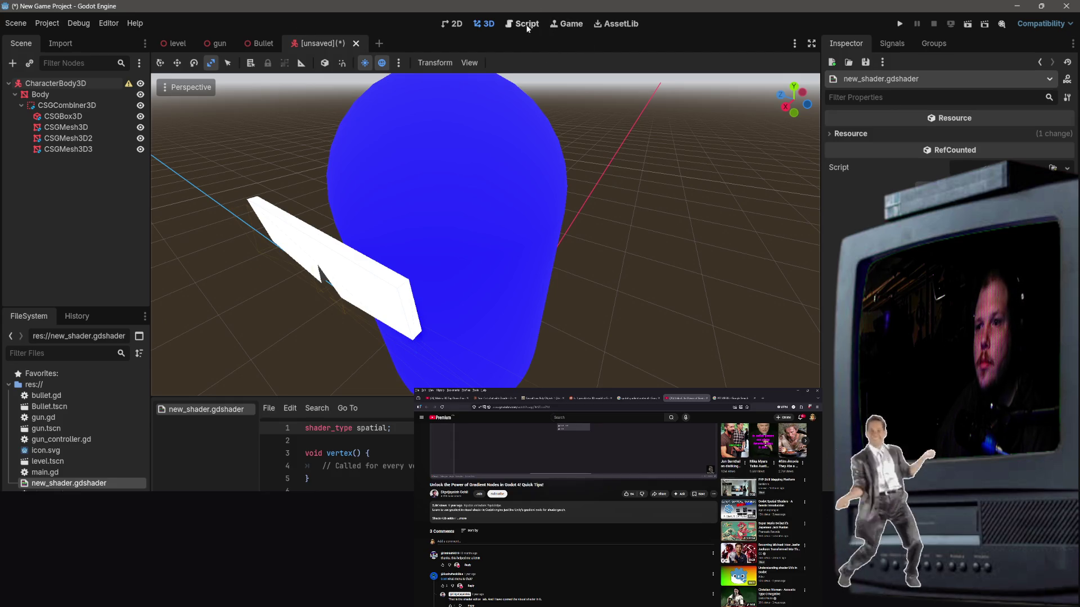
Step: Open the AssetLib workspace, check the Script editor, then return to AssetLib
click(617, 23)
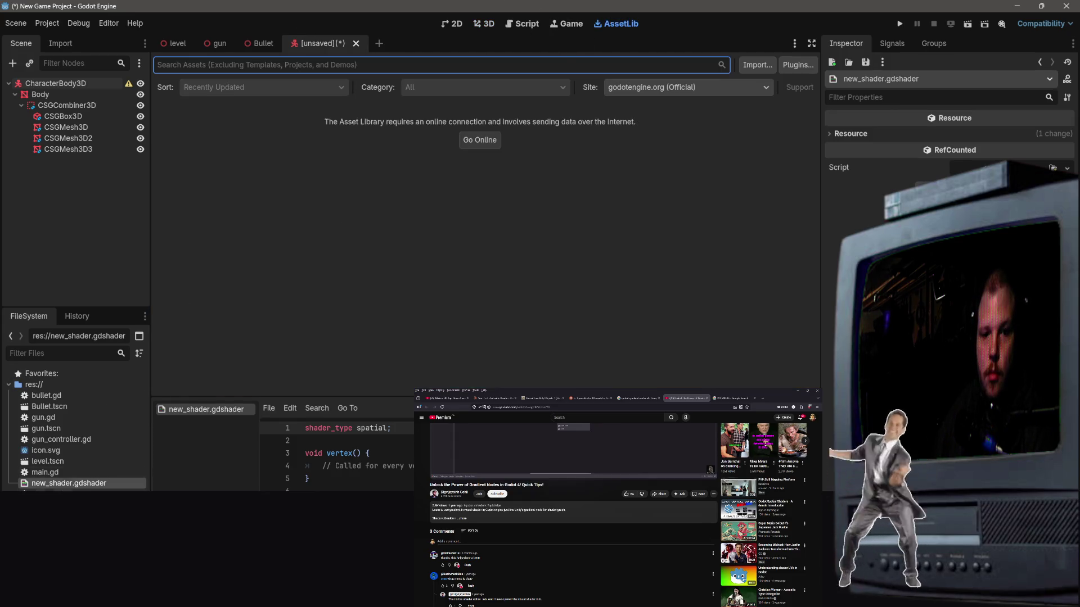
click(66, 484)
click(533, 24)
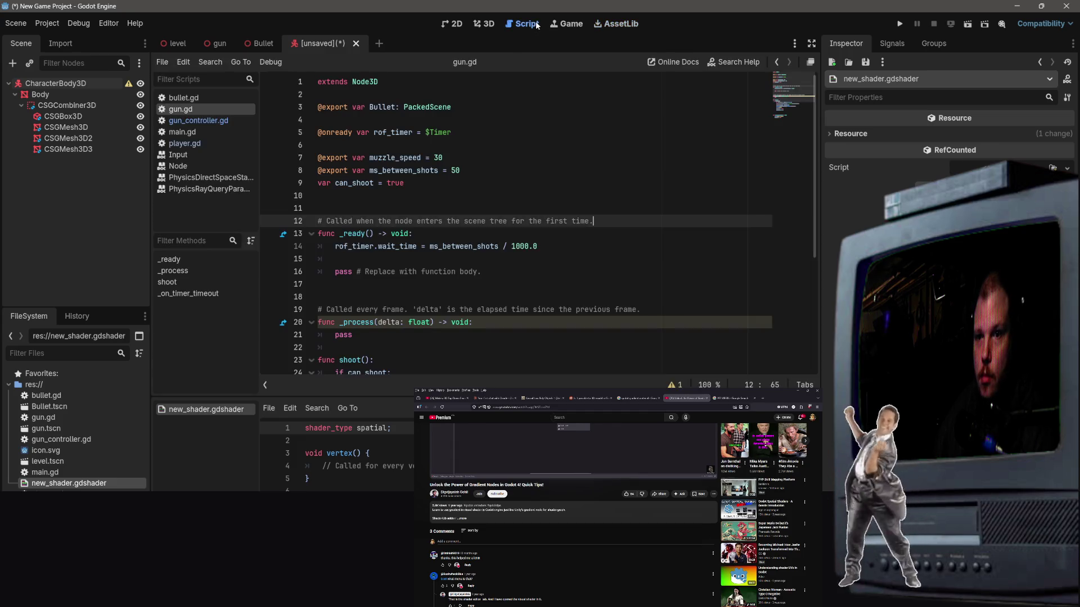
click(602, 25)
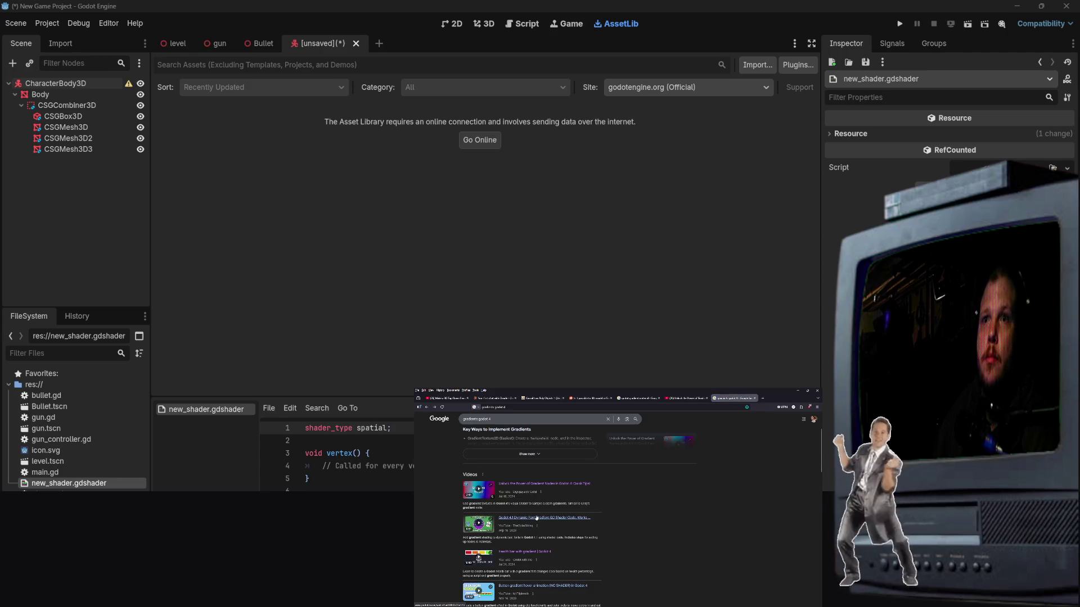
Step: Skim the Godot Gradient docs page and a TextureRect gradient forum thread from the results
scroll(536, 518, down, 3)
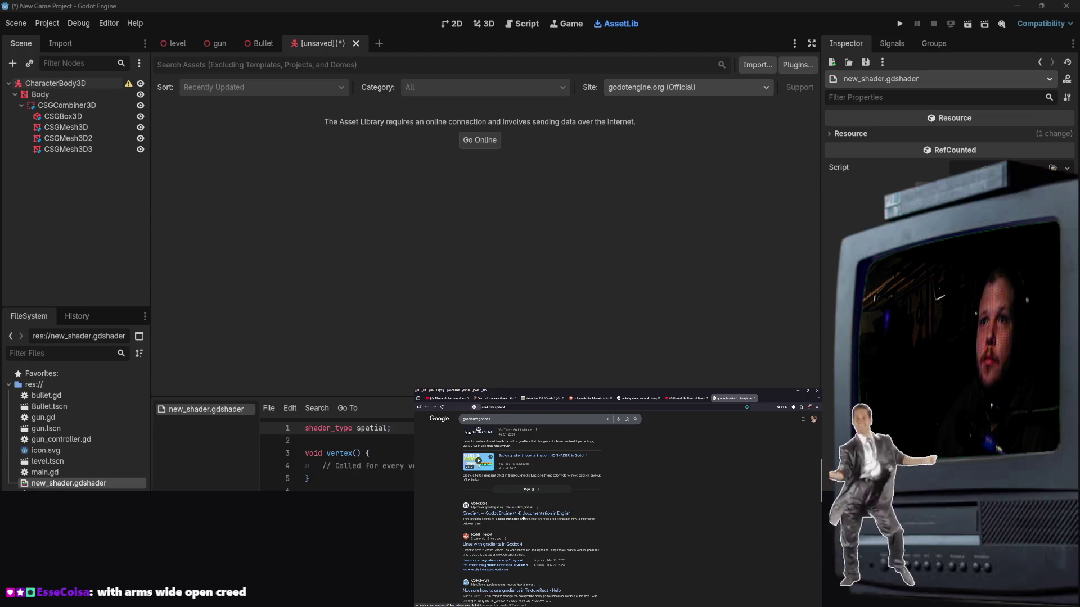
click(523, 514)
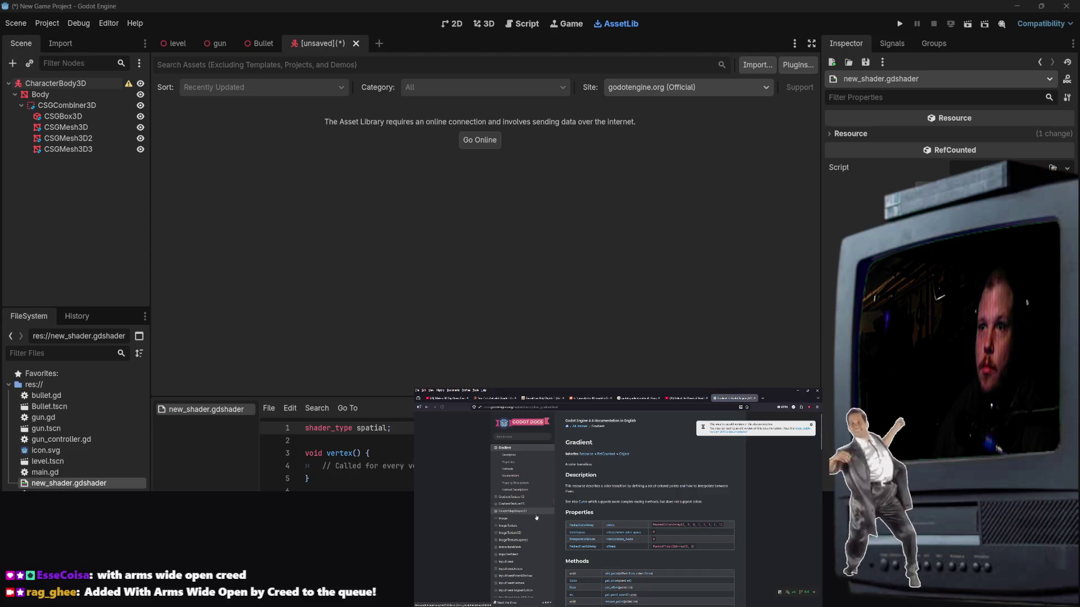
click(426, 407)
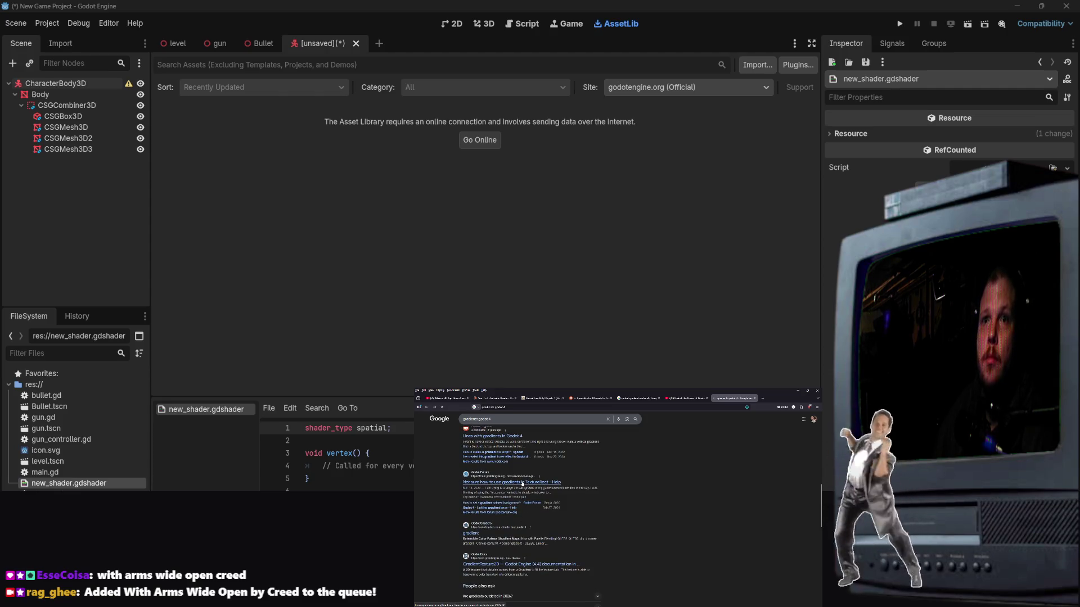
click(523, 483)
click(427, 407)
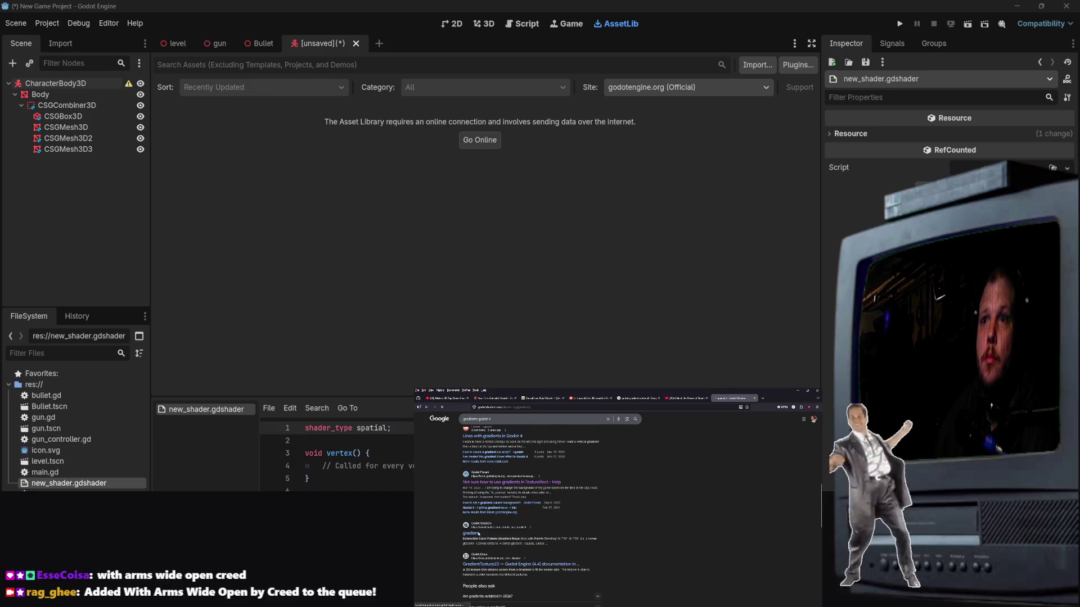
Step: Check the Godot Shaders gradient collection, then expand the full AI overview
click(484, 534)
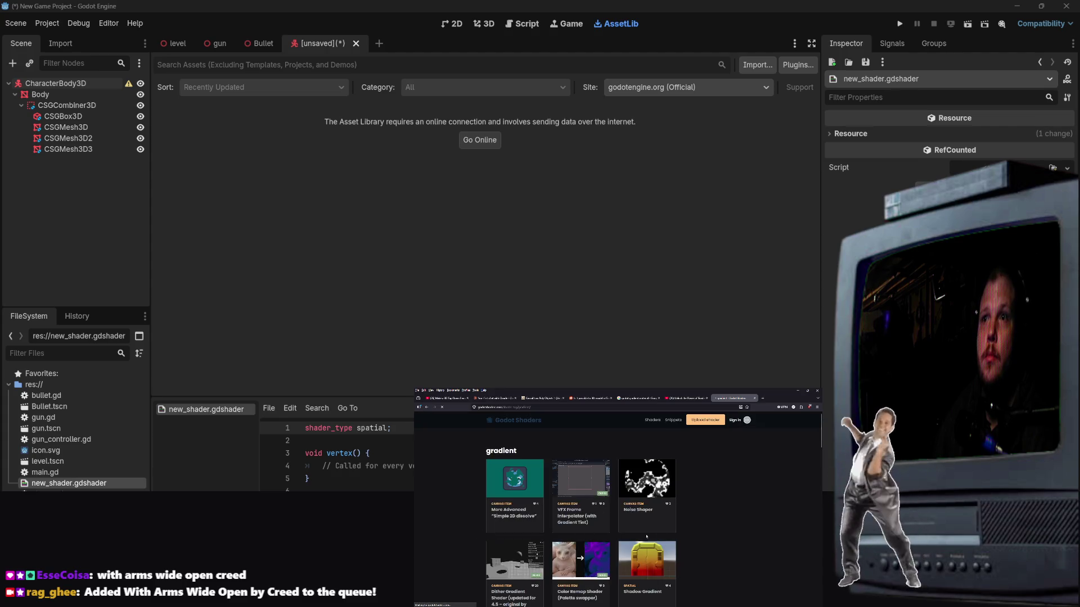
click(424, 408)
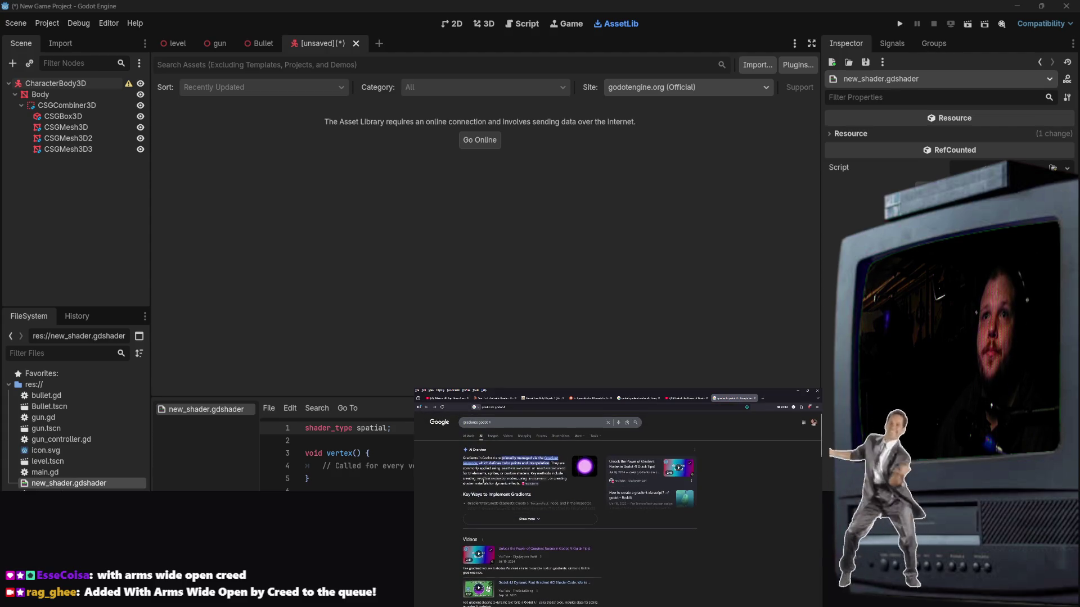
click(515, 527)
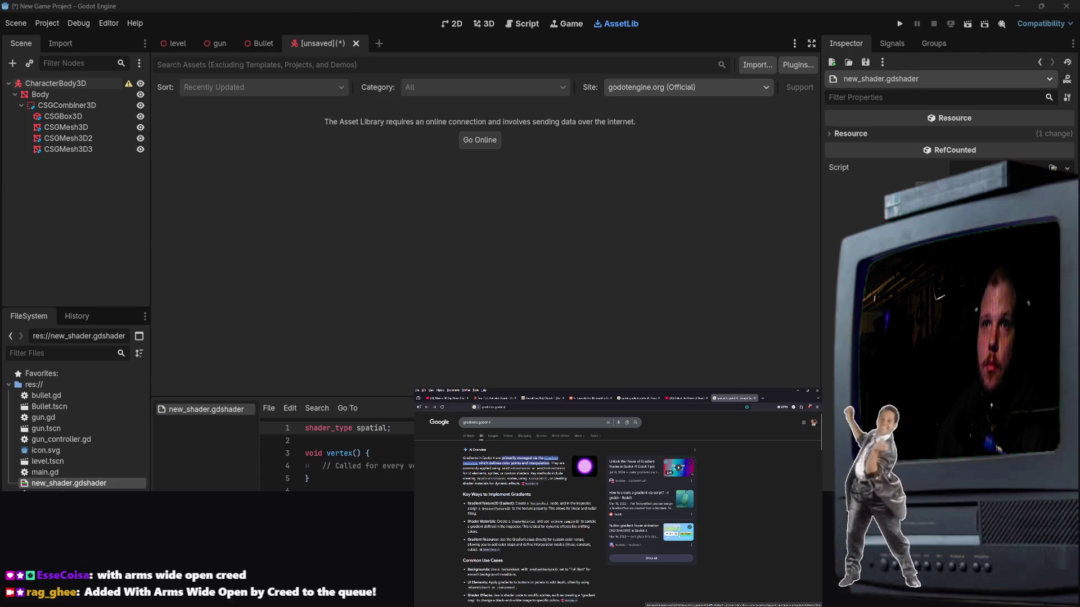
right_click(90, 190)
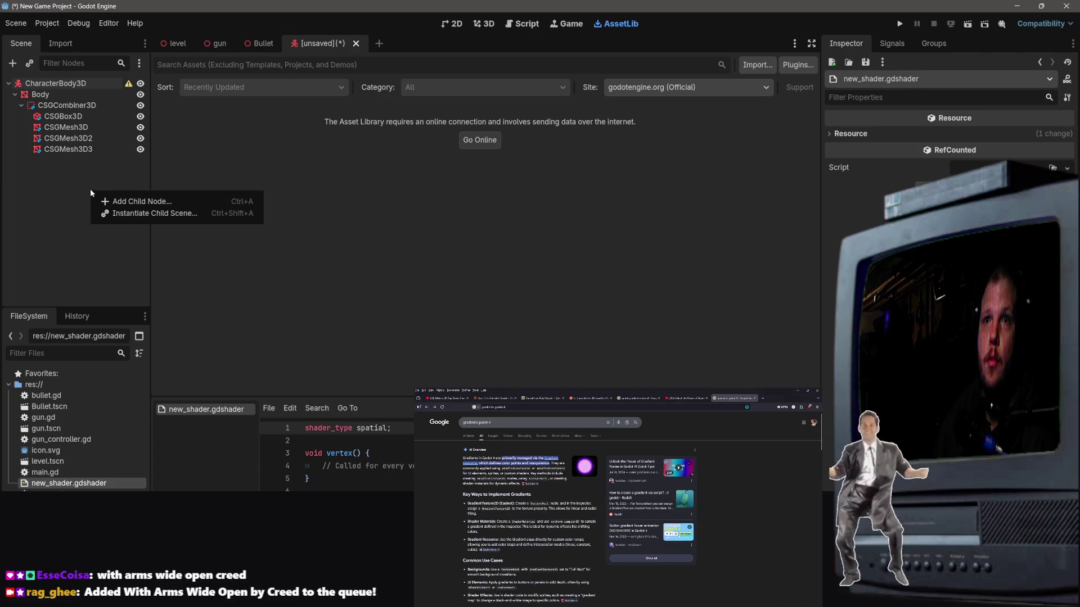
Step: Add a TextureRect child node under CharacterBody3D, found by searching 'textr'
click(41, 86)
click(42, 84)
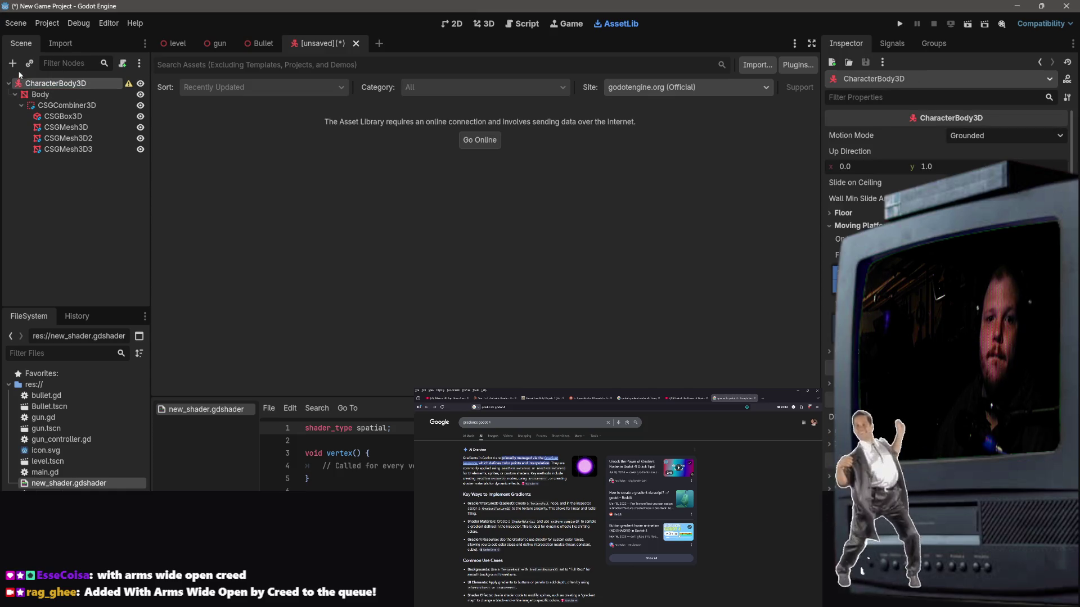
click(12, 63)
text(tex)
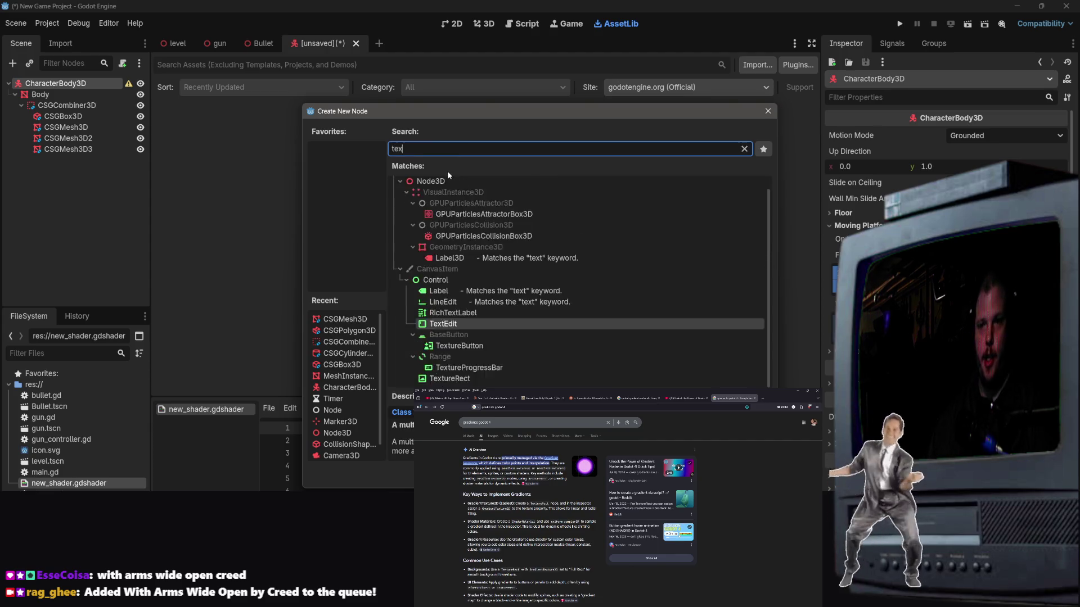
text(tr)
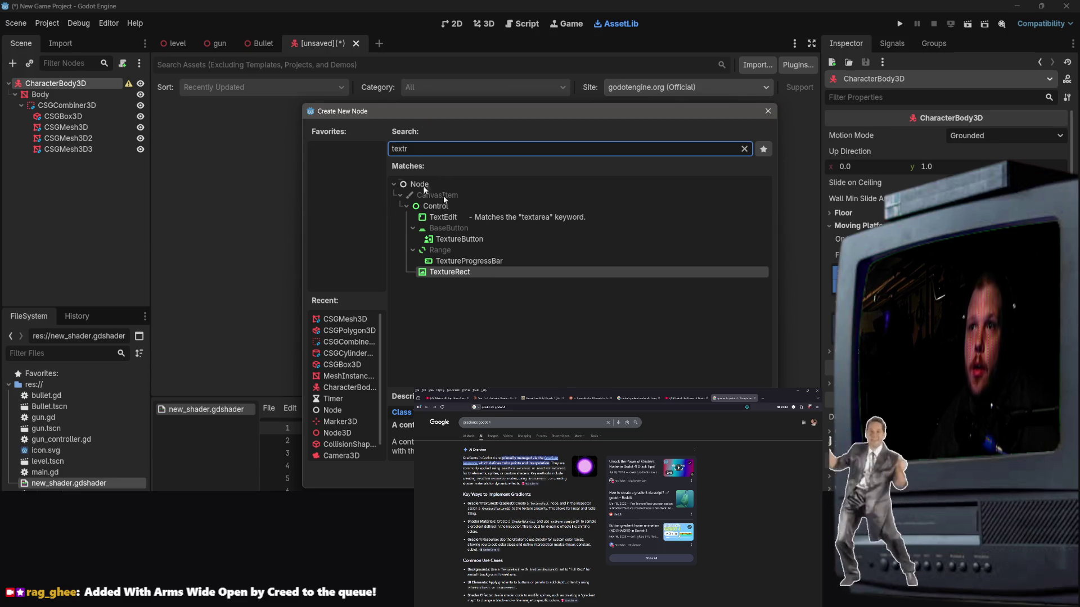
double_click(466, 273)
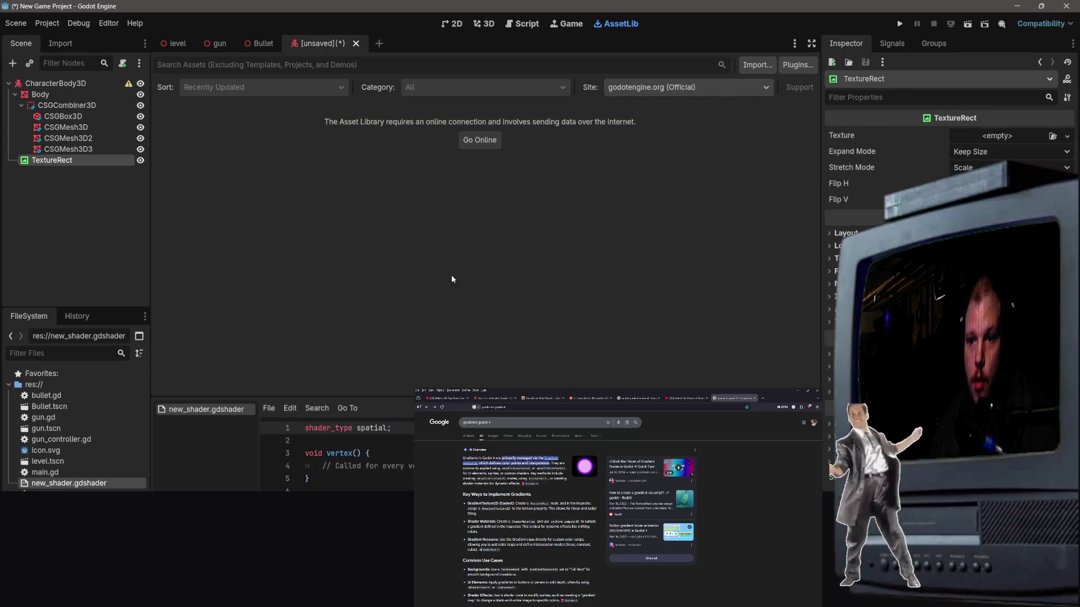
double_click(55, 162)
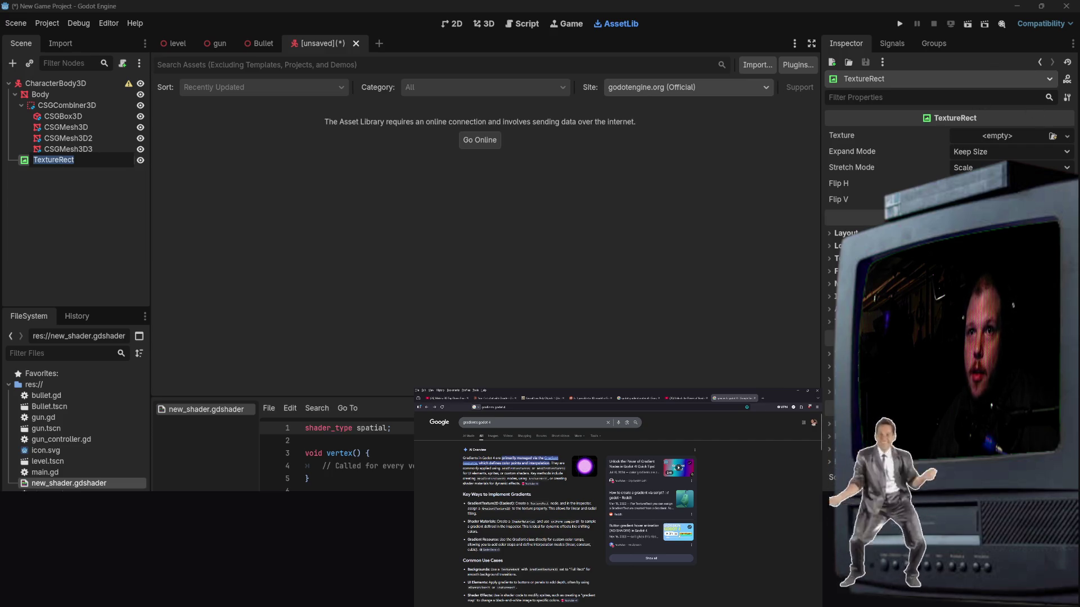
Step: Set the TextureRect's Texture to a new GradientTexture2D and expand it
click(994, 137)
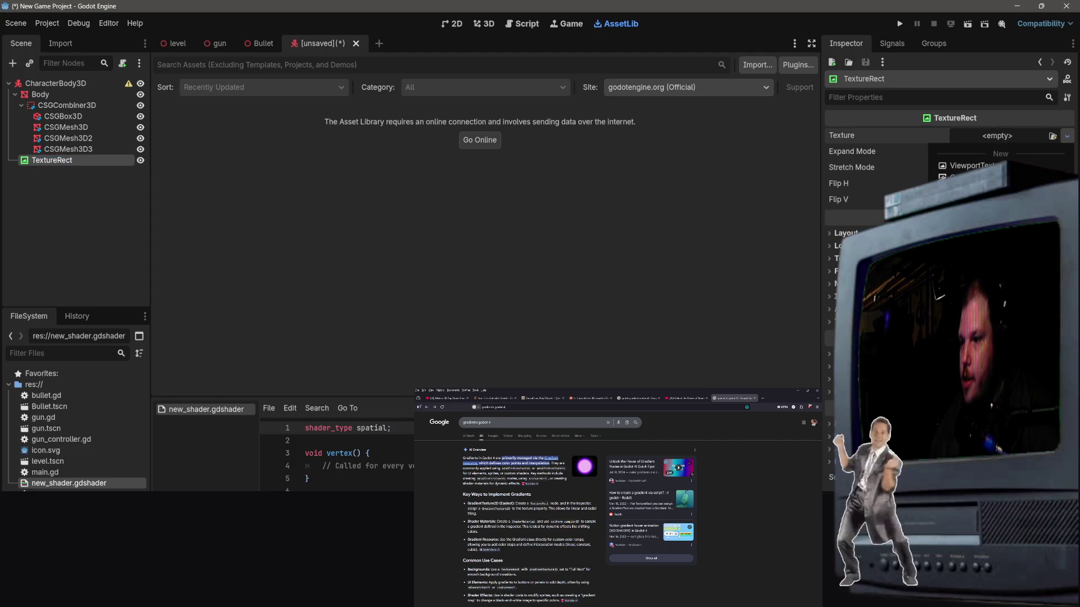
click(968, 267)
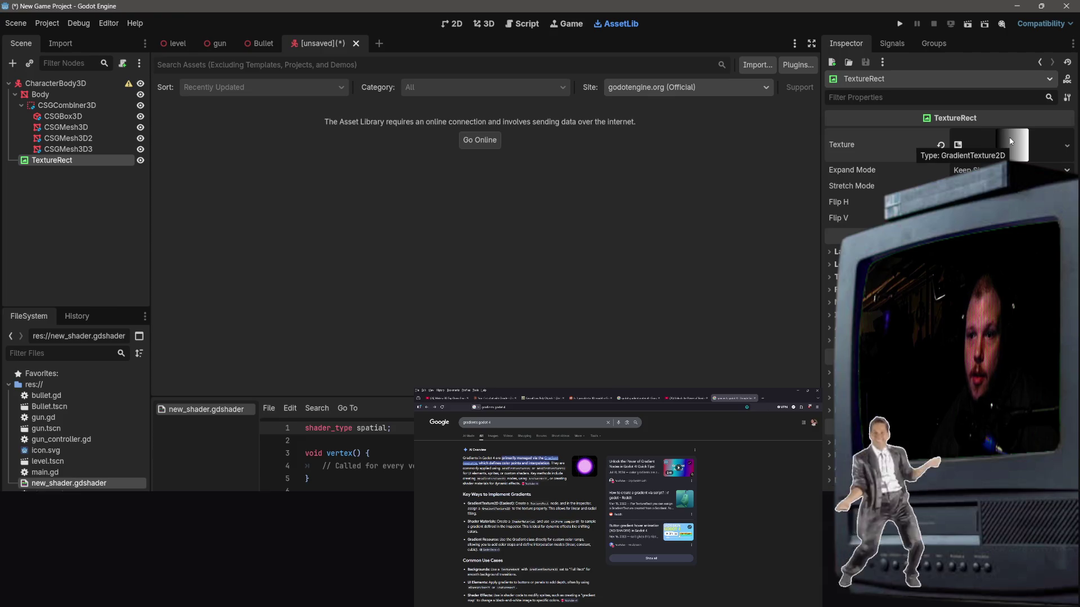
click(1011, 142)
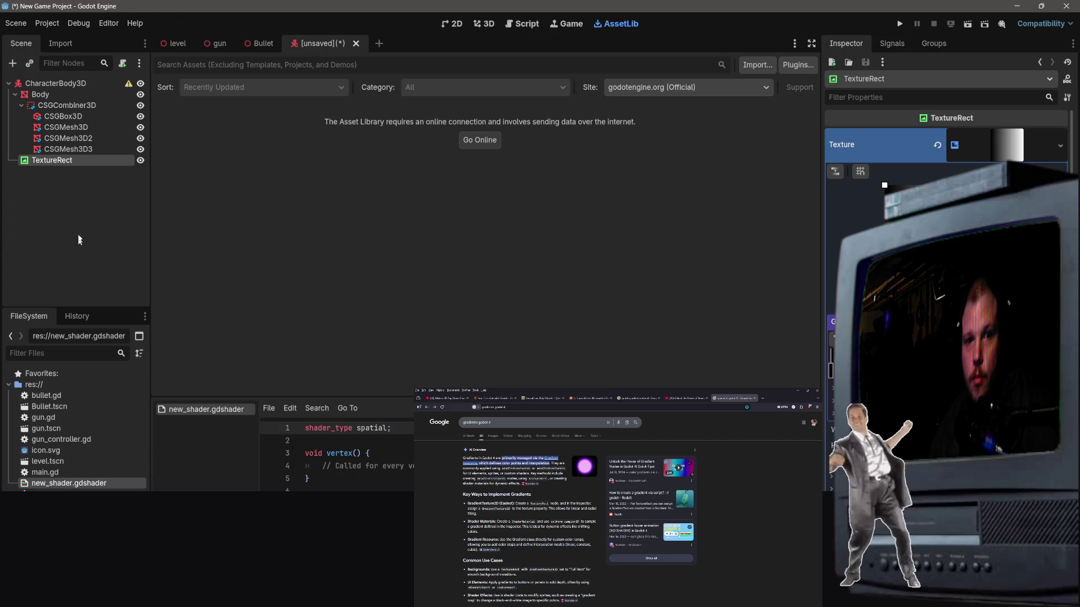
mouse_move(274, 45)
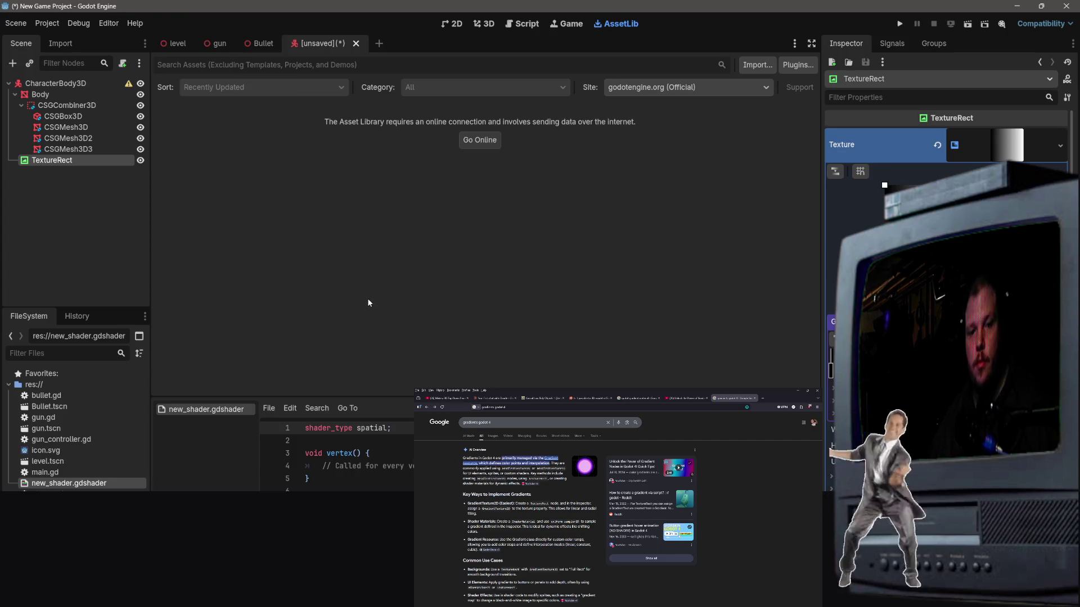
key(ctrl+s)
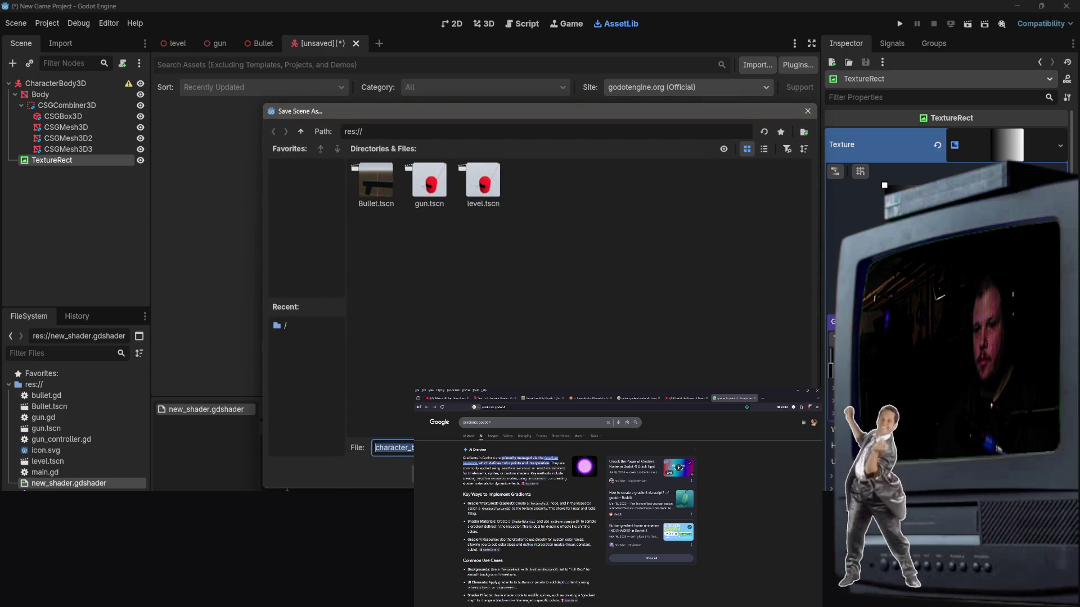
key(Escape)
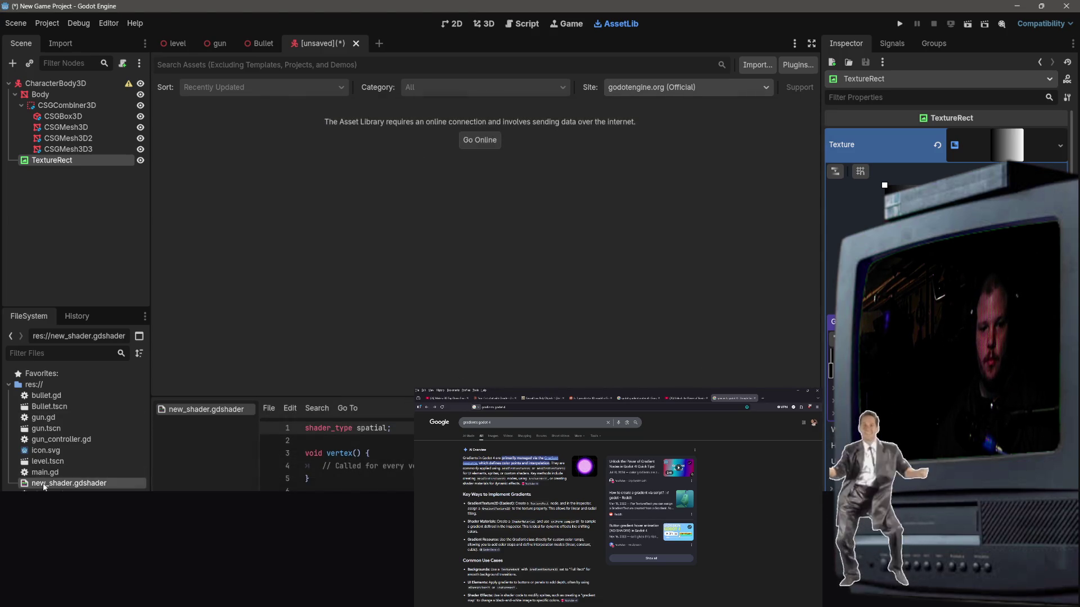
click(45, 149)
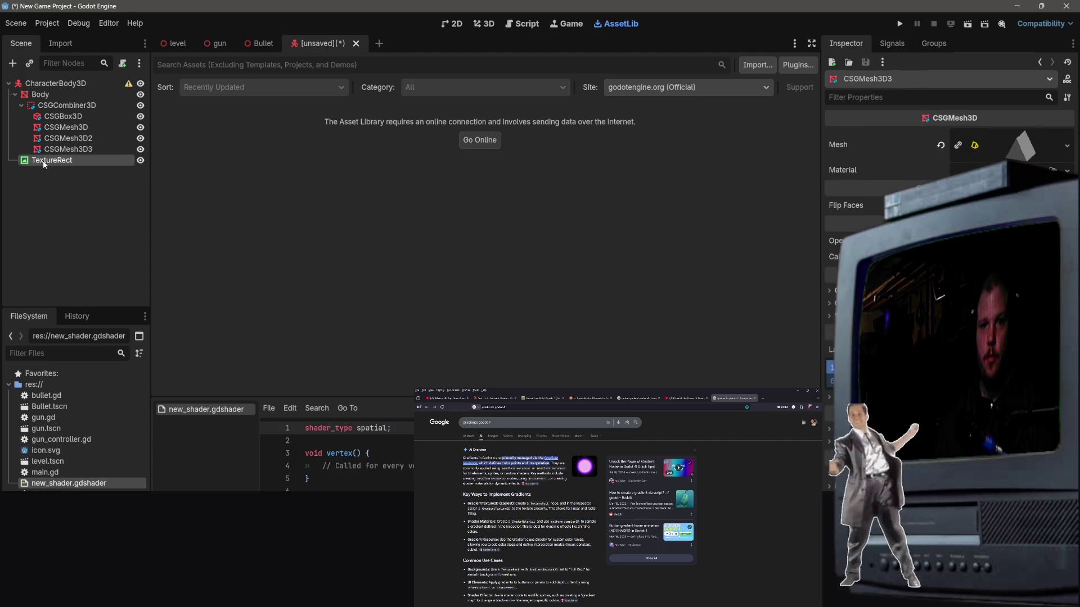
click(44, 162)
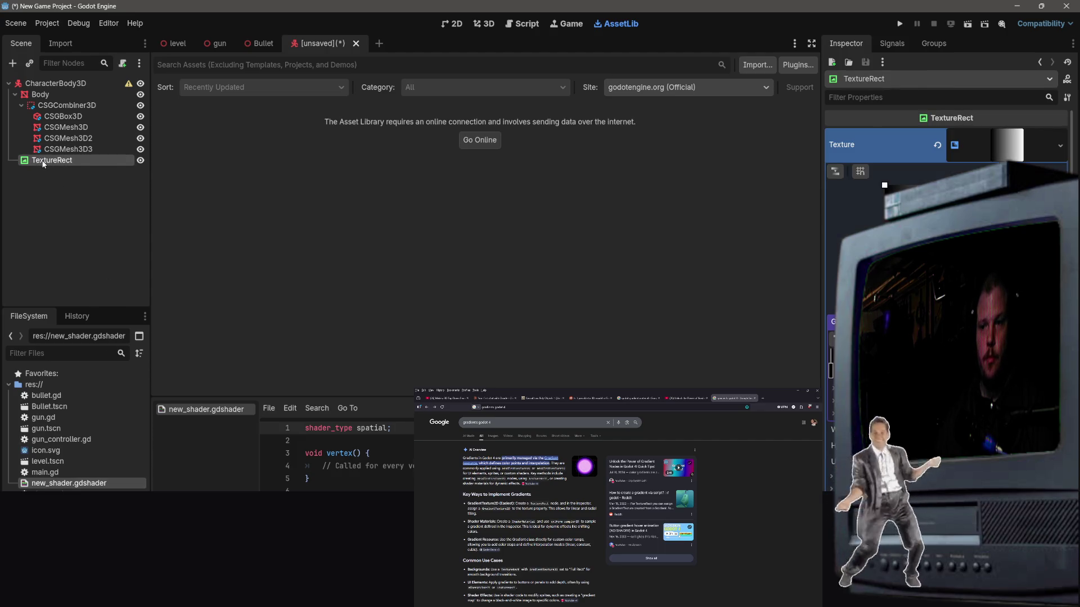
click(955, 145)
click(954, 145)
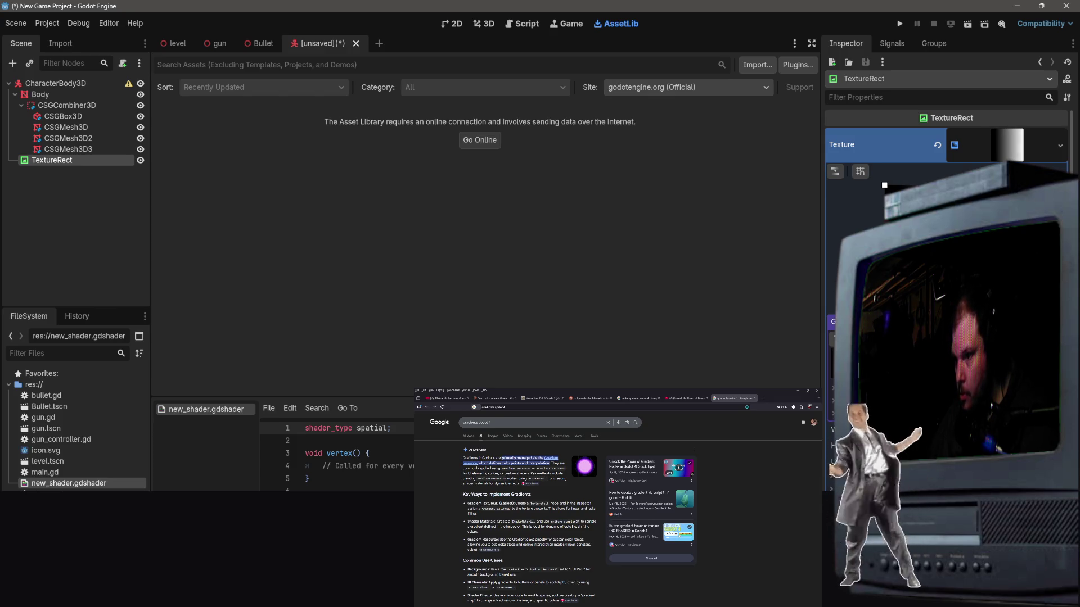
scroll(944, 225, down, 2)
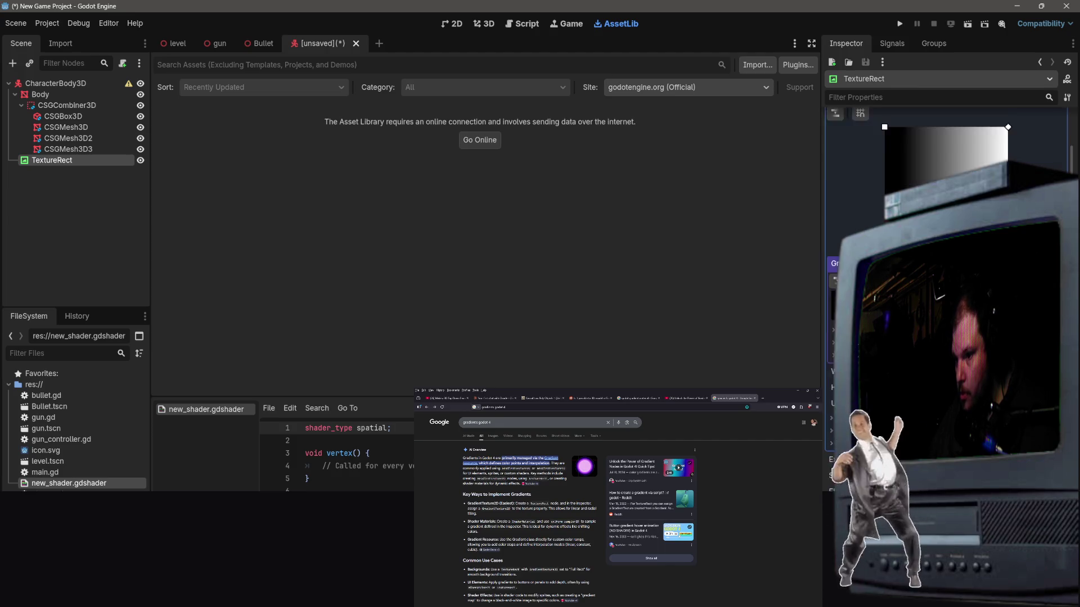
click(1001, 147)
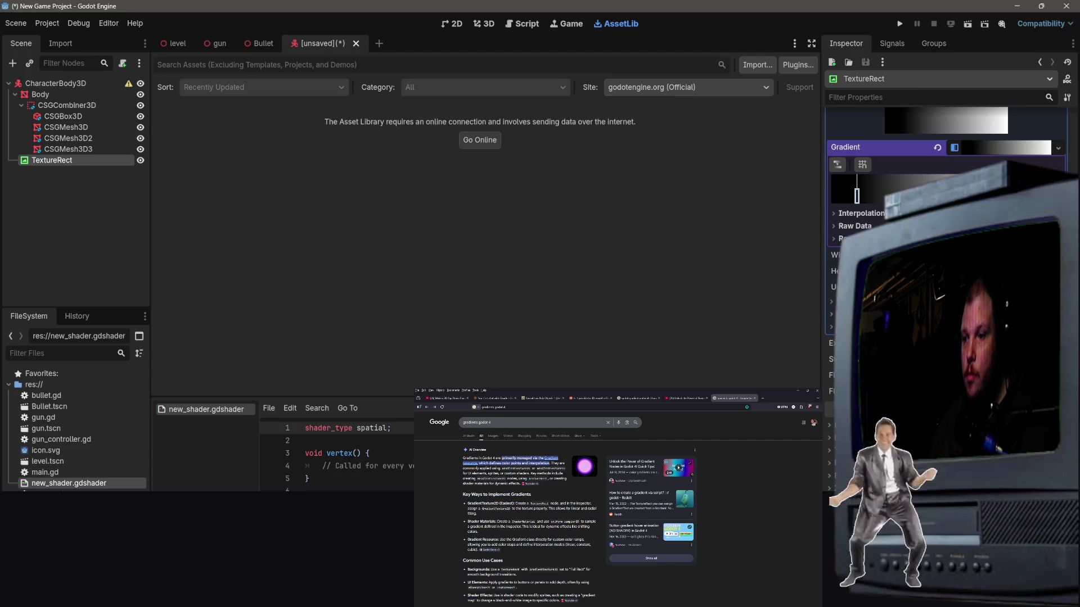
scroll(945, 197, down, 3)
scroll(945, 197, up, 5)
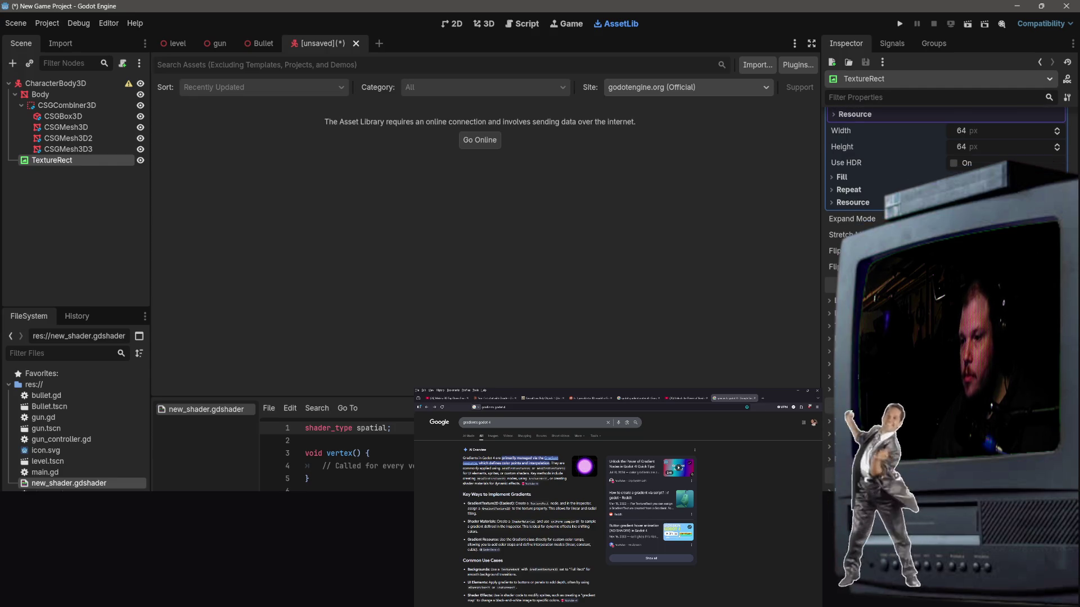
Step: Select the CSGBox3D visor node and scroll through its Inspector properties
click(63, 117)
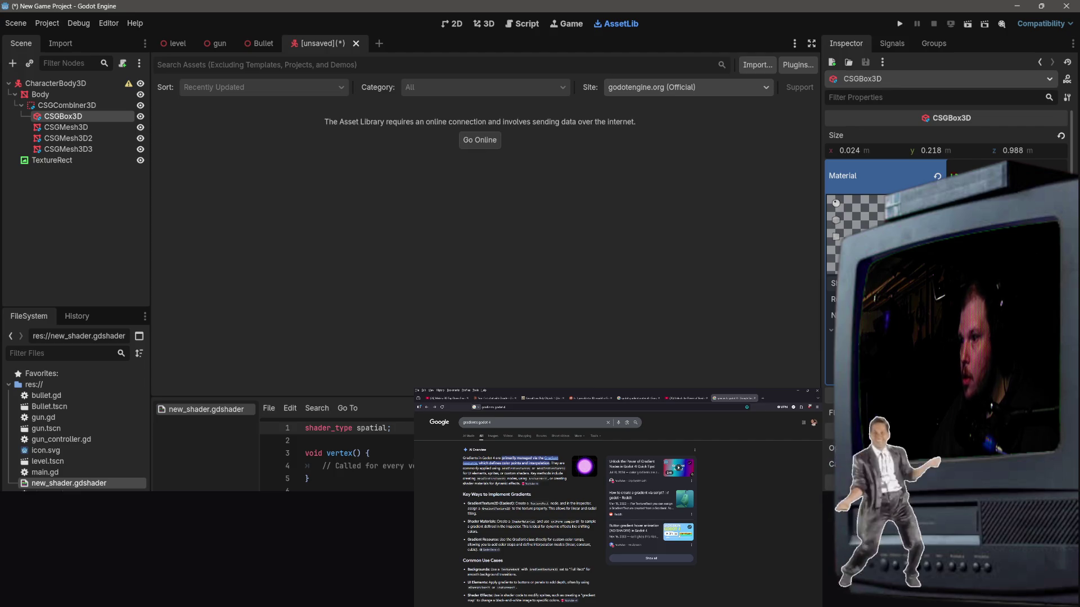
scroll(945, 225, down, 1)
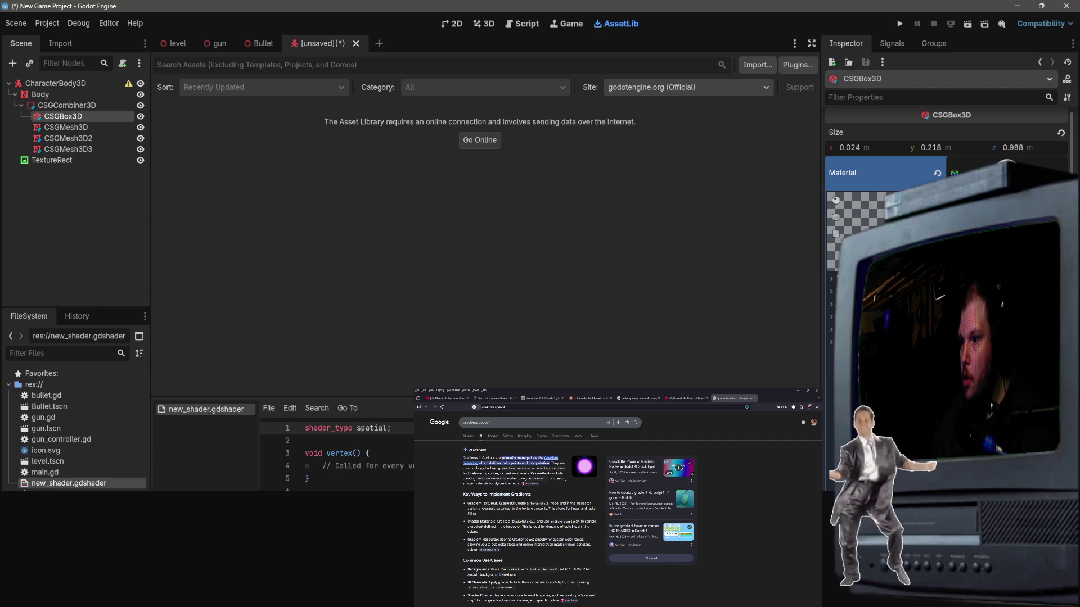
scroll(944, 225, down, 5)
scroll(945, 225, up, 6)
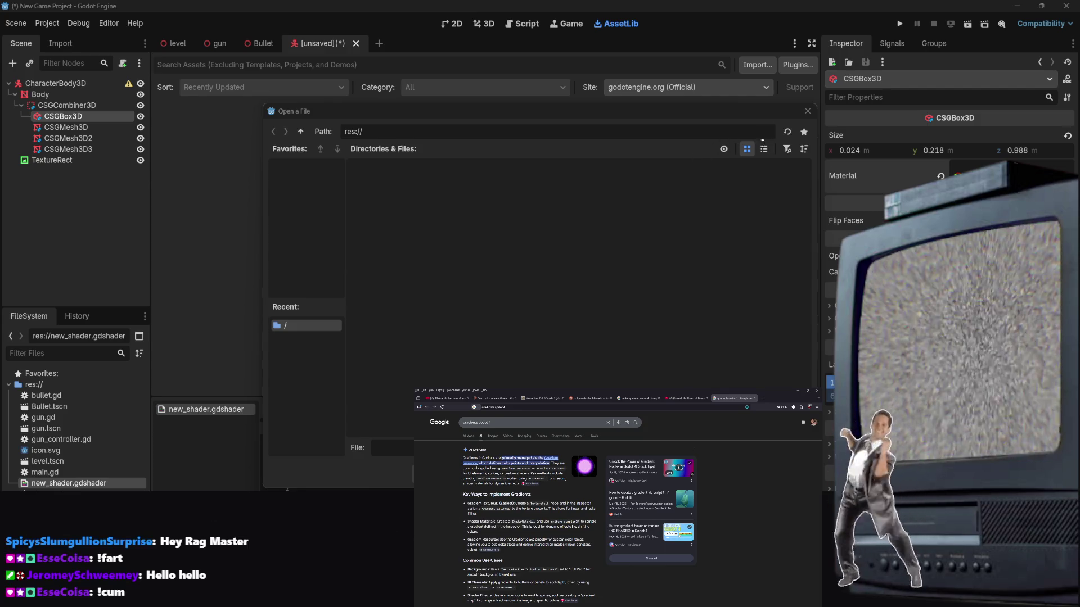
Step: Cancel the Open a File dialog without loading anything, then reselect the CharacterBody3D root node
click(808, 110)
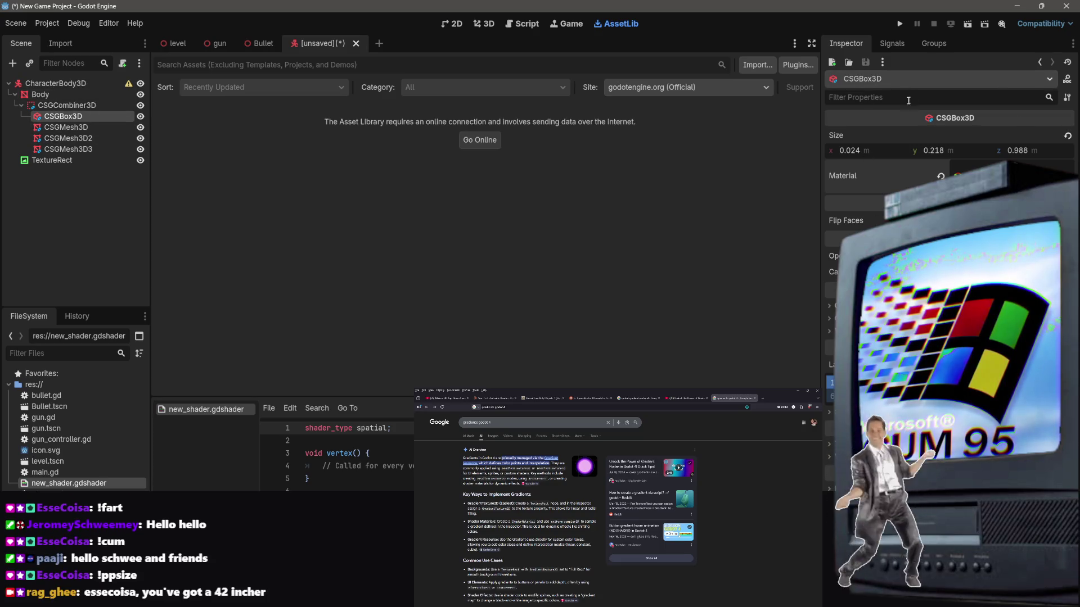
click(908, 97)
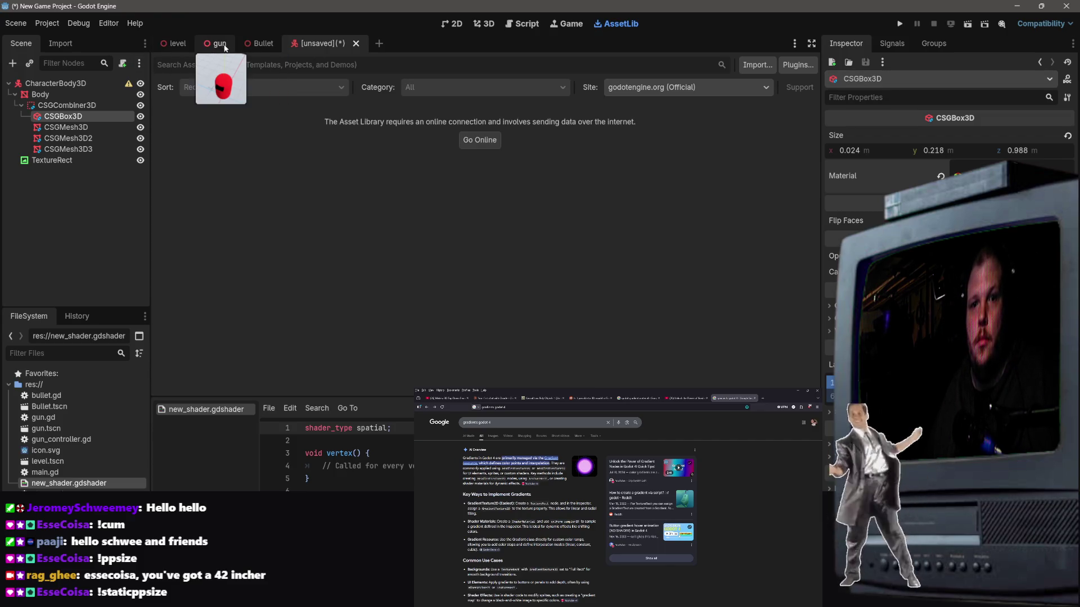
click(86, 79)
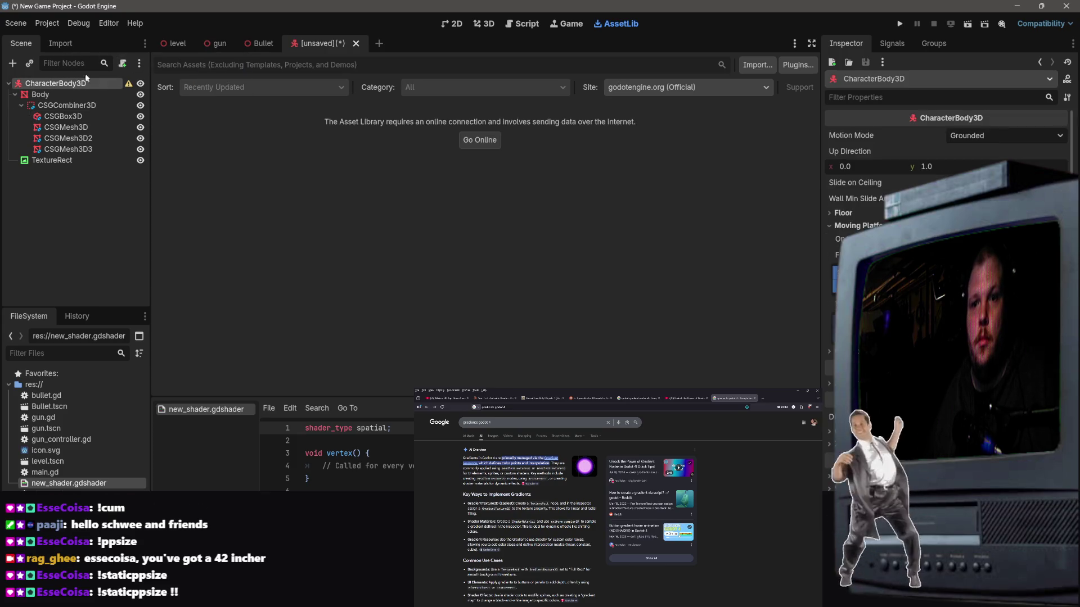
Step: Switch to the 3D view, select the white CSGBox3D visor, and expand its Material property
click(479, 24)
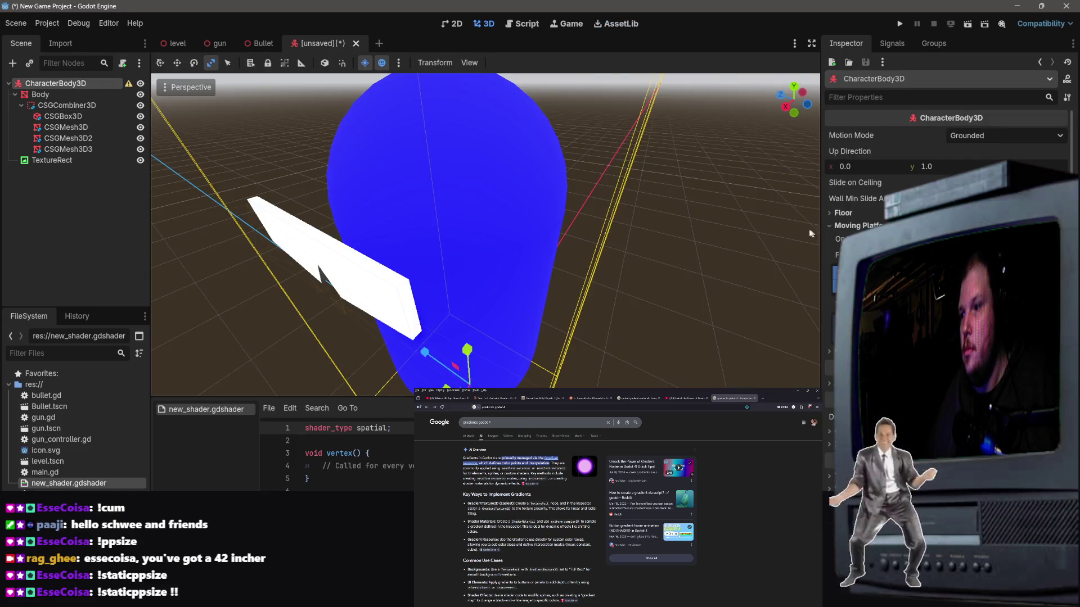
click(376, 266)
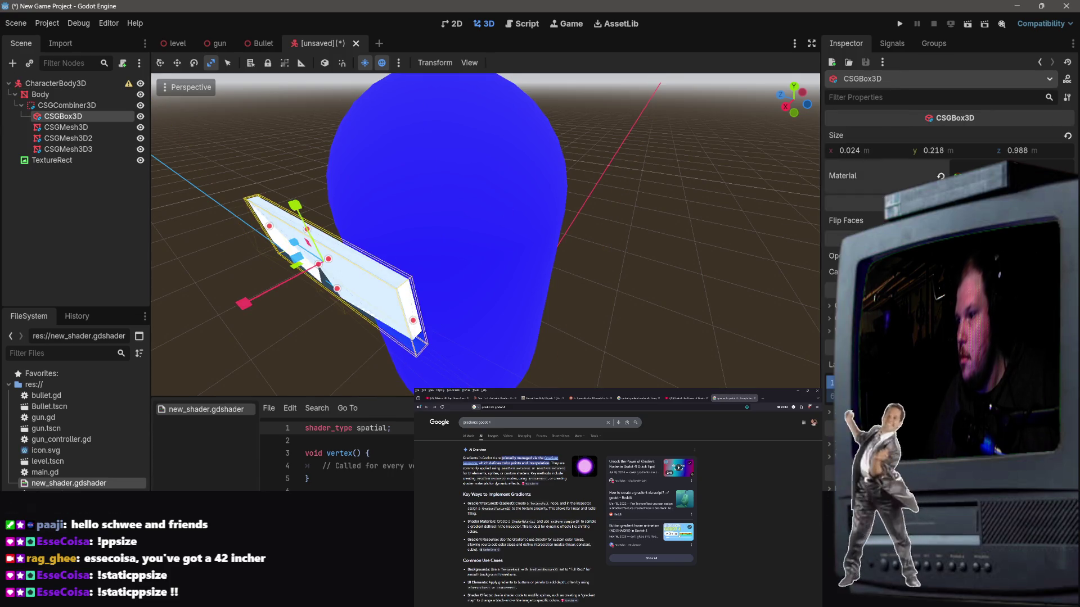
click(1001, 176)
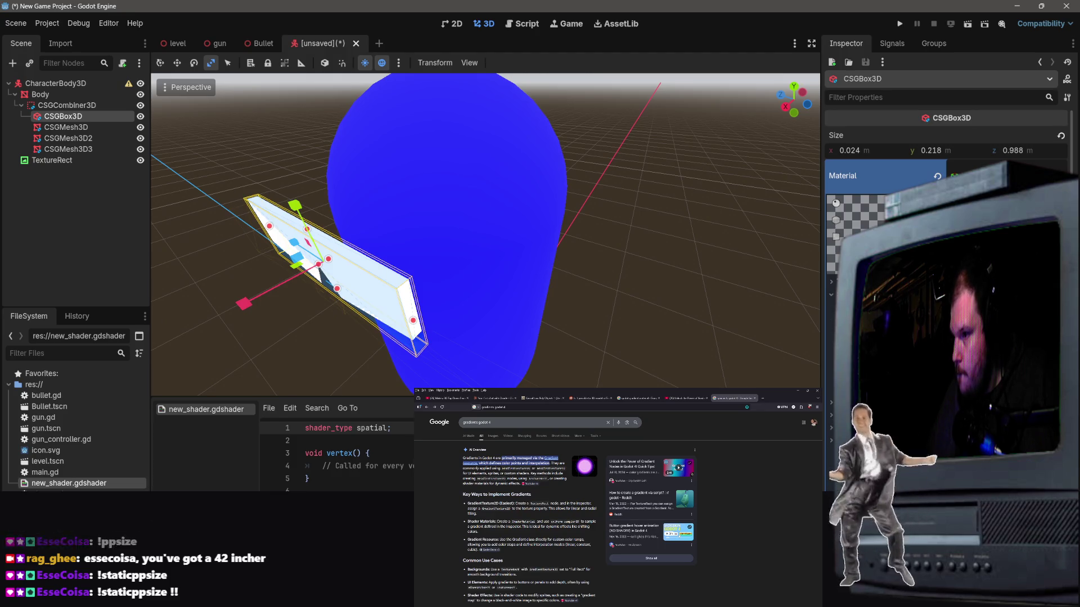
click(1001, 175)
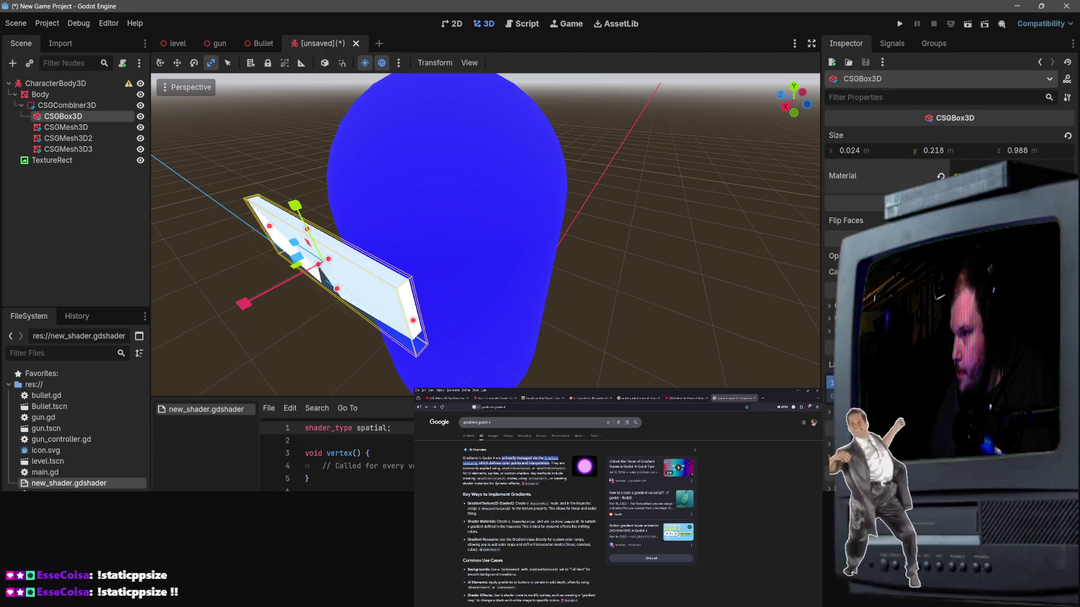
click(1001, 175)
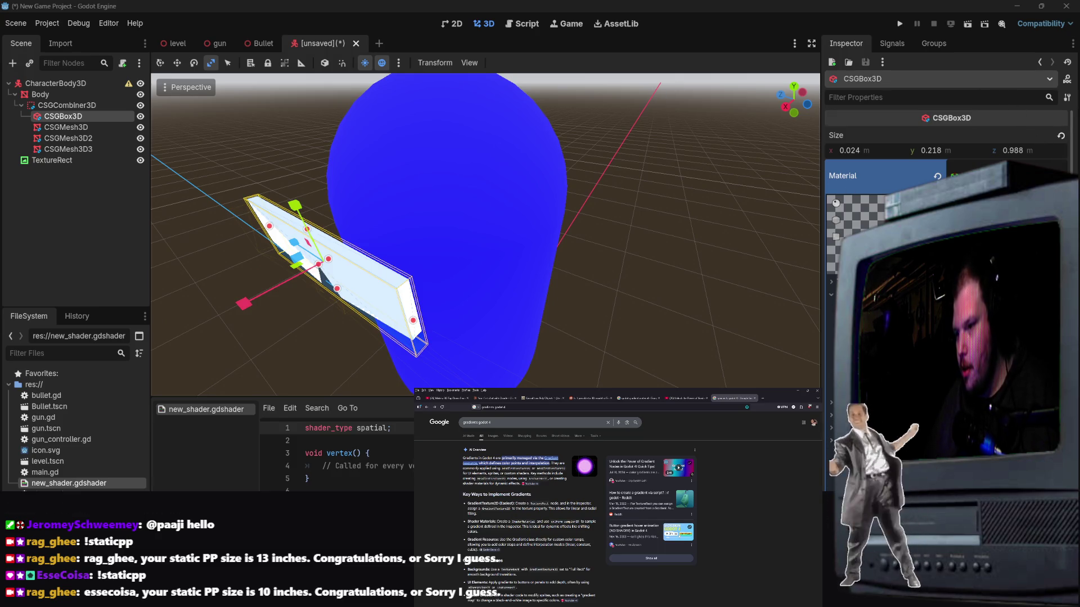
Step: Expand the visor's material preview, then collapse it to show the 0.024 × 0.218 × 0.988 box size
scroll(790, 328, down, 5)
scroll(614, 274, up, 2)
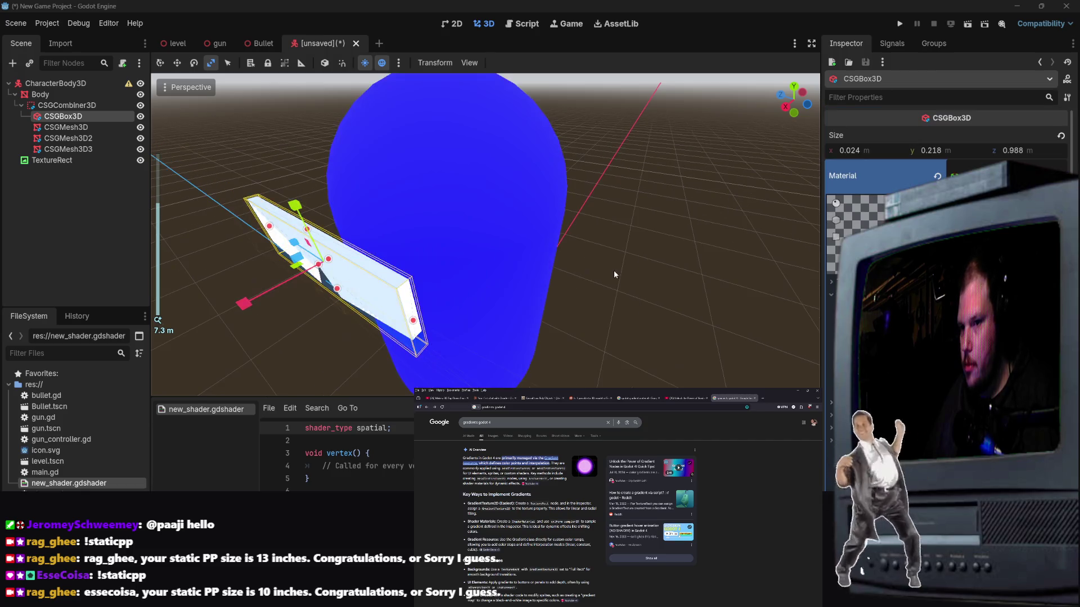
scroll(950, 191, down, 2)
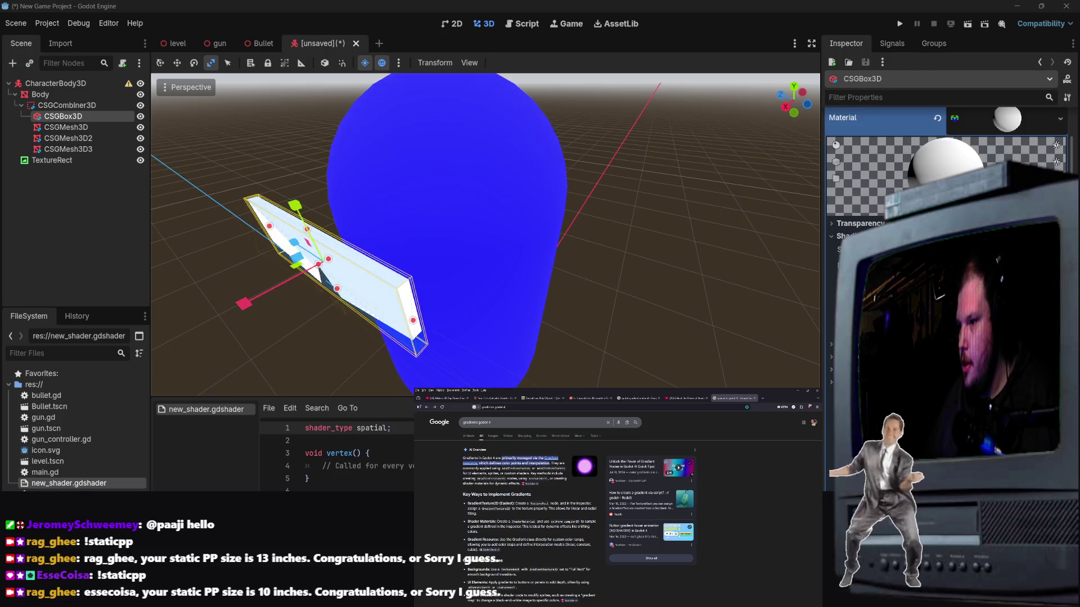
click(855, 344)
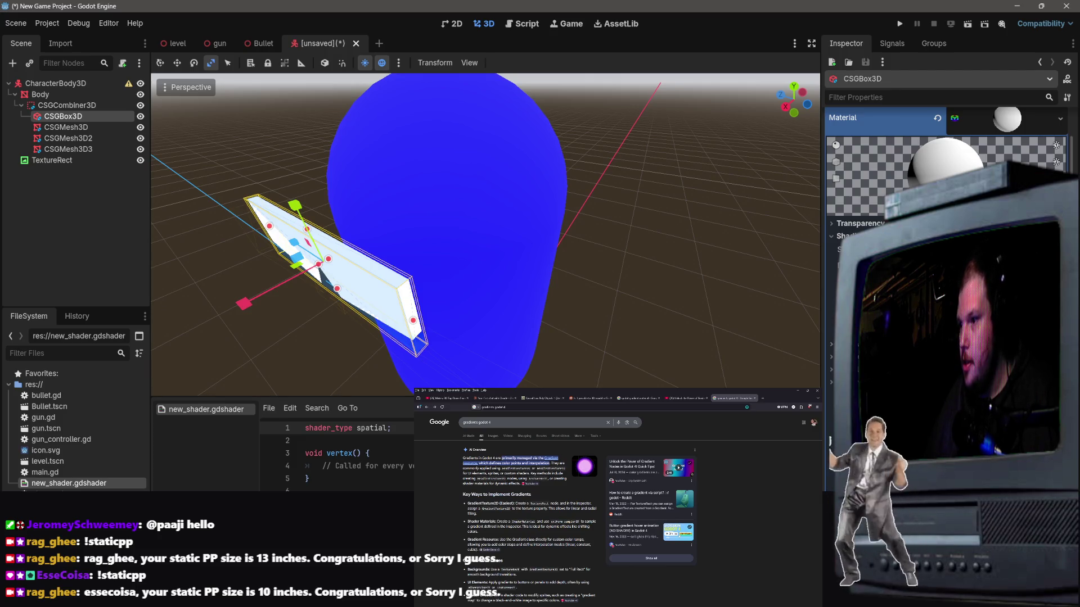
click(1010, 119)
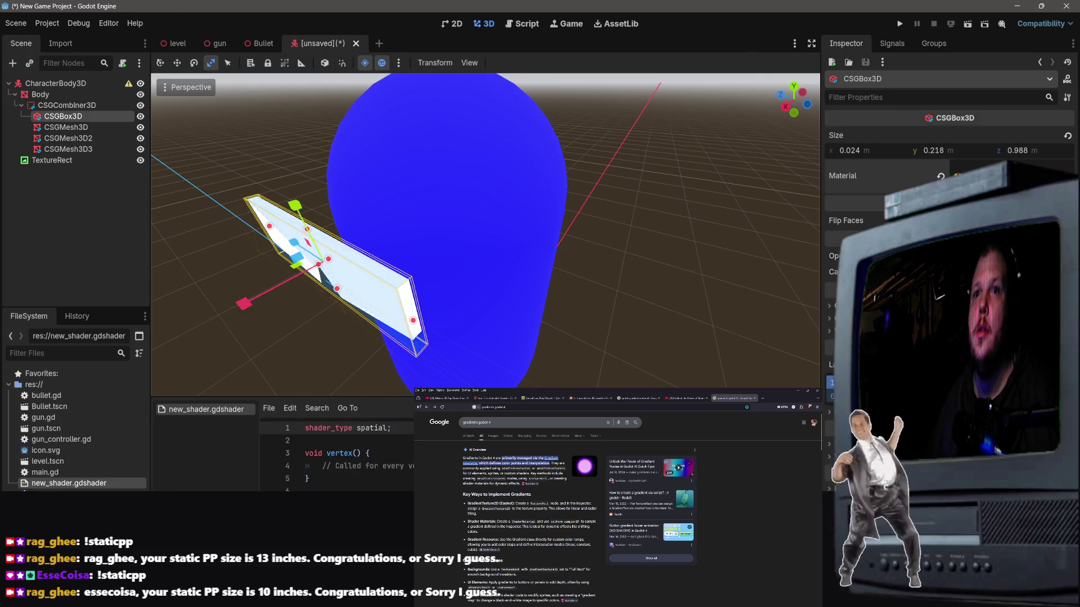
scroll(618, 506, down, 3)
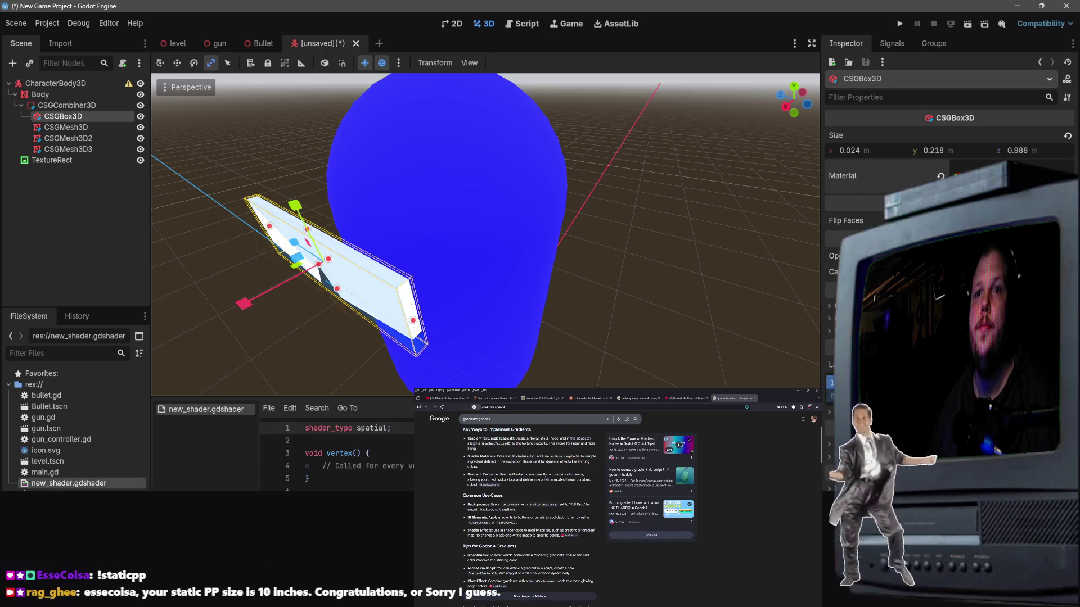
scroll(599, 510, up, 3)
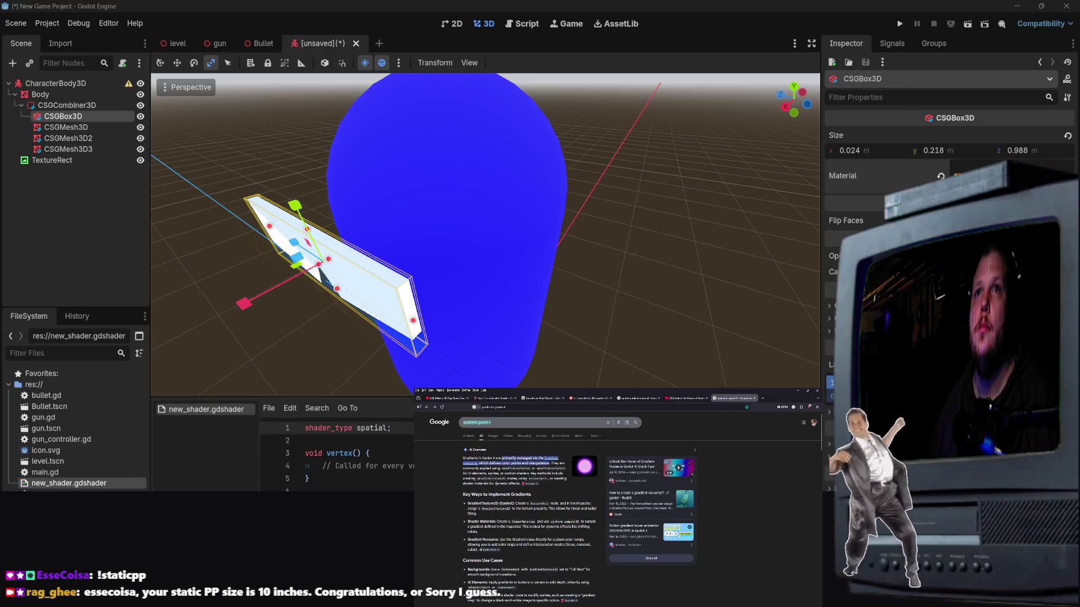
Step: Search Google for 'add texture to mesh godot' and open the textures and meshes tutorial video
click(534, 422)
text(assi)
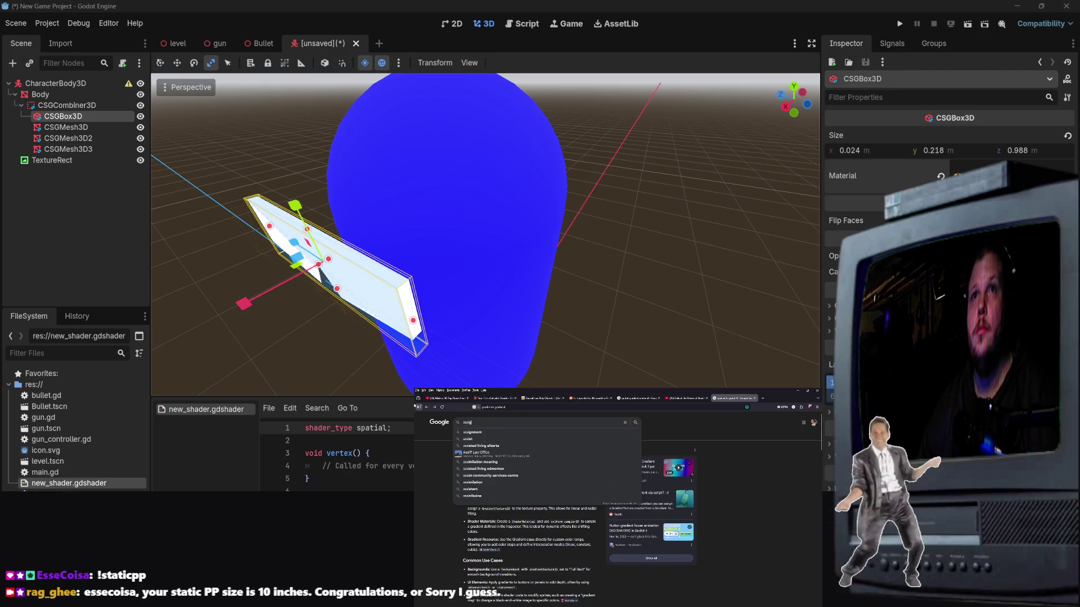
text(gning text)
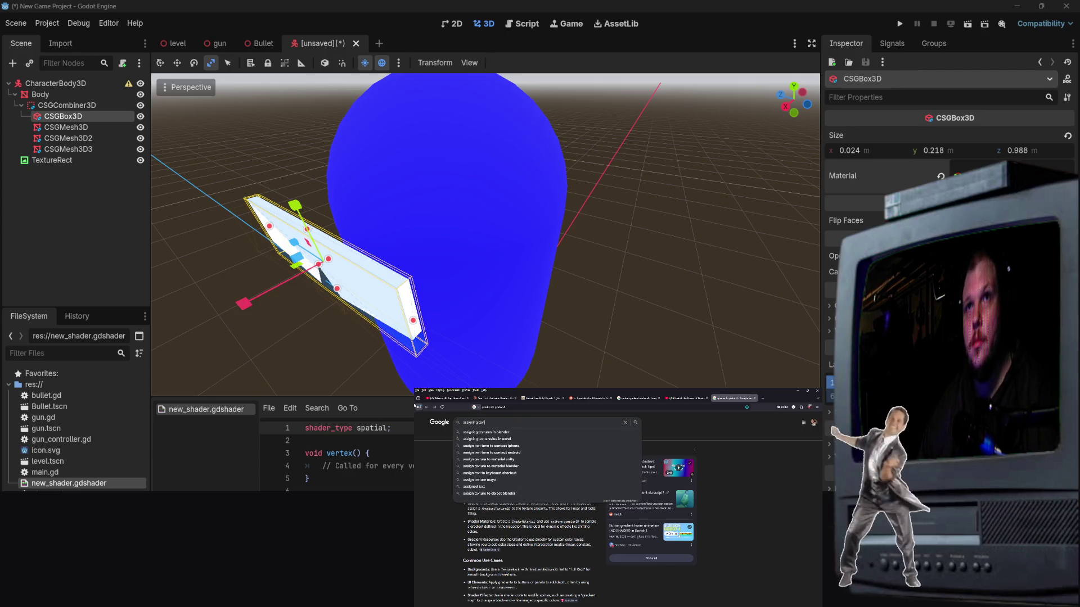
text(ure to)
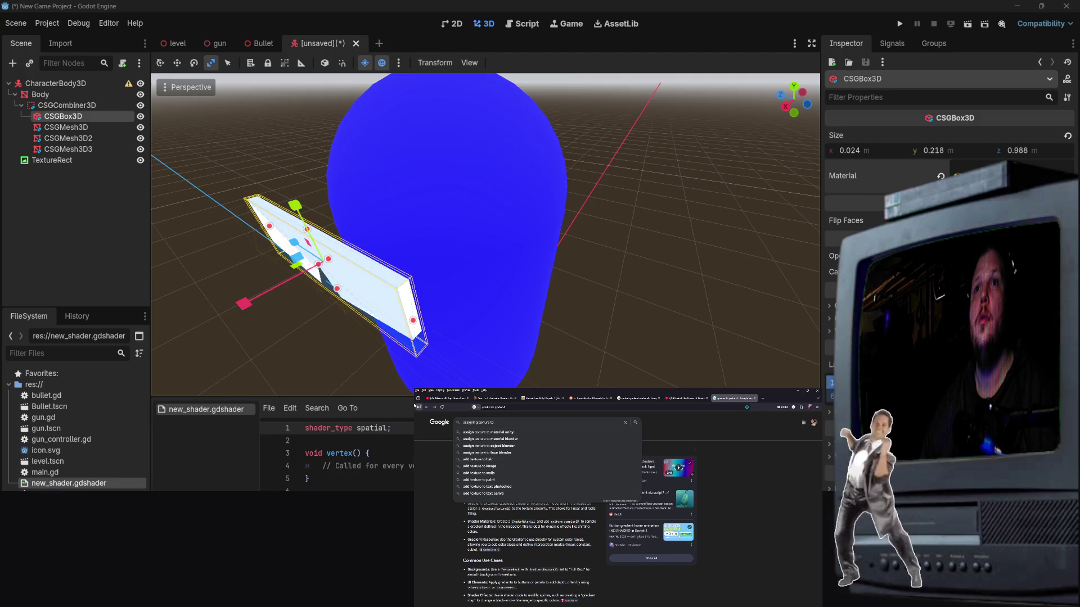
text( material)
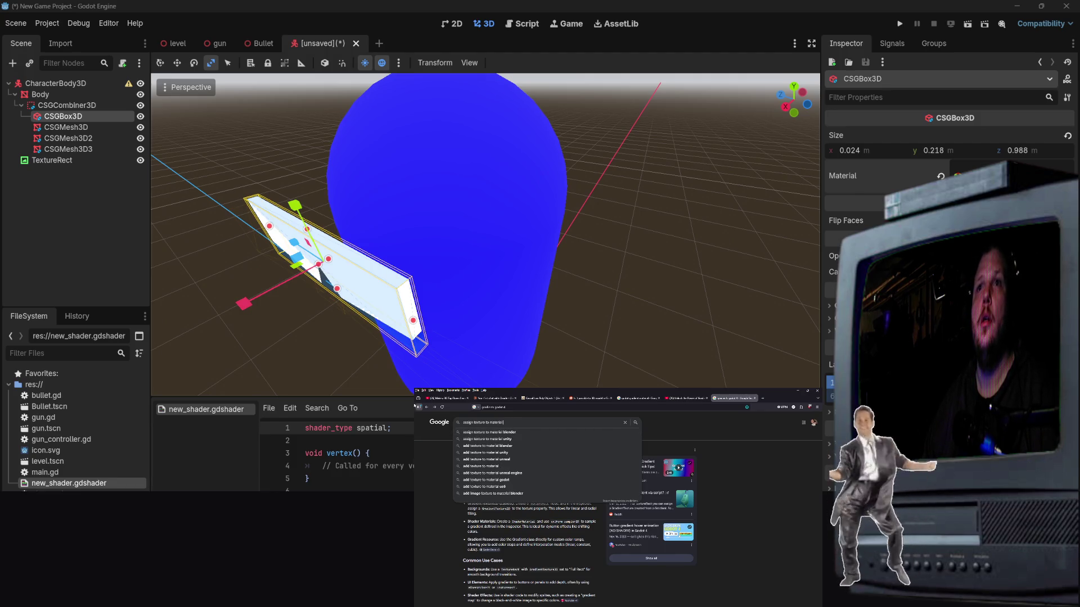
key(BackSpace)
key(BackSpace)
key(BackSpace)
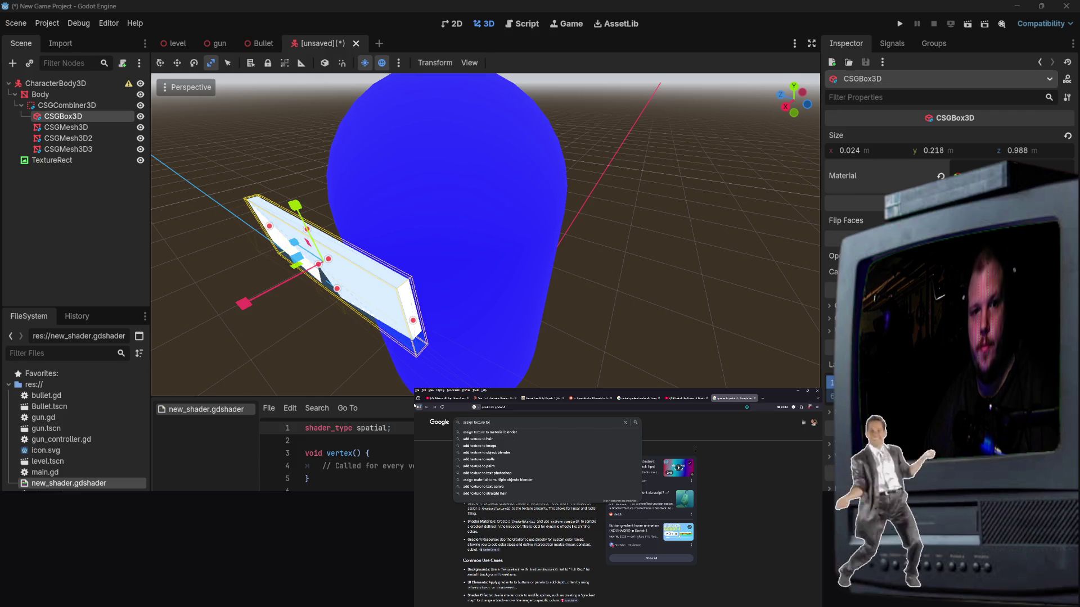
text(mesh)
key(Down)
key(Down)
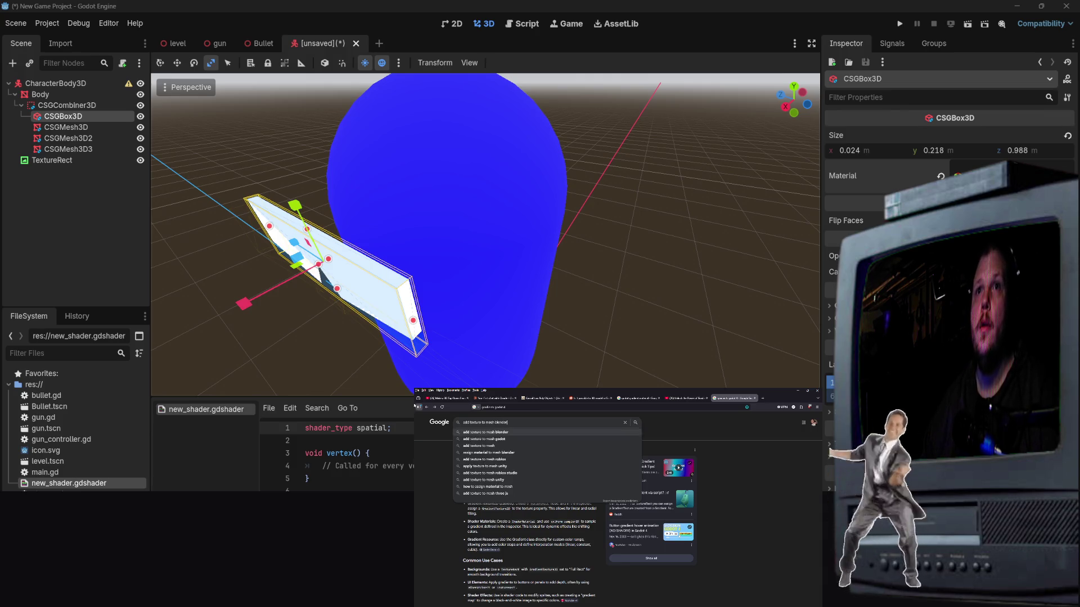
key(Return)
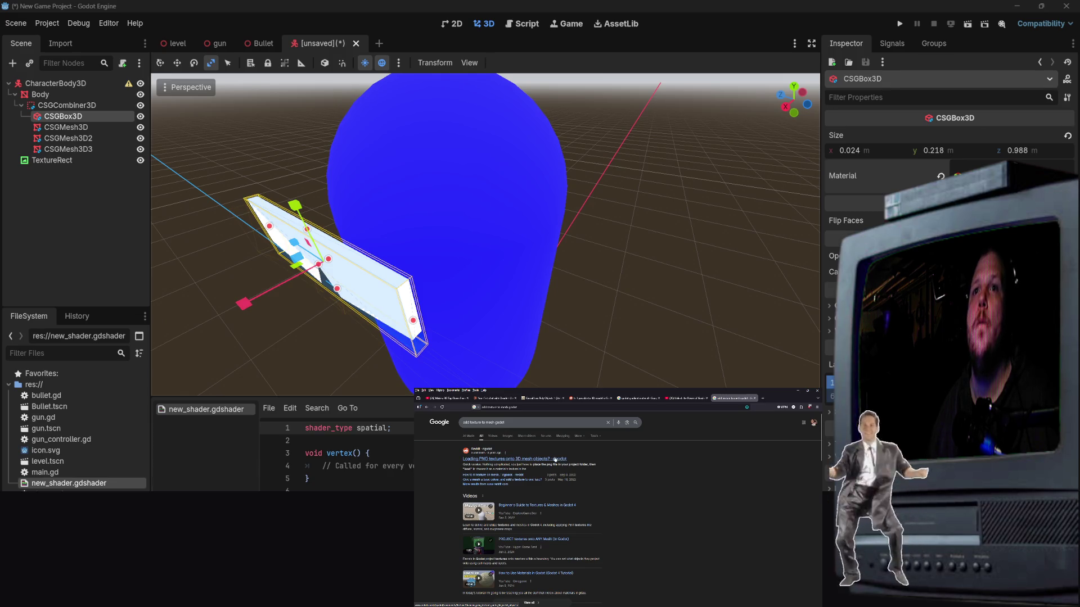
click(555, 460)
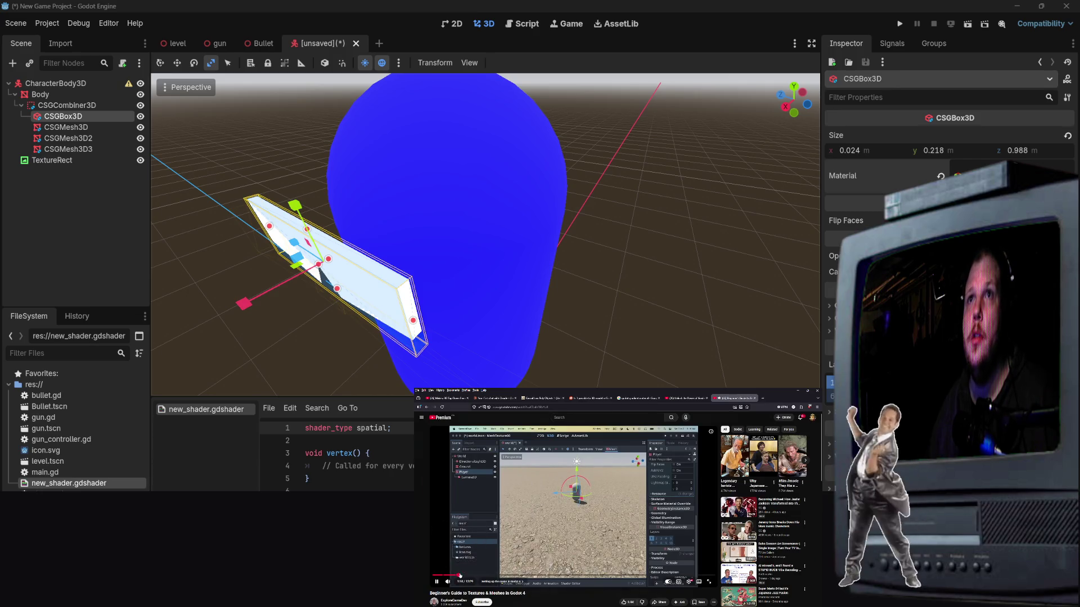
Step: Skip through the tutorial past its early Godot footage to the Poly Haven texture section
click(458, 575)
click(488, 575)
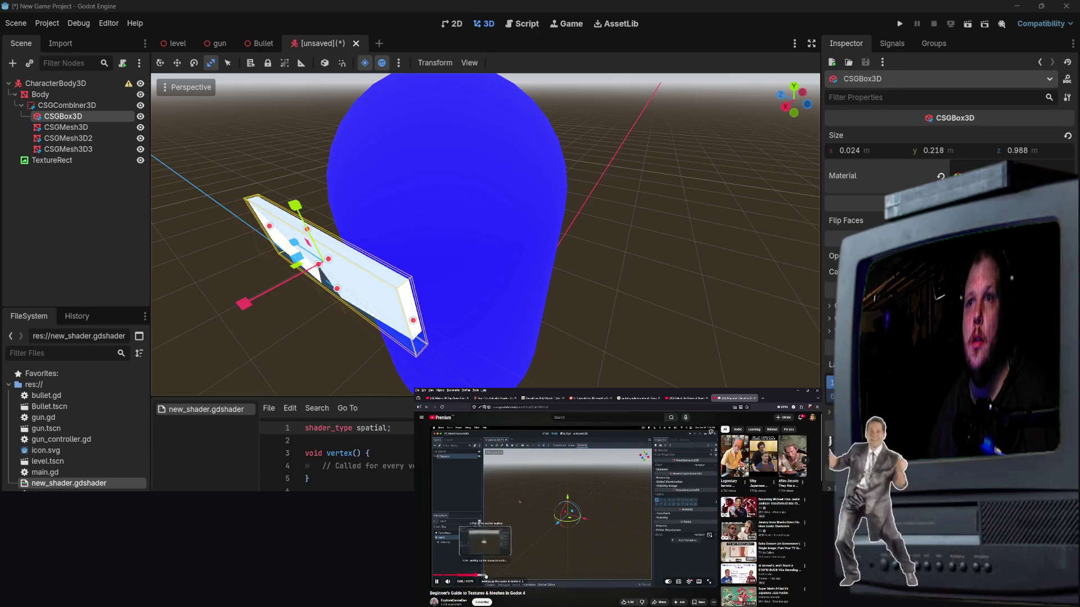
click(495, 576)
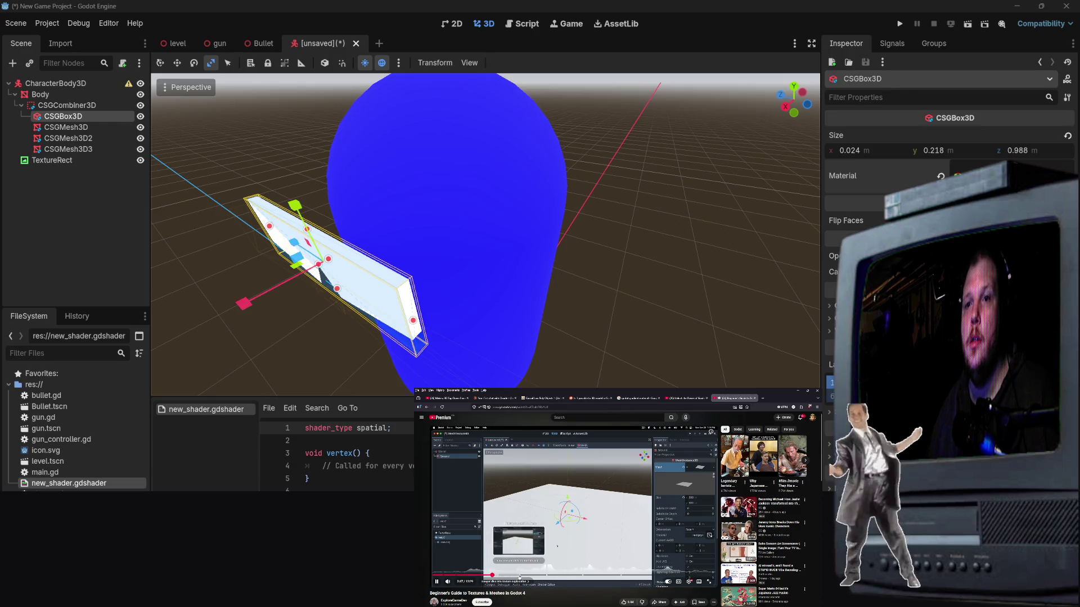
click(510, 577)
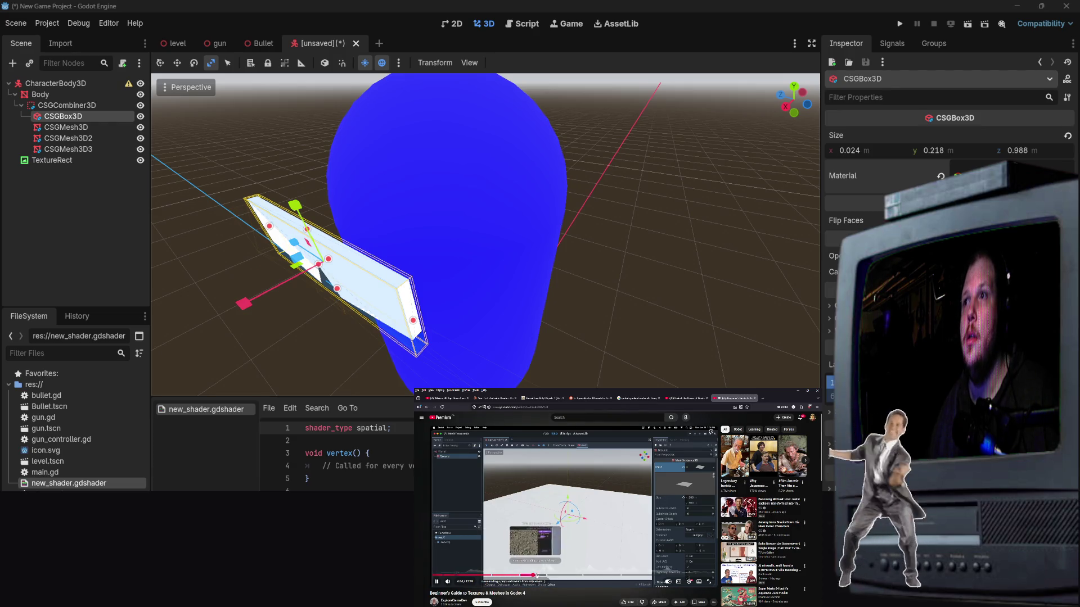
click(533, 576)
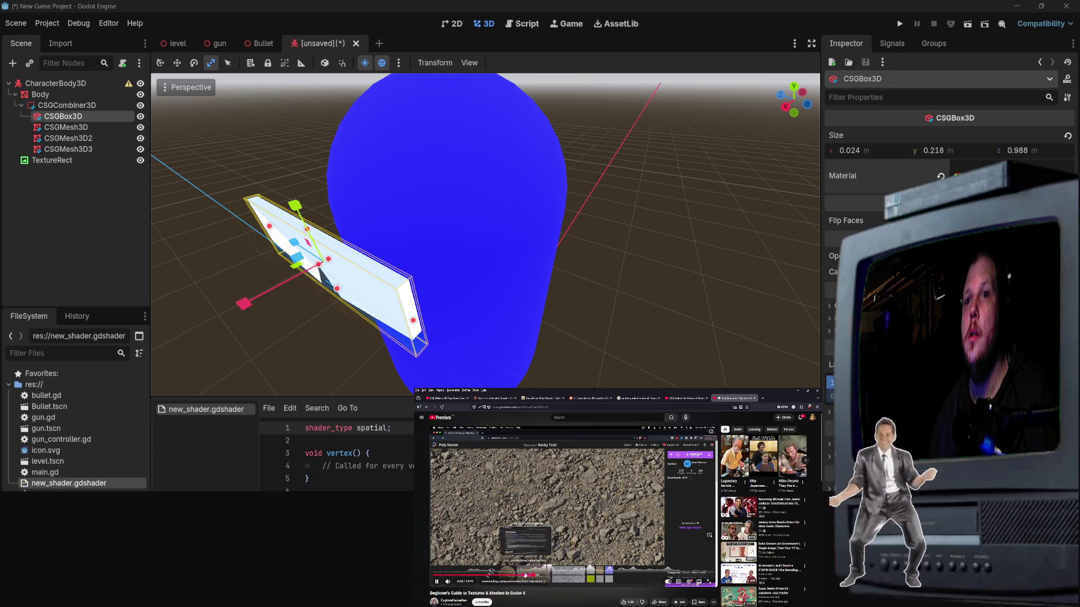
click(520, 577)
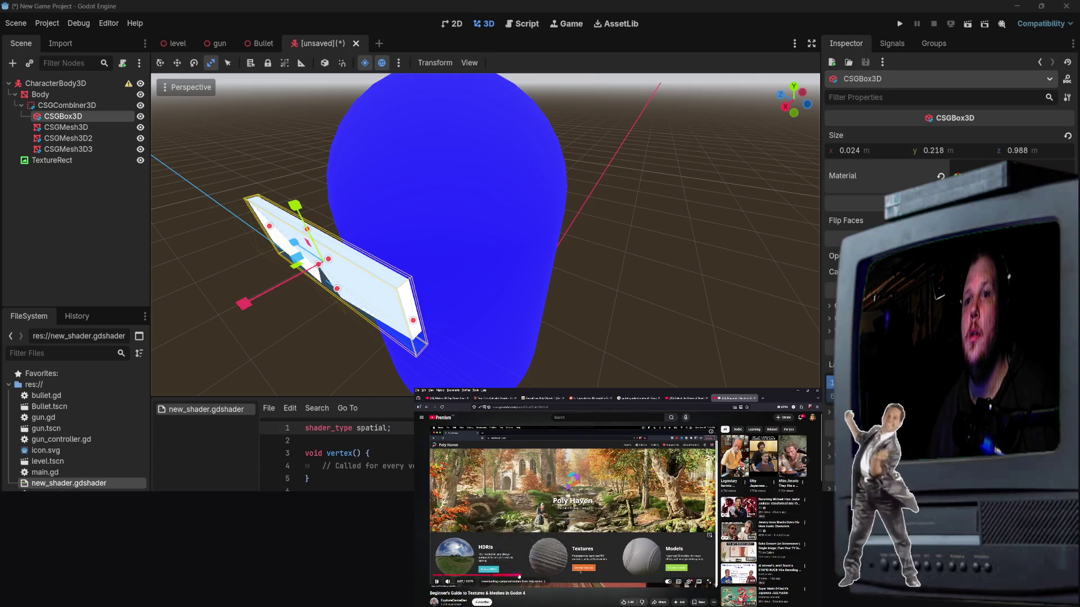
click(515, 576)
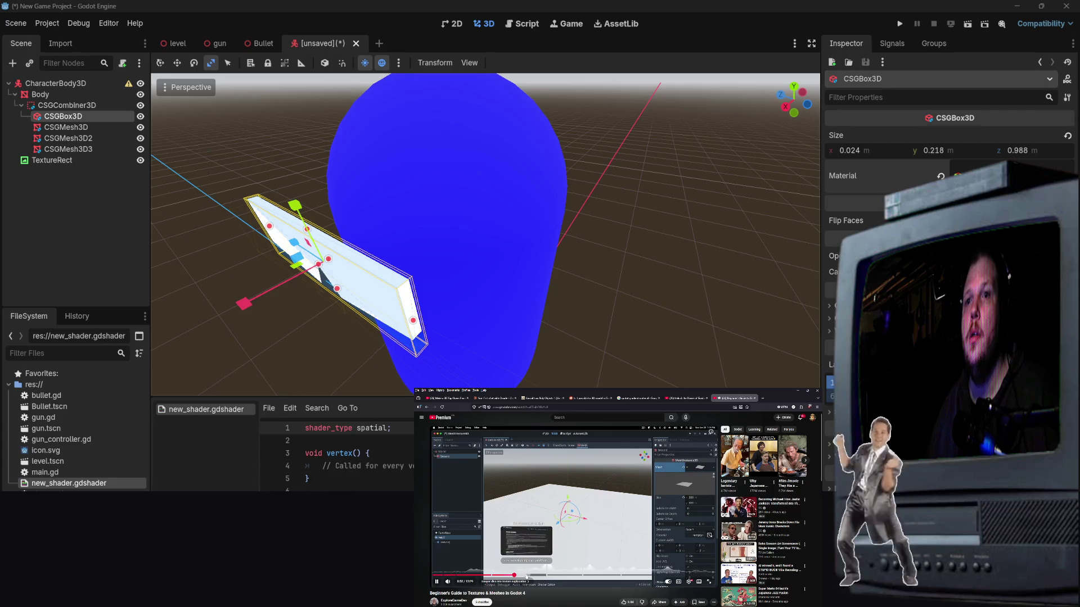
Step: Scrub past the Poly Haven Textures grid and Asset License parts to the Godot editor demo
drag(515, 576, 520, 574)
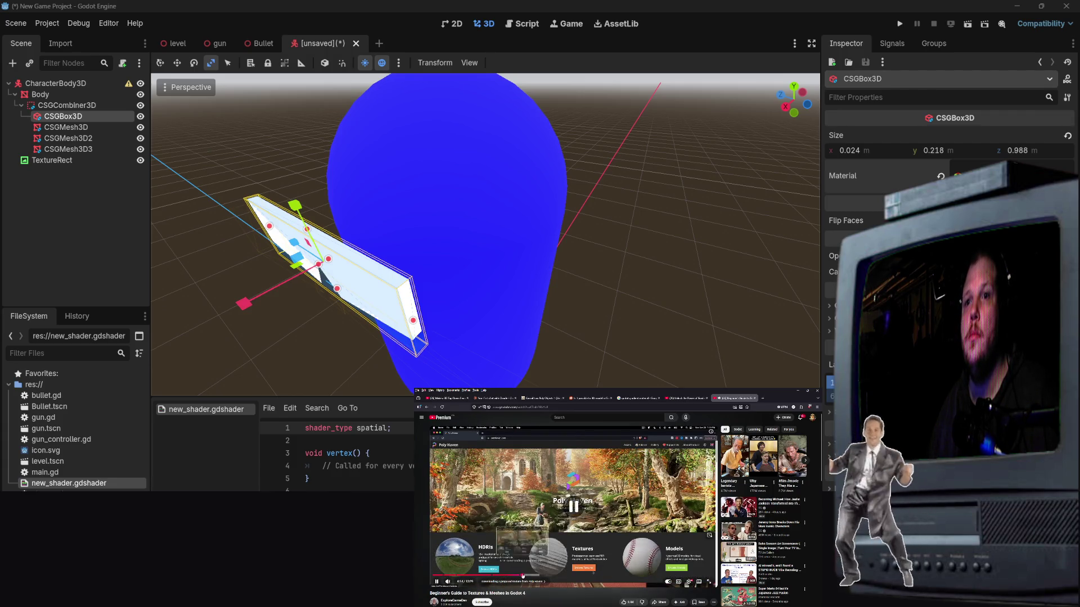
click(525, 576)
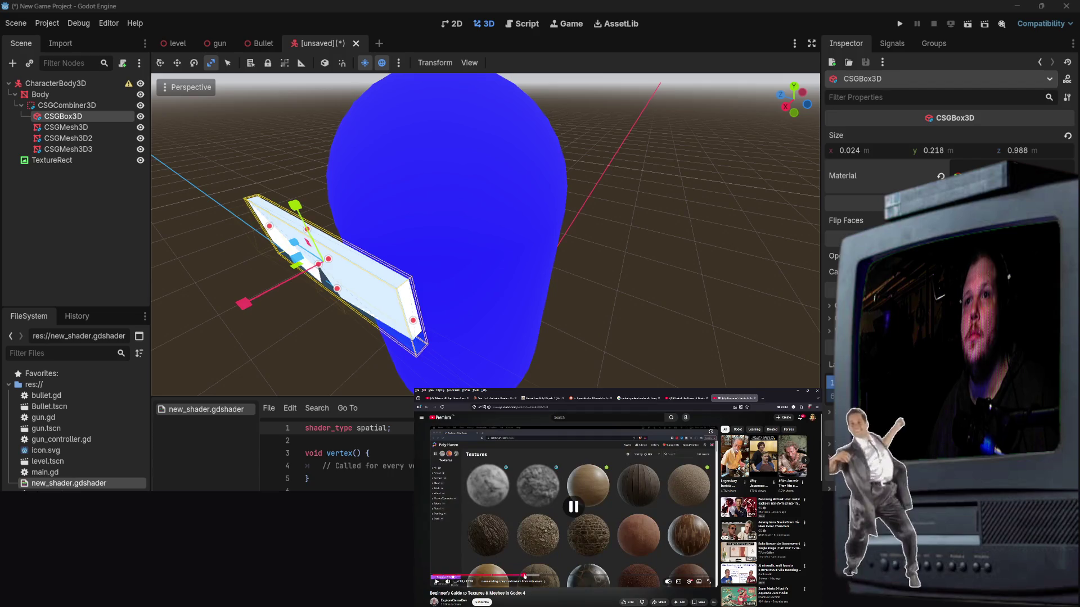
click(528, 554)
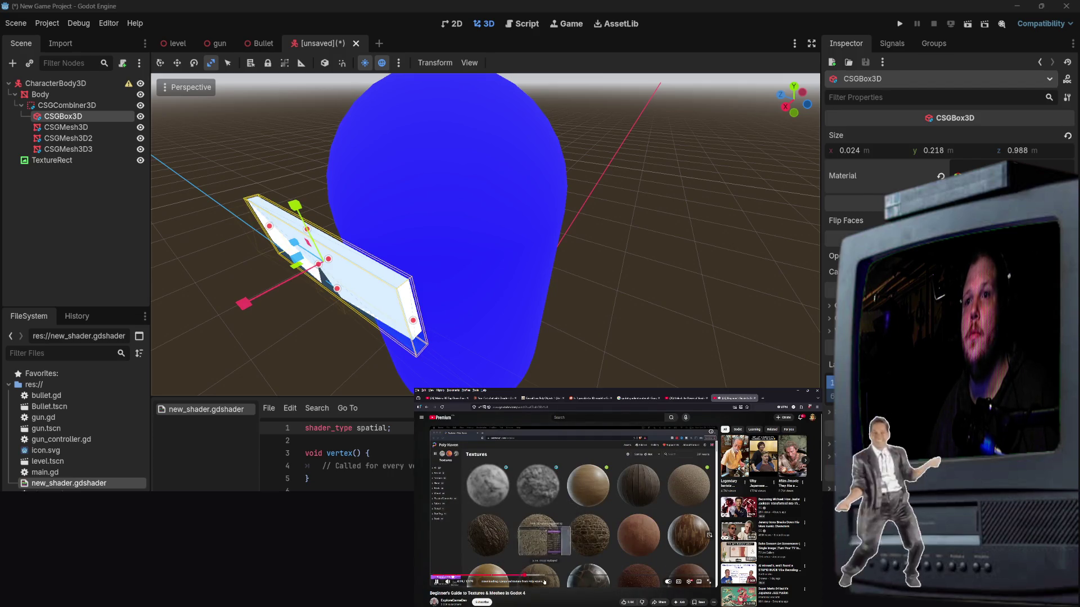
click(532, 575)
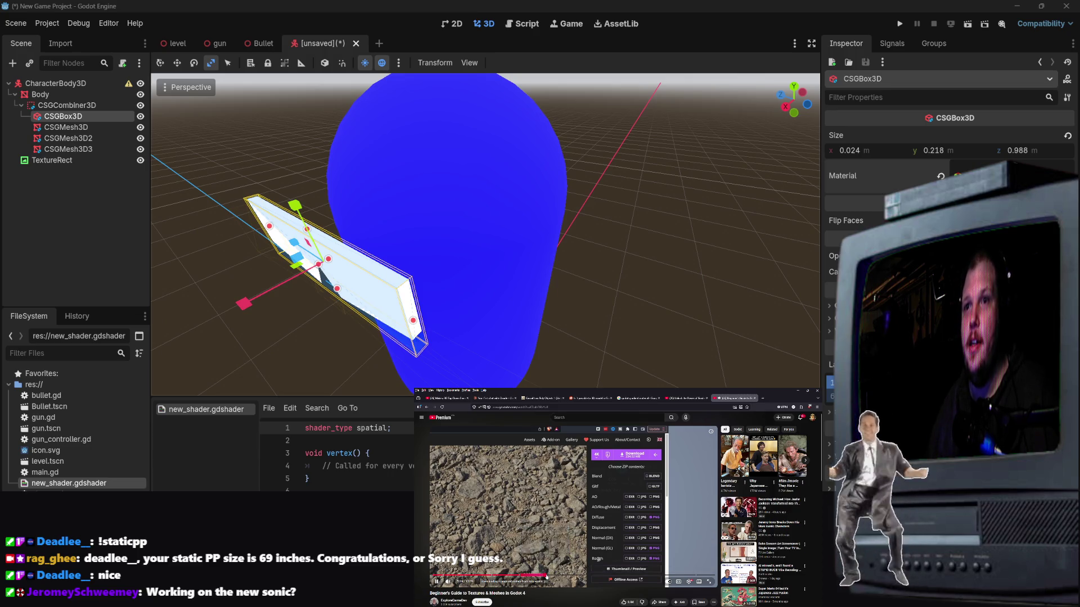
drag(544, 576, 556, 576)
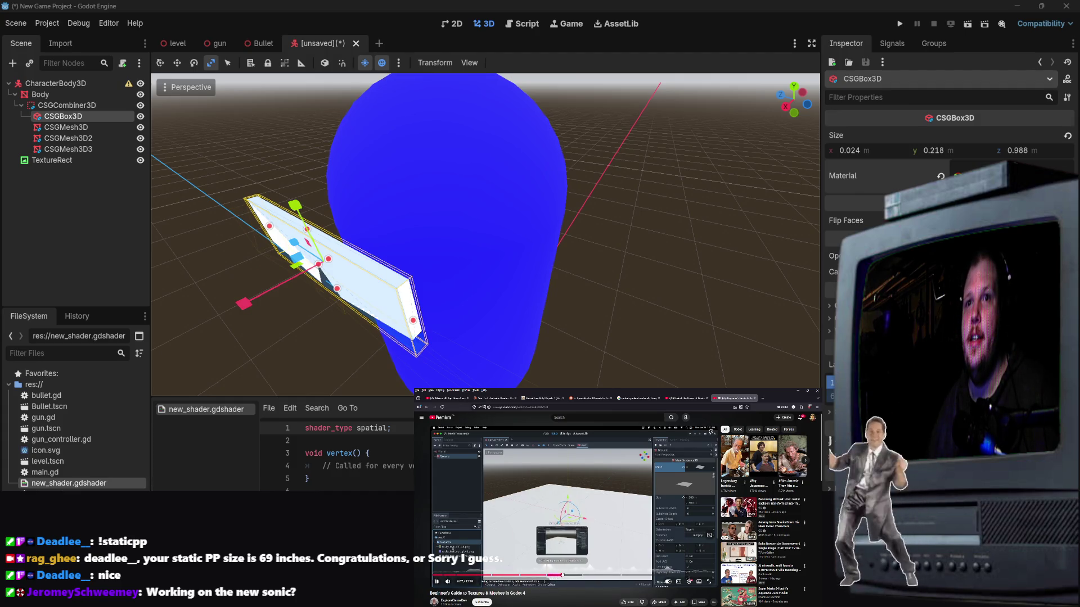
click(562, 574)
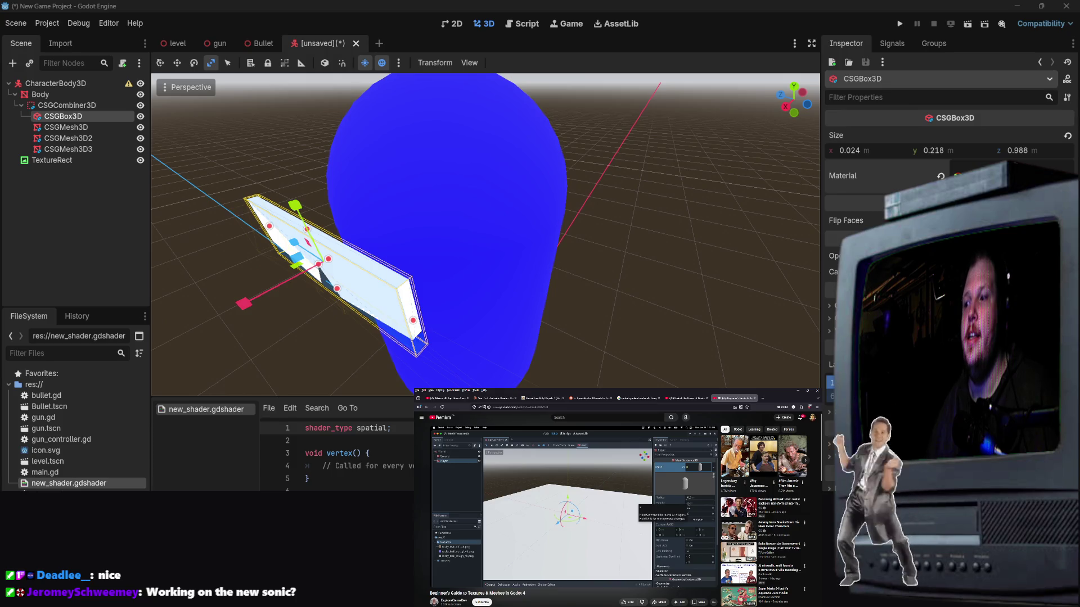
click(1001, 175)
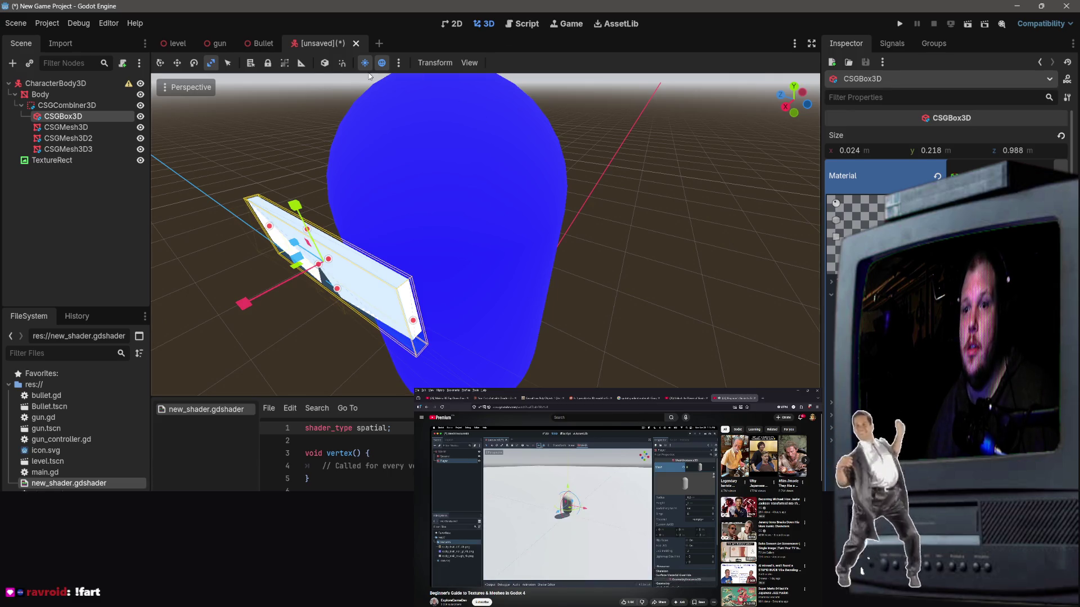
click(364, 64)
click(365, 64)
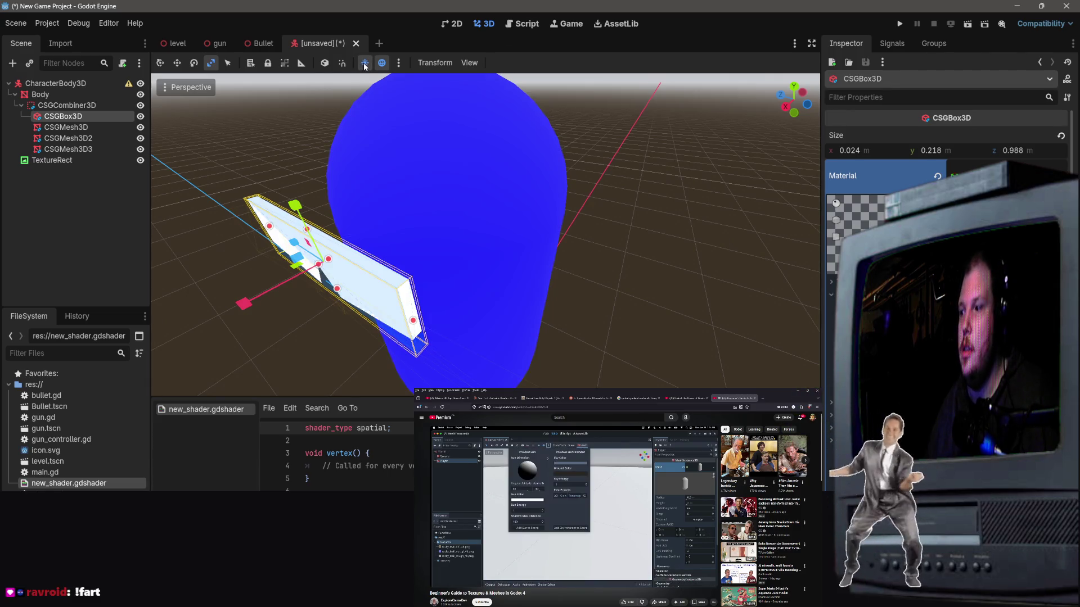
click(365, 64)
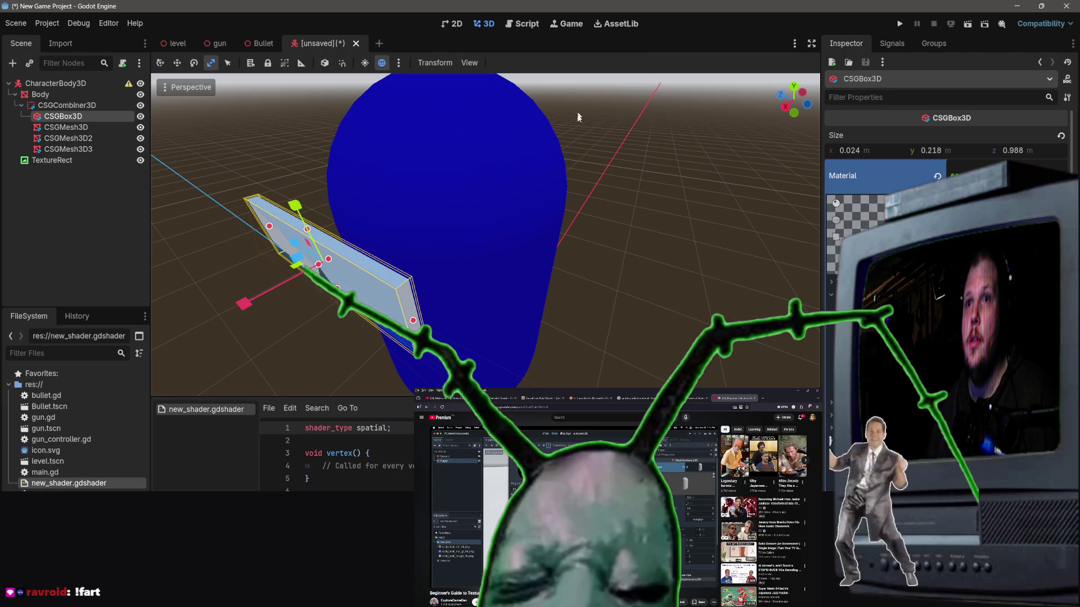
click(365, 63)
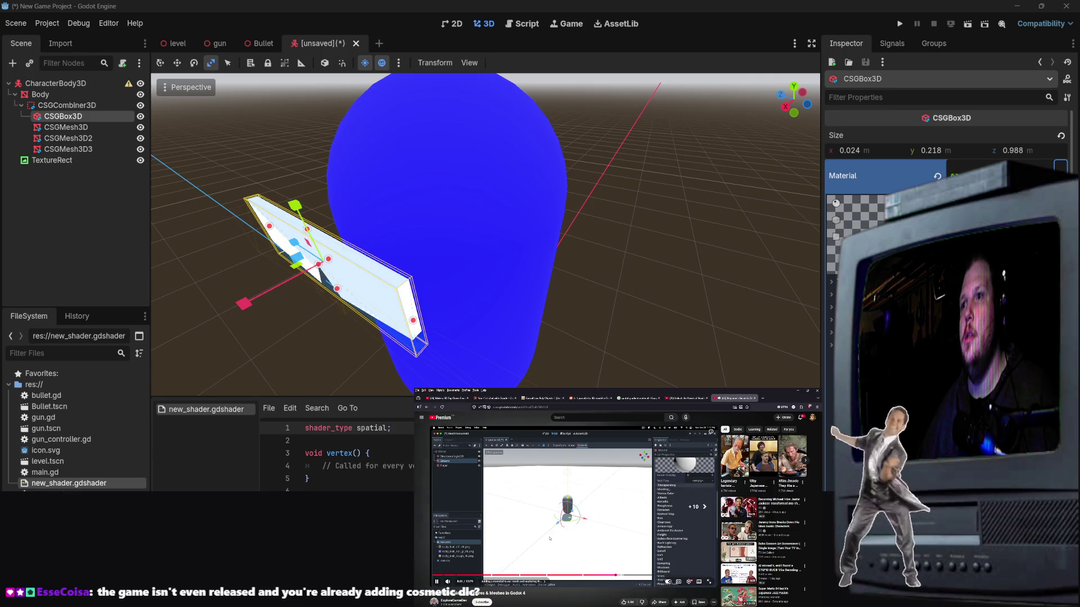
key(Right)
key(Right)
key(Right)
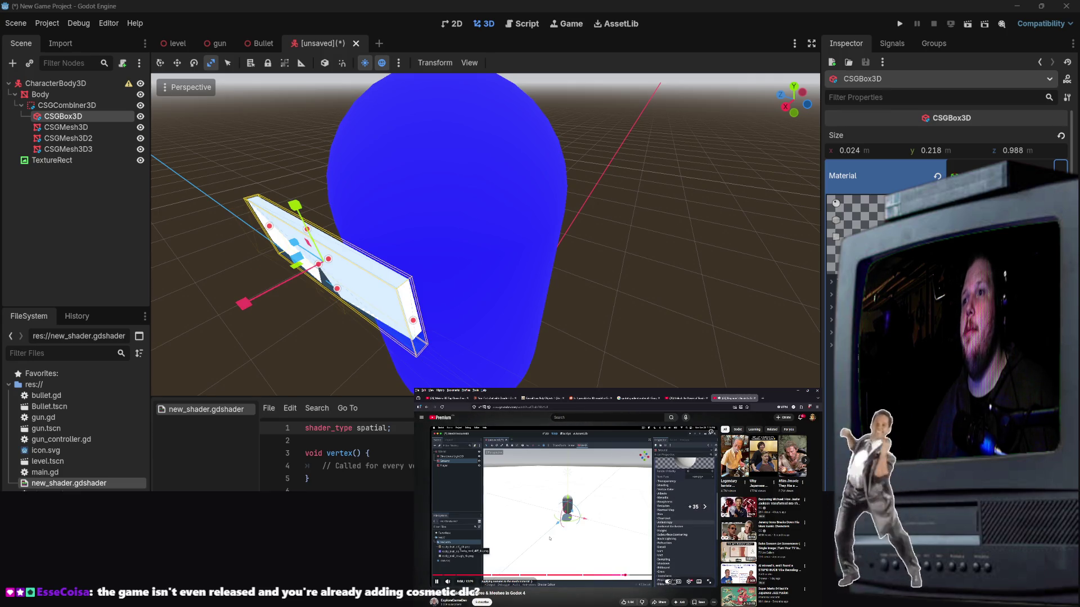